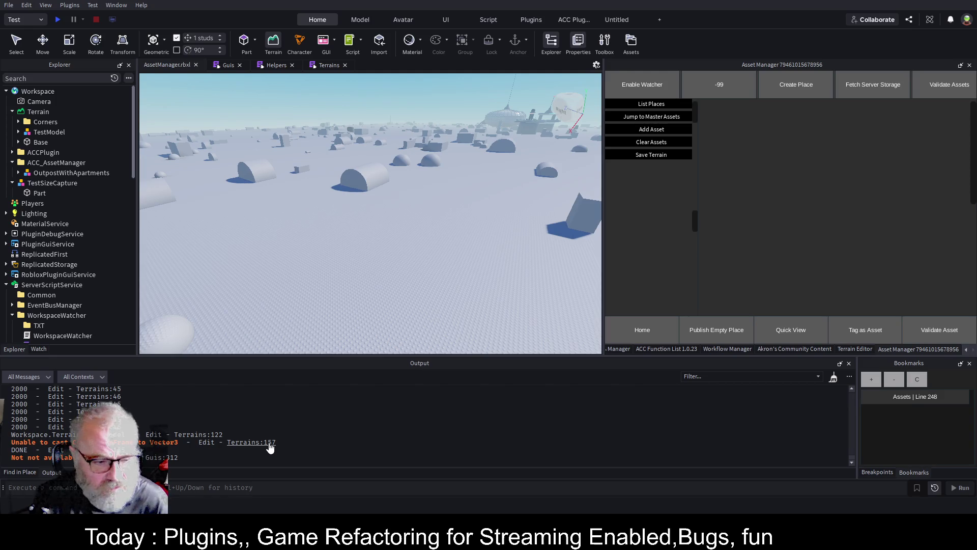
Turn the view toward the domed city and fly forward over the landscape
{"action": "left_click_drag", "start_coordinate": [478, 270], "coordinate": [480, 271]}
{"action": "key", "text": "w"}
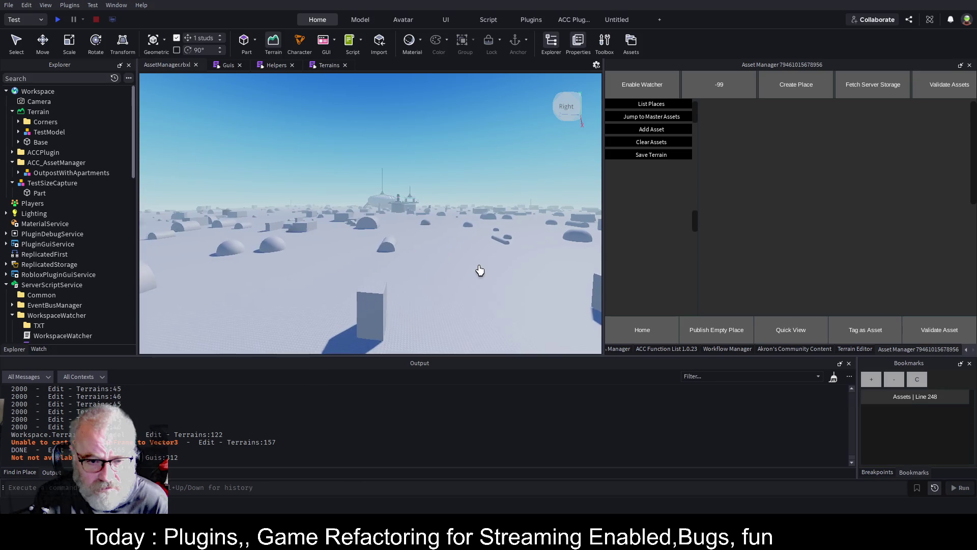
{"action": "key", "text": "w"}
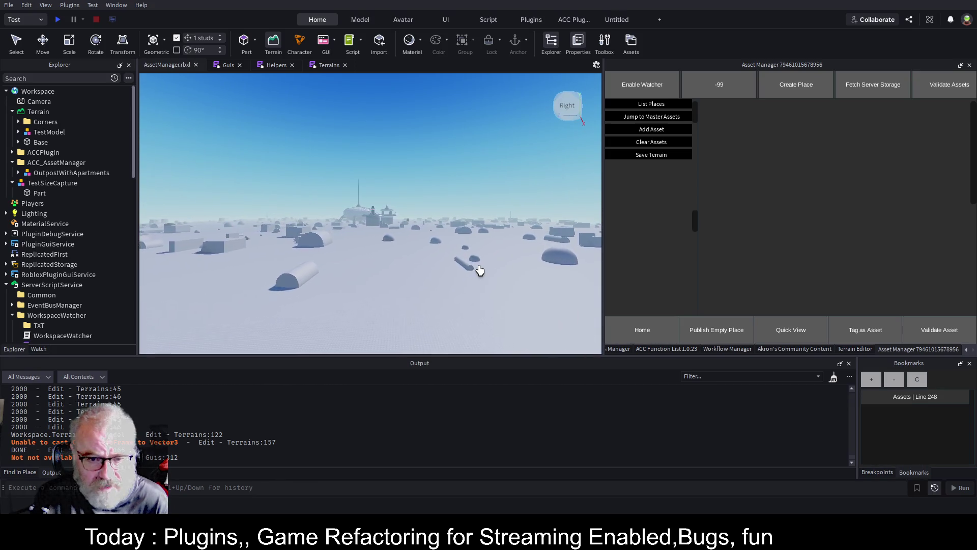
{"action": "key", "text": "w"}
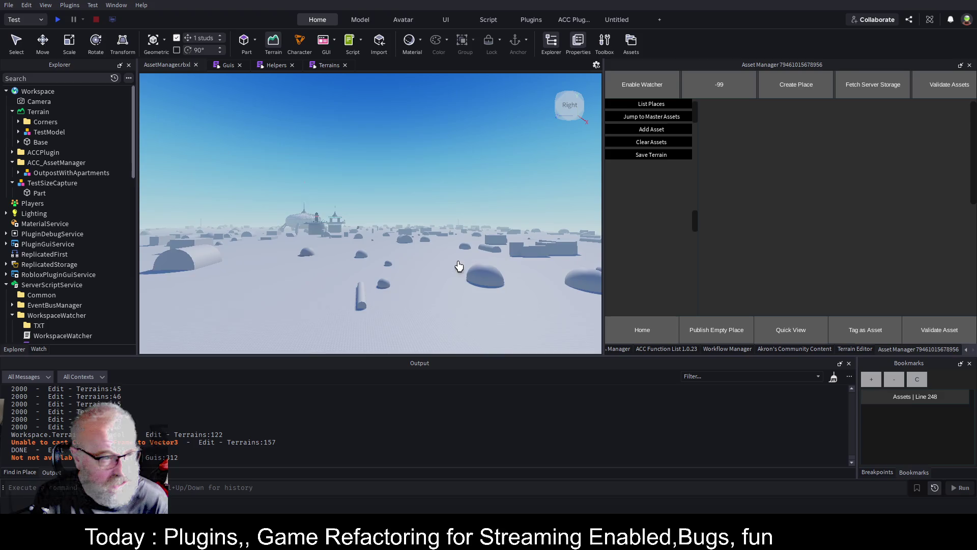
Expand Terrain's Base and its Model to list the Grass parts, then bring up Akron's Community Content tools
{"action": "left_click", "coordinate": [19, 142]}
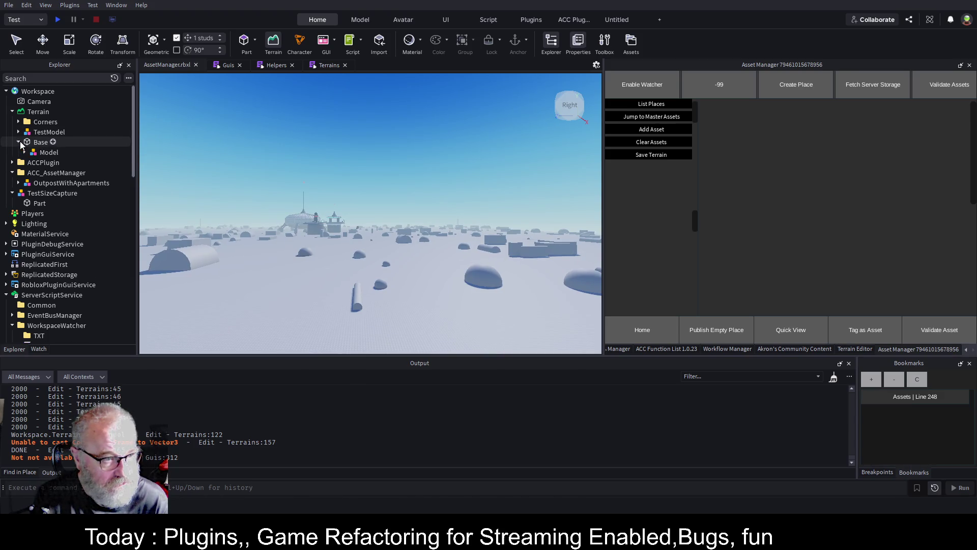
{"action": "left_click", "coordinate": [43, 153]}
{"action": "left_click", "coordinate": [25, 152]}
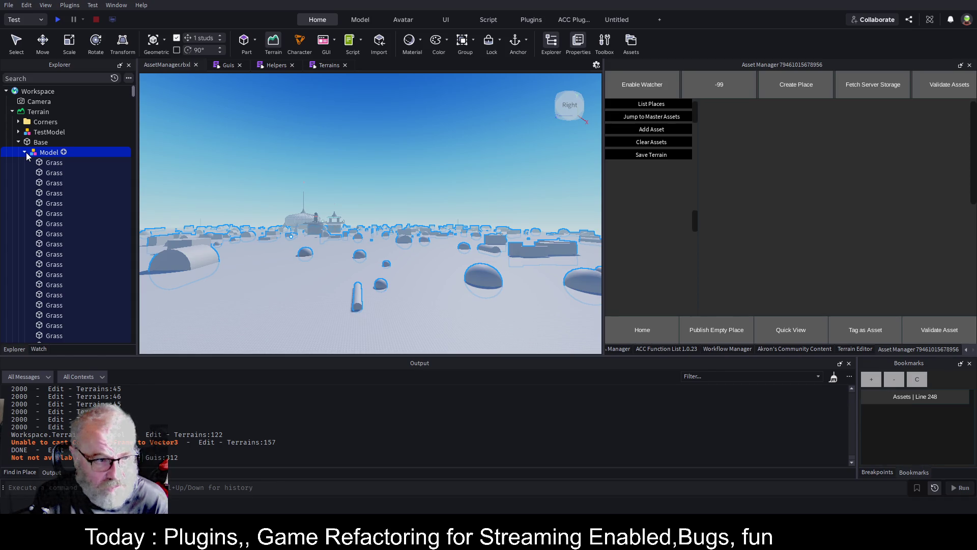
{"action": "left_click", "coordinate": [24, 153]}
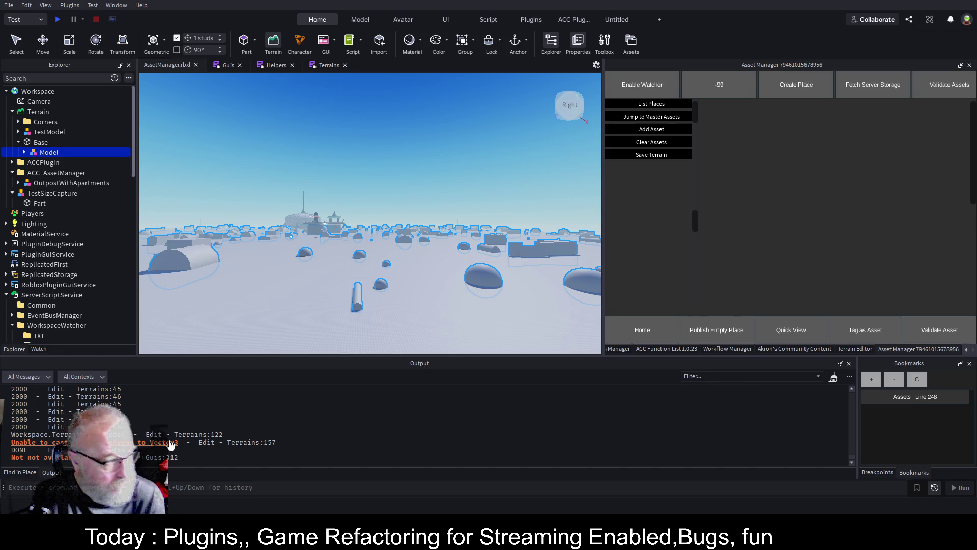
{"action": "left_click", "coordinate": [810, 350]}
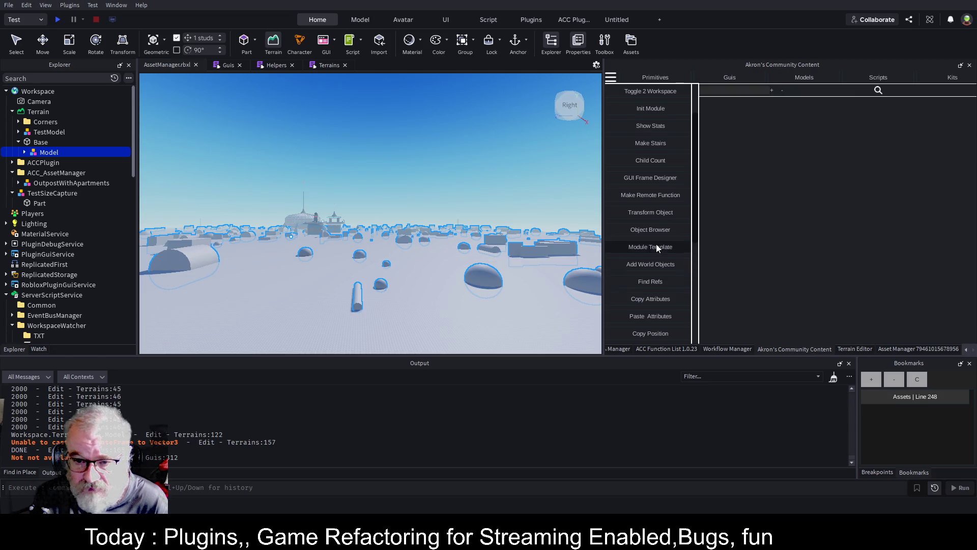
Run Convert 2 Terrain on the selected Model, which logs an 'Unable to cast to Vector3' error
{"action": "scroll", "coordinate": [656, 247], "scroll_direction": "down", "scroll_amount": 5}
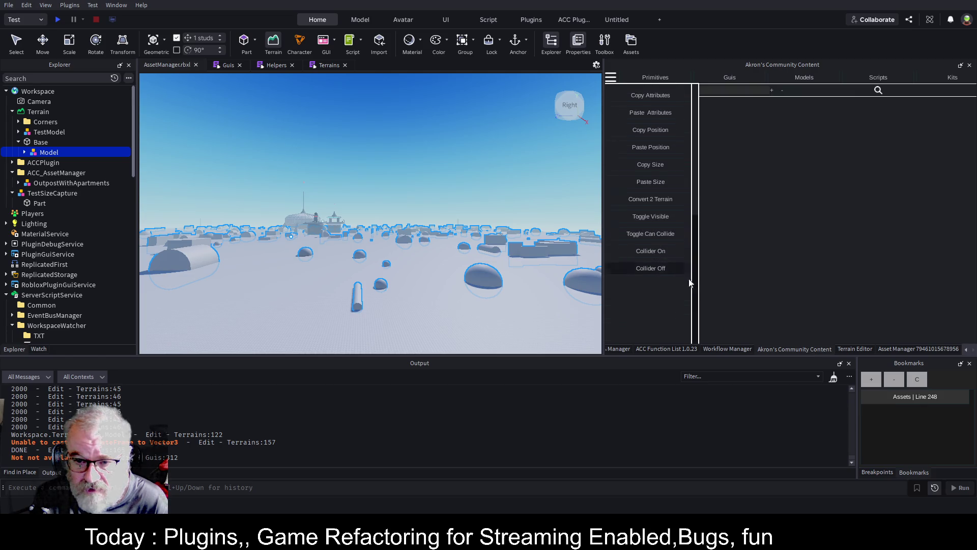
{"action": "left_click", "coordinate": [667, 199]}
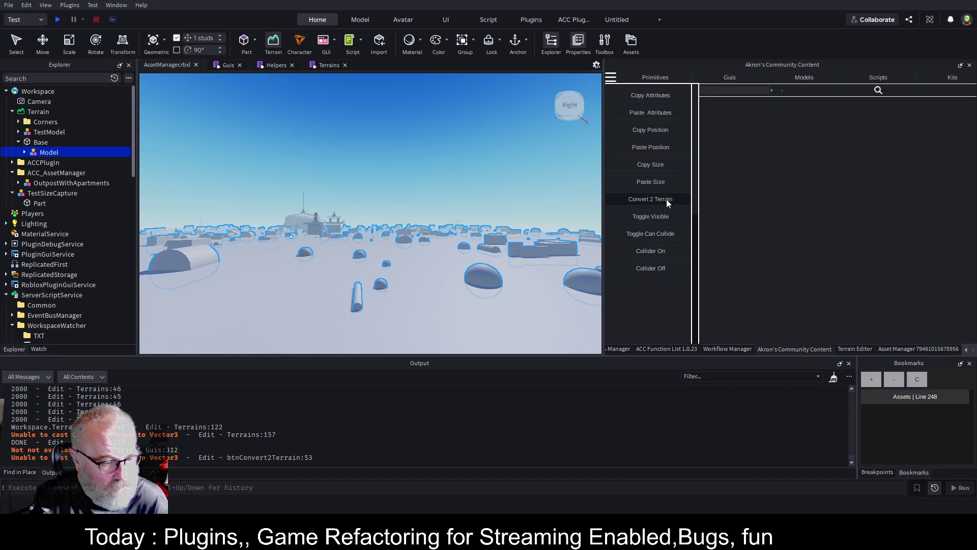
{"action": "left_click", "coordinate": [24, 153]}
Select and focus on the first two Grass parts, then convert the chosen one into terrain
{"action": "left_click", "coordinate": [53, 163]}
{"action": "key", "text": "f"}
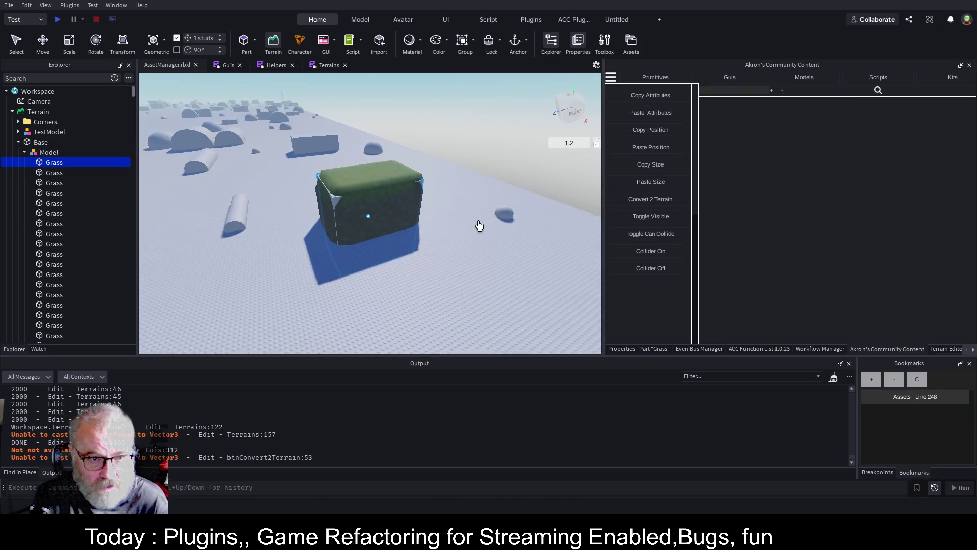
{"action": "left_click", "coordinate": [54, 172]}
{"action": "key", "text": "f"}
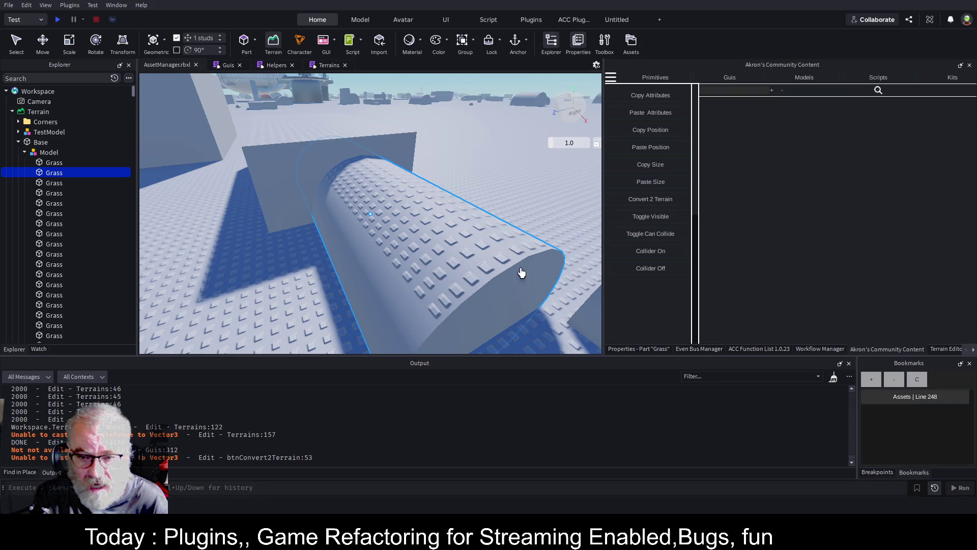
{"action": "left_click", "coordinate": [665, 201]}
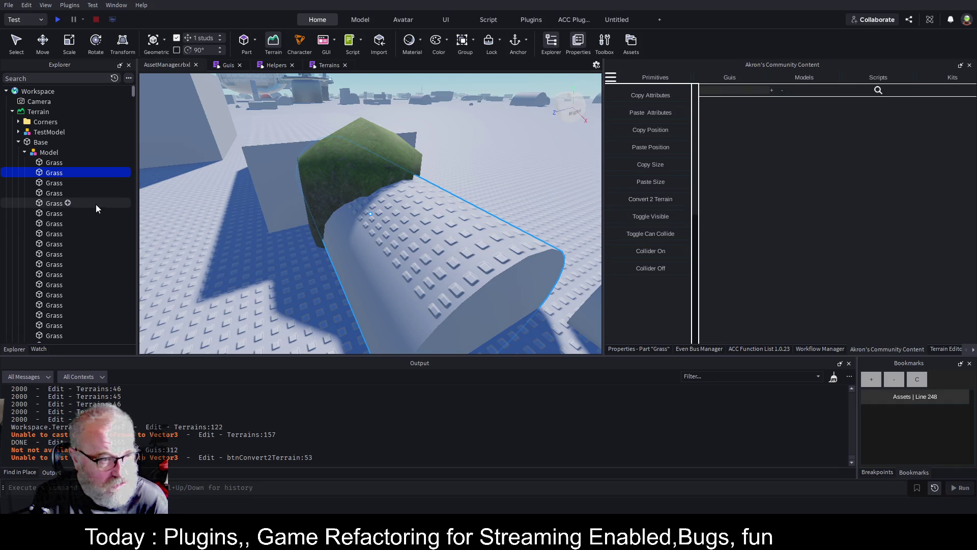
{"action": "scroll", "coordinate": [397, 199], "scroll_direction": "down", "scroll_amount": 5}
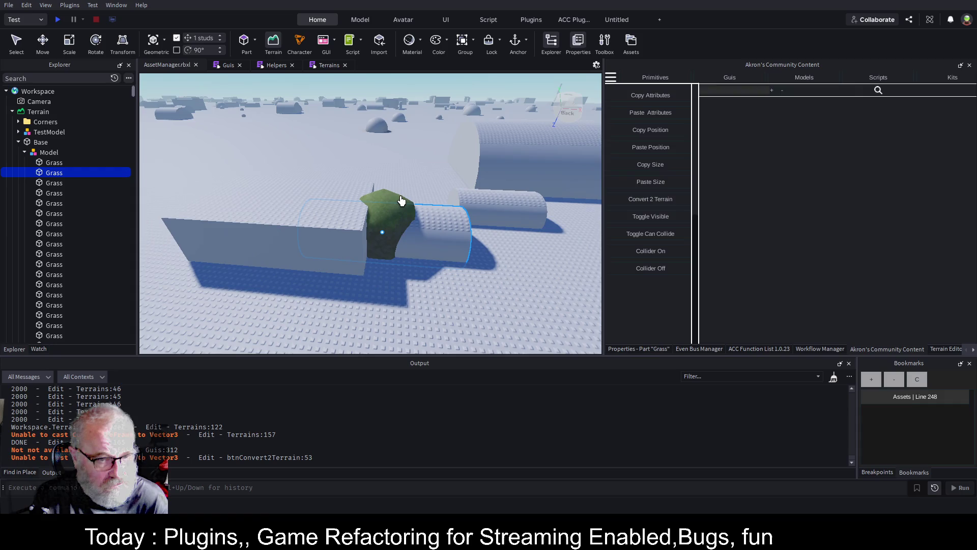
Convert another Grass part into terrain and orbit around the new grass cylinder
{"action": "left_click", "coordinate": [57, 183]}
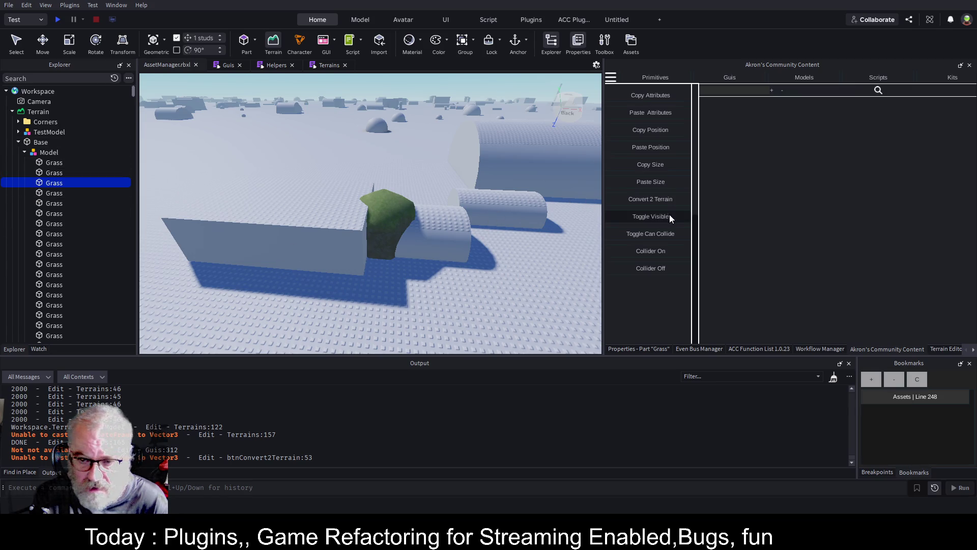
{"action": "left_click", "coordinate": [652, 200]}
{"action": "scroll", "coordinate": [327, 237], "scroll_direction": "up", "scroll_amount": 5}
{"action": "key", "text": "f"}
{"action": "scroll", "coordinate": [397, 232], "scroll_direction": "down", "scroll_amount": 5}
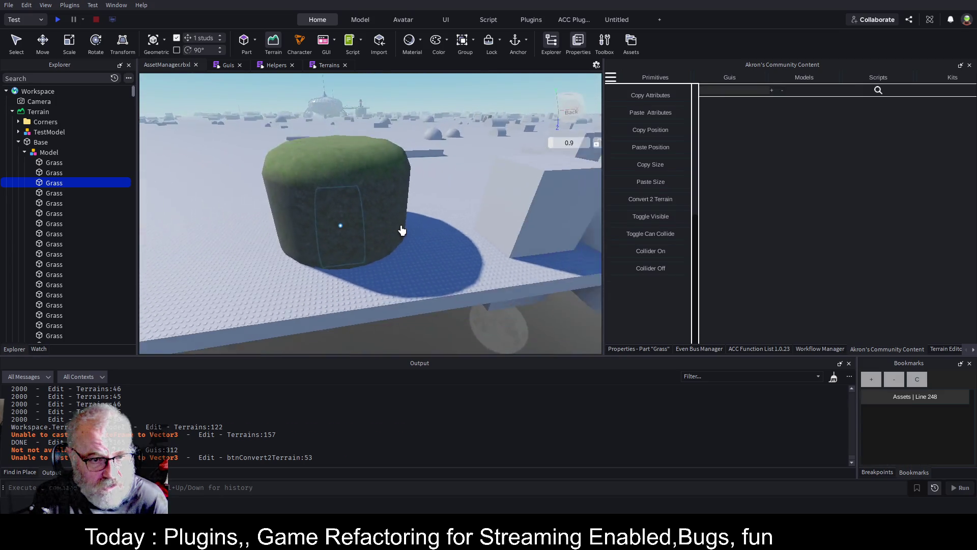
{"action": "left_click_drag", "start_coordinate": [402, 230], "coordinate": [404, 232]}
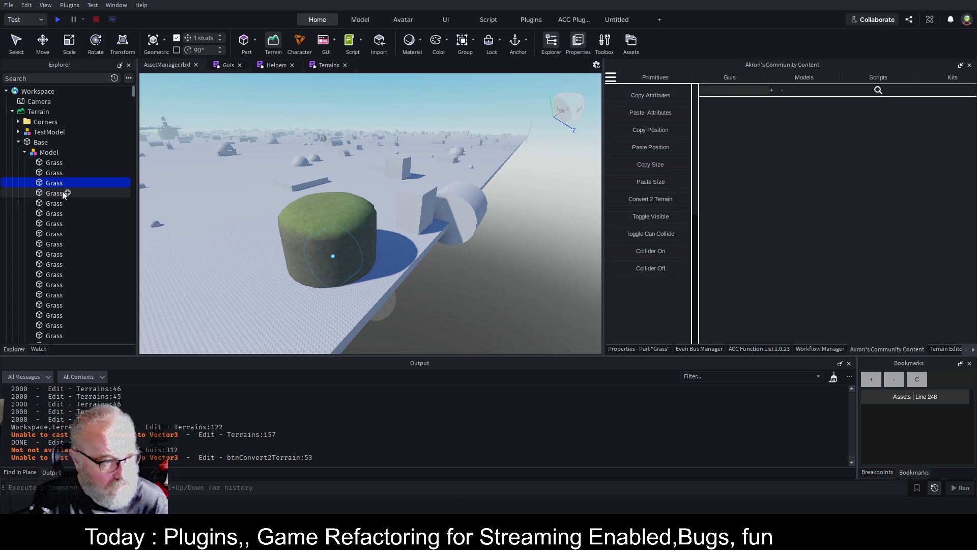
{"action": "scroll", "coordinate": [85, 228], "scroll_direction": "down", "scroll_amount": 10}
{"action": "scroll", "coordinate": [91, 285], "scroll_direction": "down", "scroll_amount": 5}
{"action": "mouse_move", "coordinate": [134, 124]}
{"action": "left_mouse_down"}
{"action": "mouse_move", "coordinate": [146, 189]}
{"action": "mouse_move", "coordinate": [137, 326]}
{"action": "mouse_move", "coordinate": [133, 310]}
{"action": "left_mouse_up"}
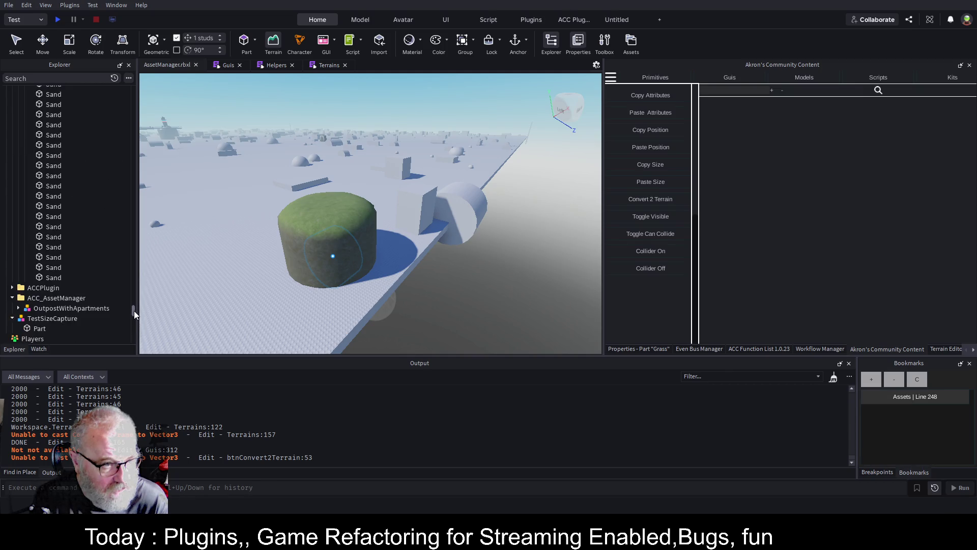
Follow the Terrains:157 error link and scroll up to the ConvertToTerrain function
{"action": "left_click", "coordinate": [255, 435]}
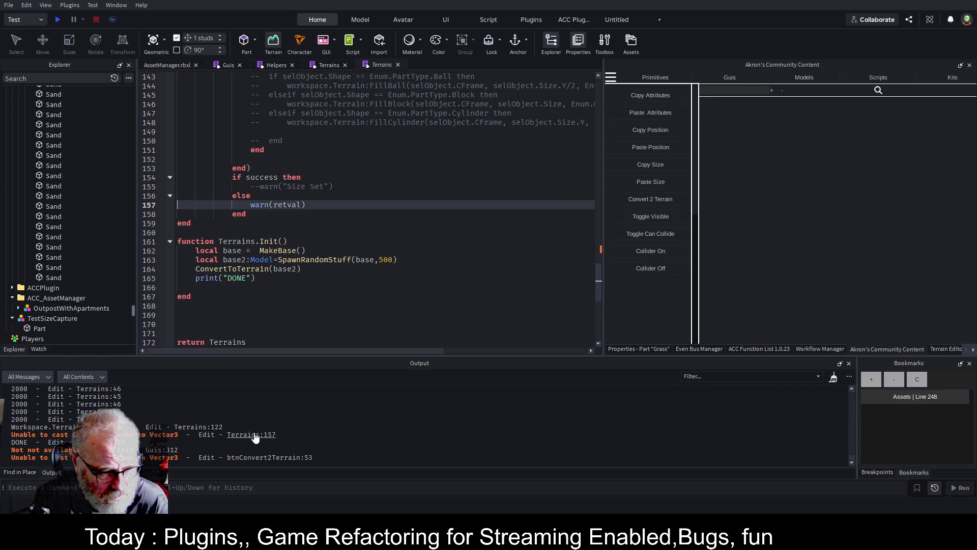
{"action": "scroll", "coordinate": [359, 210], "scroll_direction": "up", "scroll_amount": 7}
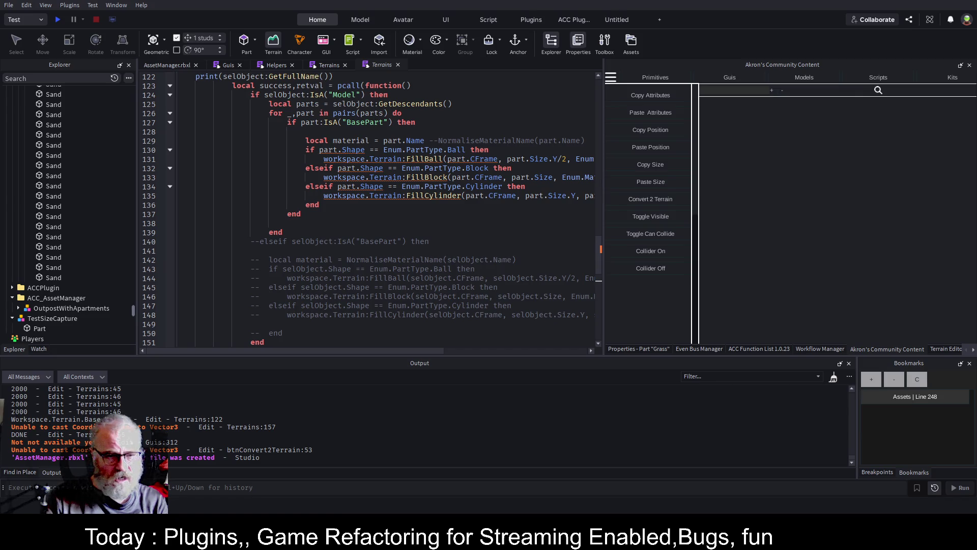
Comment out the pcall line and its closing end) with --
{"action": "scroll", "coordinate": [367, 209], "scroll_direction": "up", "scroll_amount": 2}
{"action": "left_click", "coordinate": [383, 140]}
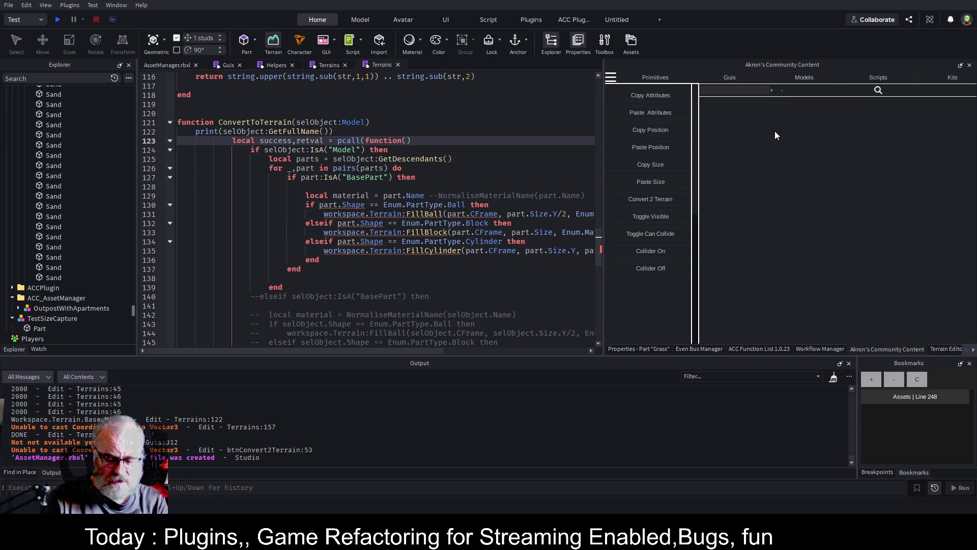
{"action": "type", "text": "--"}
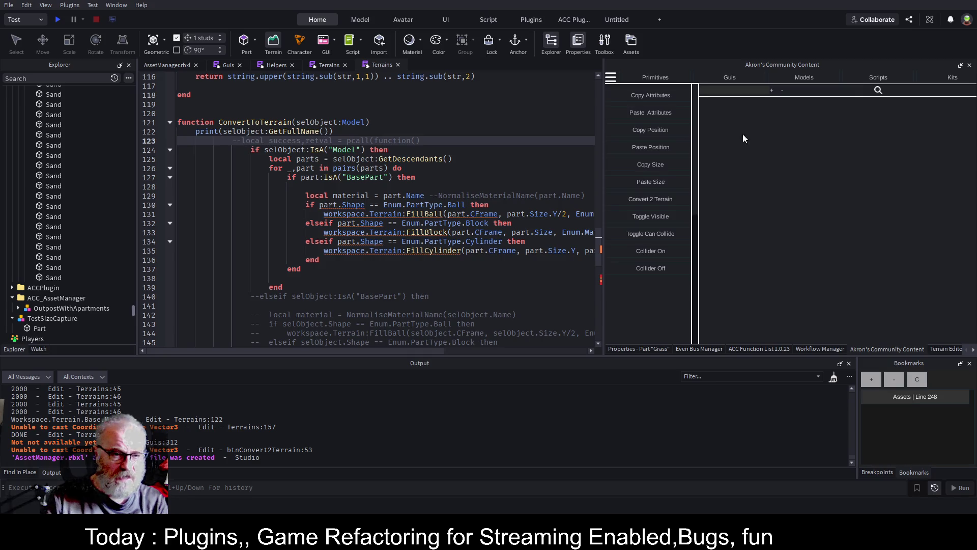
{"action": "scroll", "coordinate": [253, 187], "scroll_direction": "down", "scroll_amount": 7}
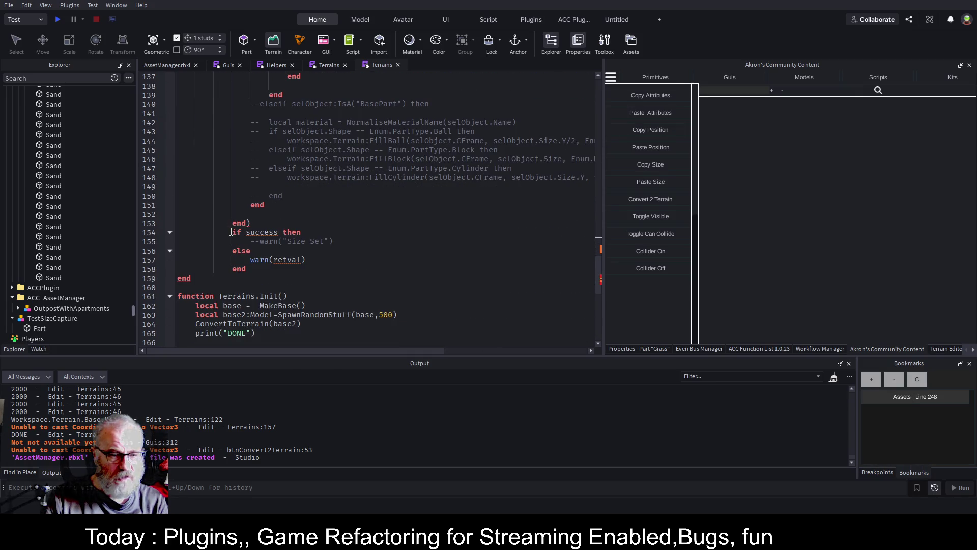
{"action": "left_click", "coordinate": [230, 223]}
{"action": "type", "text": "--"}
Comment out the success-and-warn block, then save the place as AssetManager.rbxl
{"action": "key", "text": "Down"}
{"action": "key", "text": "shift+Down"}
{"action": "key", "text": "shift+Down"}
{"action": "key", "text": "shift+Down"}
{"action": "key", "text": "shift+End"}
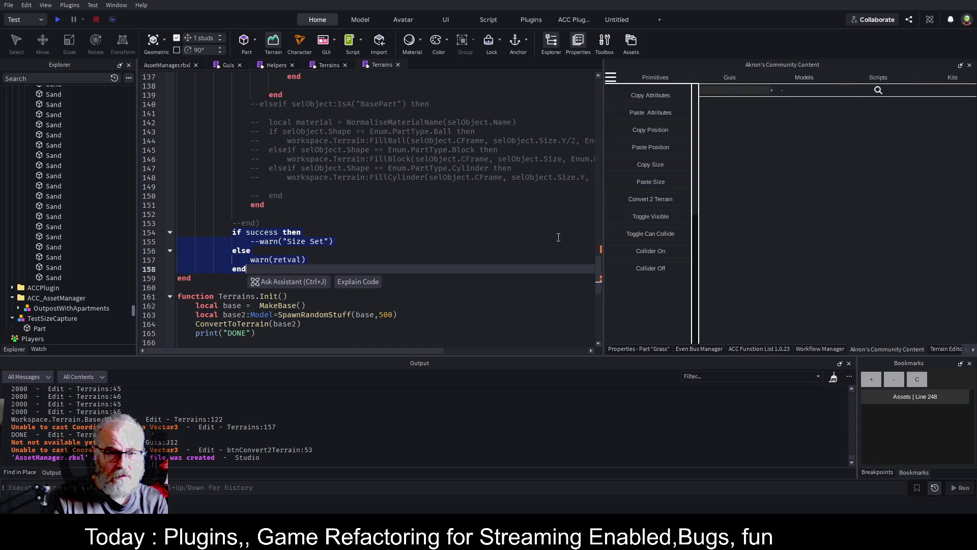
{"action": "key", "text": "ctrl+slash"}
{"action": "left_click", "coordinate": [315, 168]}
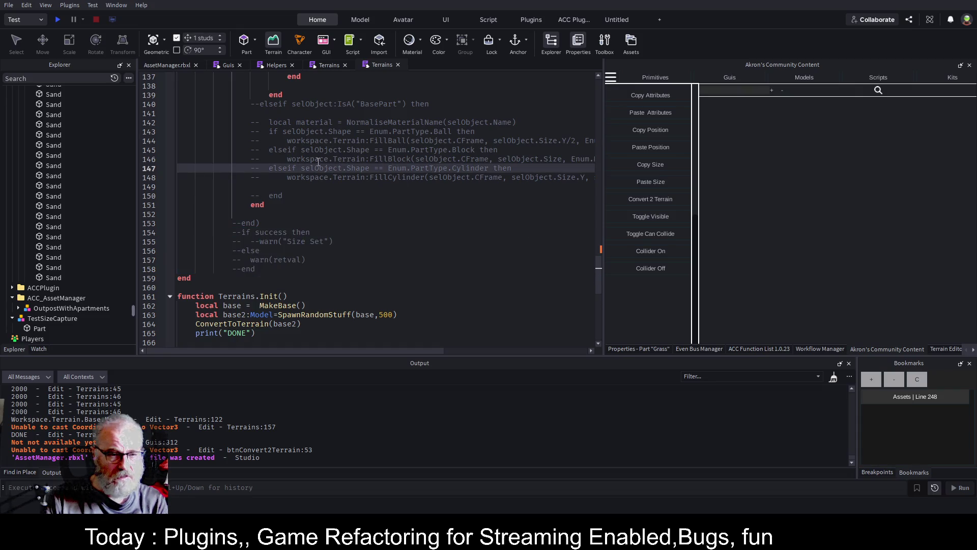
{"action": "scroll", "coordinate": [325, 188], "scroll_direction": "up", "scroll_amount": 7}
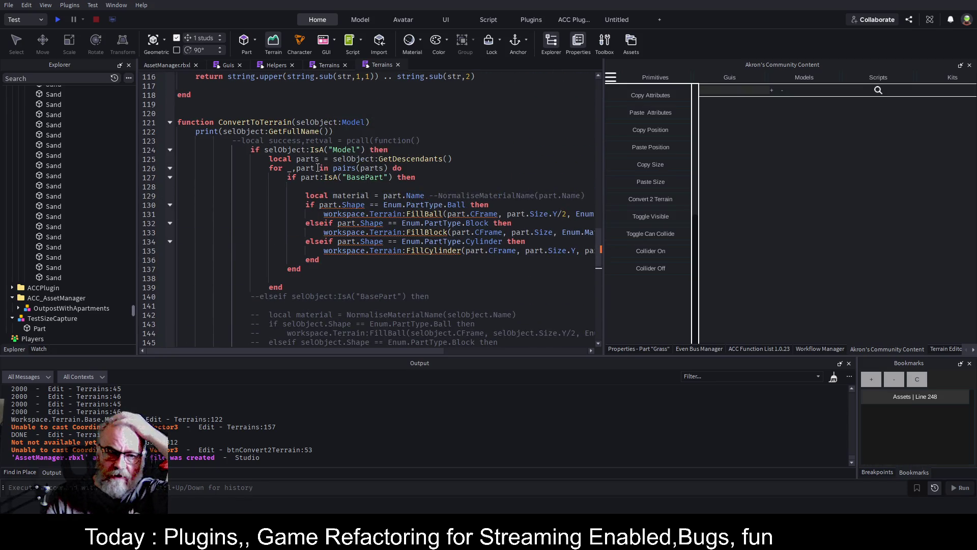
{"action": "left_click", "coordinate": [288, 225]}
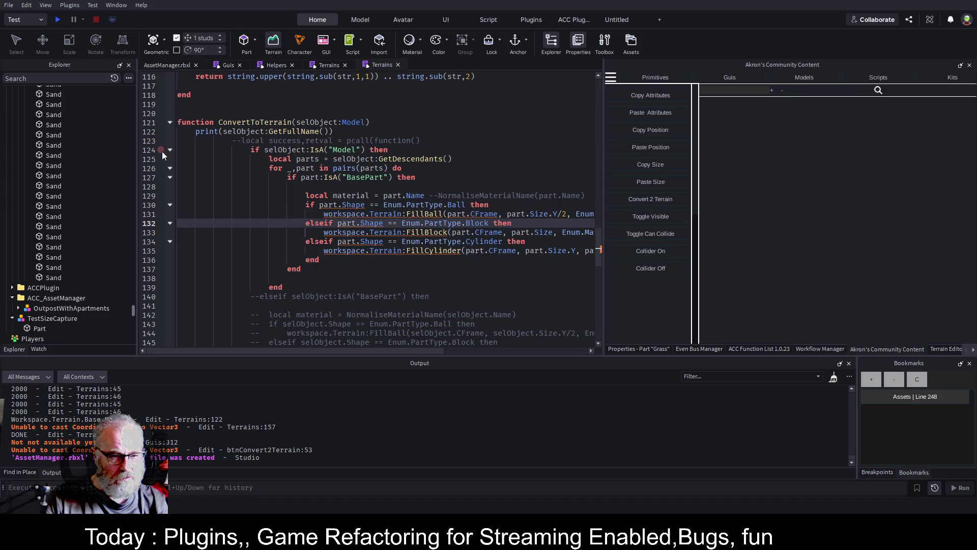
{"action": "key", "text": "Down"}
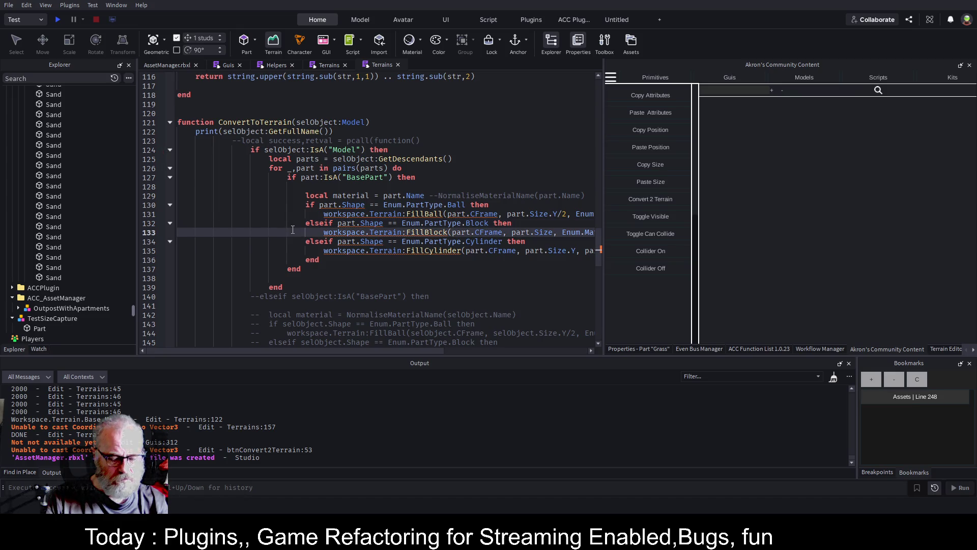
{"action": "key", "text": "ctrl+s"}
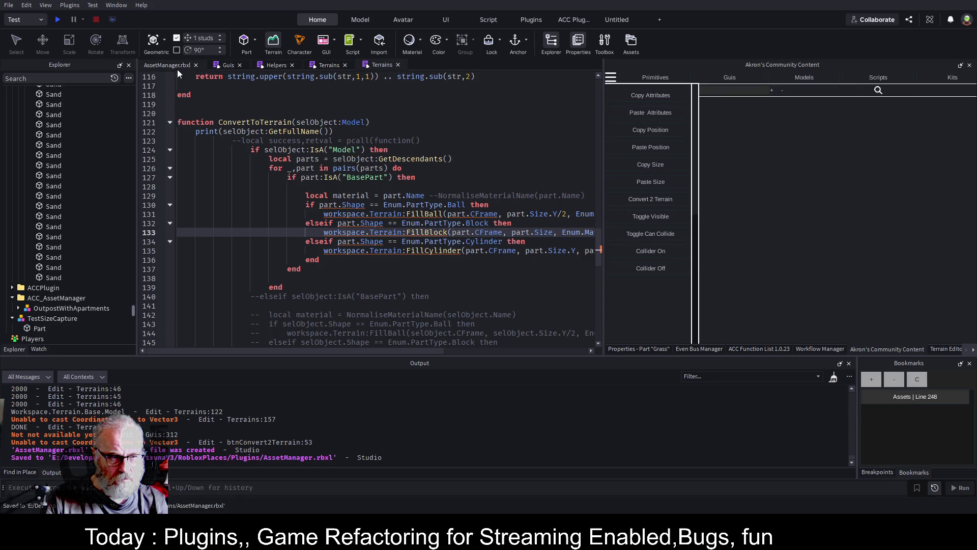
Switch back to the Asset Manager panel, run Save Terrain, and open the Terrains:157 error
{"action": "left_click", "coordinate": [175, 66]}
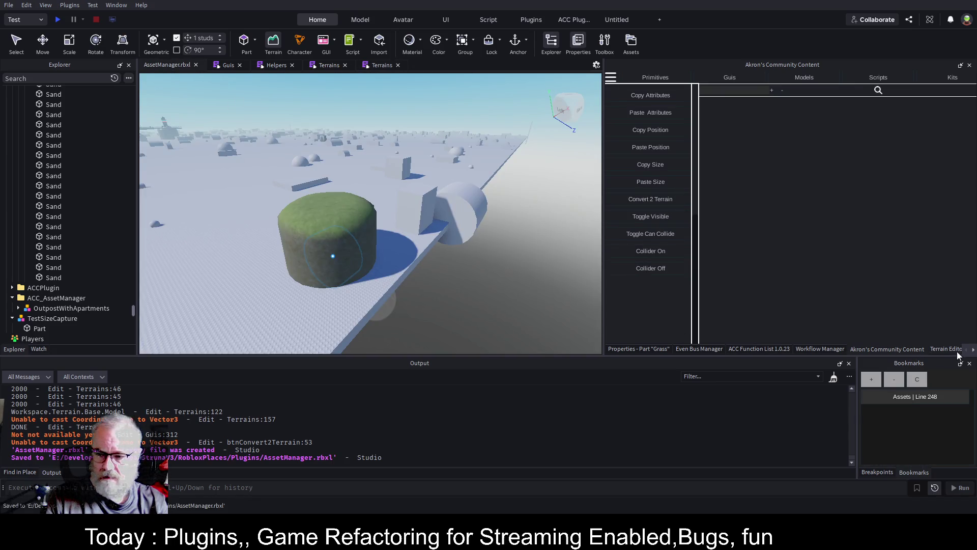
{"action": "left_click", "coordinate": [972, 350]}
{"action": "left_click", "coordinate": [972, 350]}
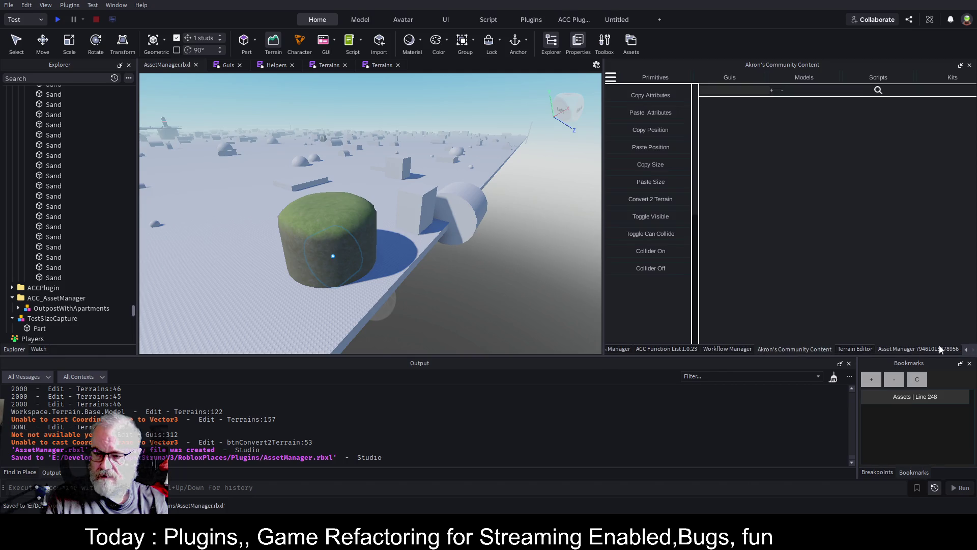
{"action": "left_click", "coordinate": [941, 347]}
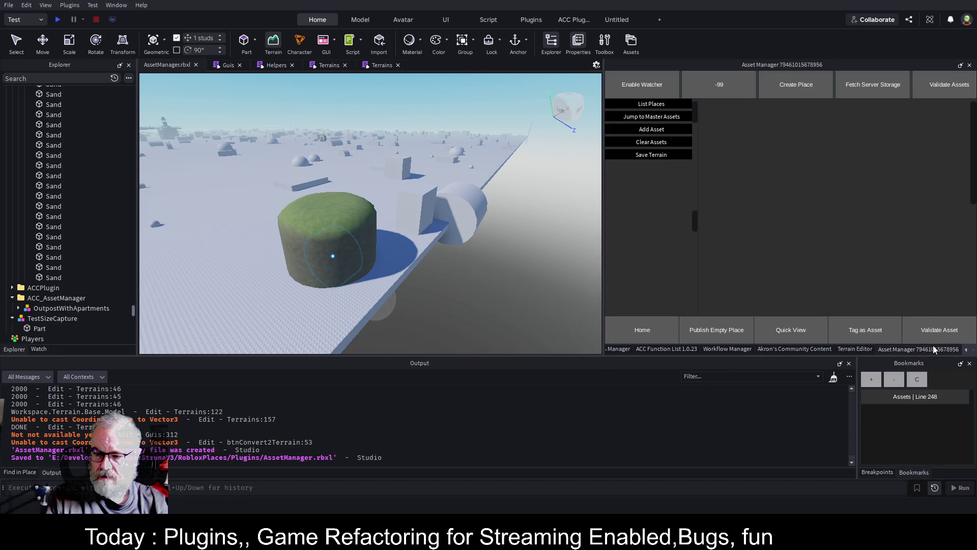
{"action": "left_click", "coordinate": [639, 155]}
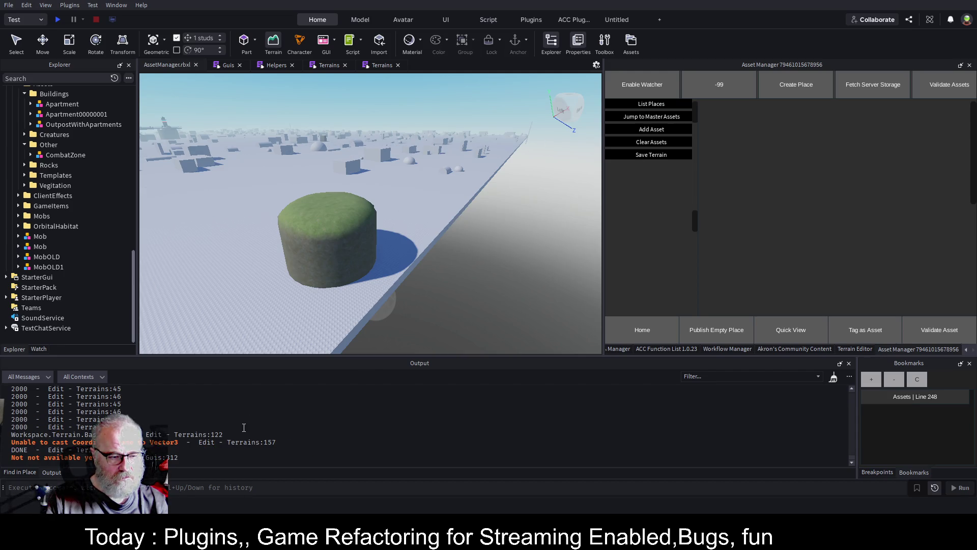
{"action": "left_click", "coordinate": [263, 446]}
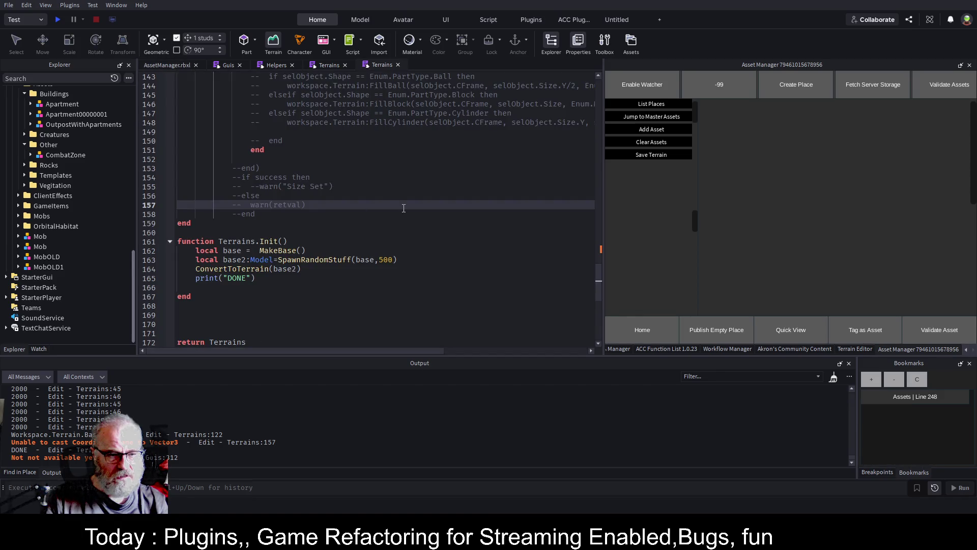
Clear the Output log and close the duplicate Terrains script tab
{"action": "left_click", "coordinate": [833, 377]}
{"action": "scroll", "coordinate": [334, 208], "scroll_direction": "up", "scroll_amount": 3}
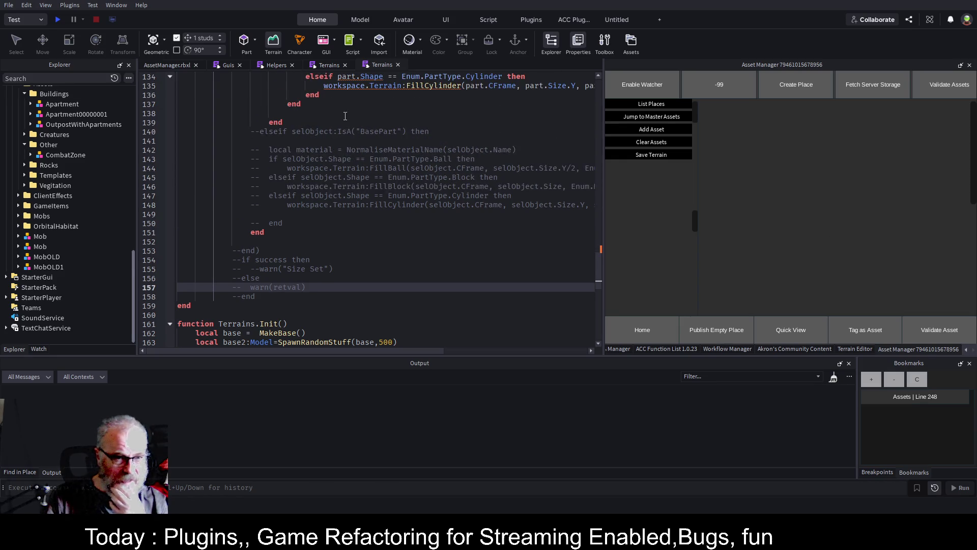
{"action": "left_click", "coordinate": [398, 64]}
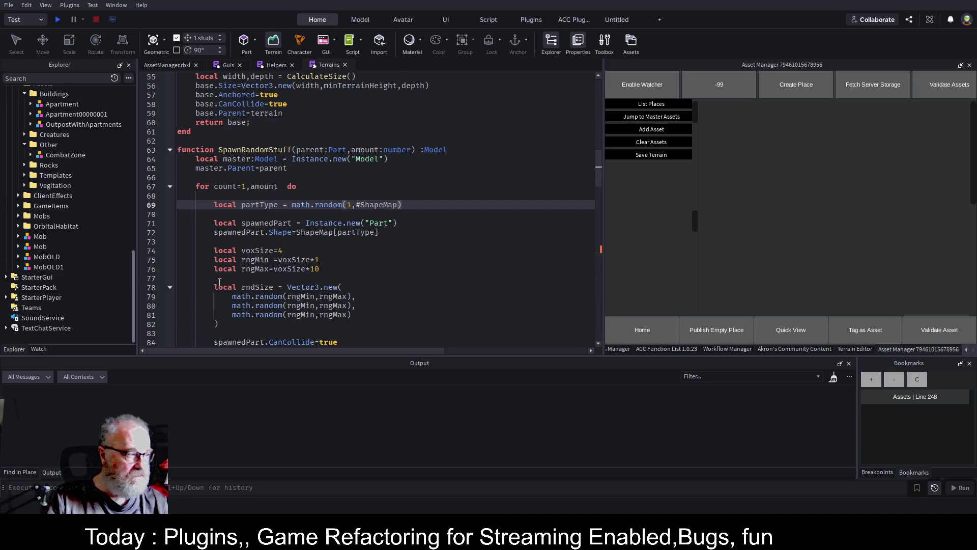
Indent the GetFullName print on line 122, save, and begin a second print of selObject
{"action": "left_click", "coordinate": [290, 235]}
{"action": "scroll", "coordinate": [291, 237], "scroll_direction": "down", "scroll_amount": 15}
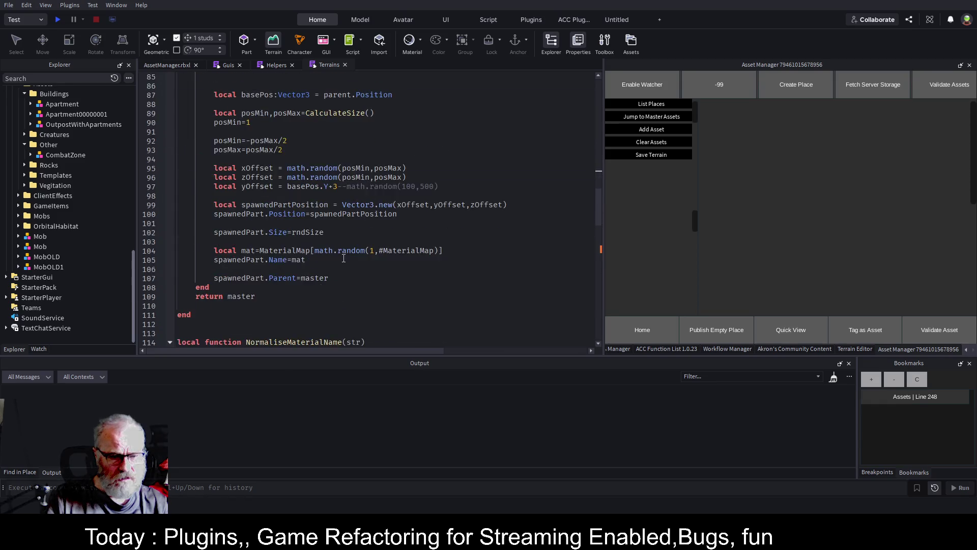
{"action": "scroll", "coordinate": [342, 259], "scroll_direction": "down", "scroll_amount": 3}
{"action": "left_click", "coordinate": [195, 168]}
{"action": "key", "text": "Tab"}
{"action": "key", "text": "Tab"}
{"action": "key", "text": "ctrl+s"}
{"action": "left_click", "coordinate": [393, 168]}
{"action": "type", "text": "pr"}
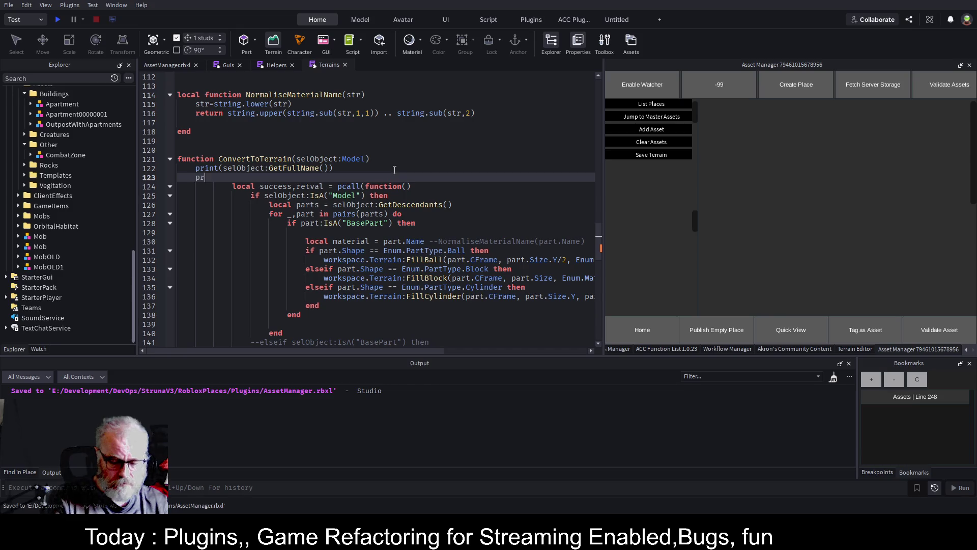
{"action": "type", "text": "int()selObject"}
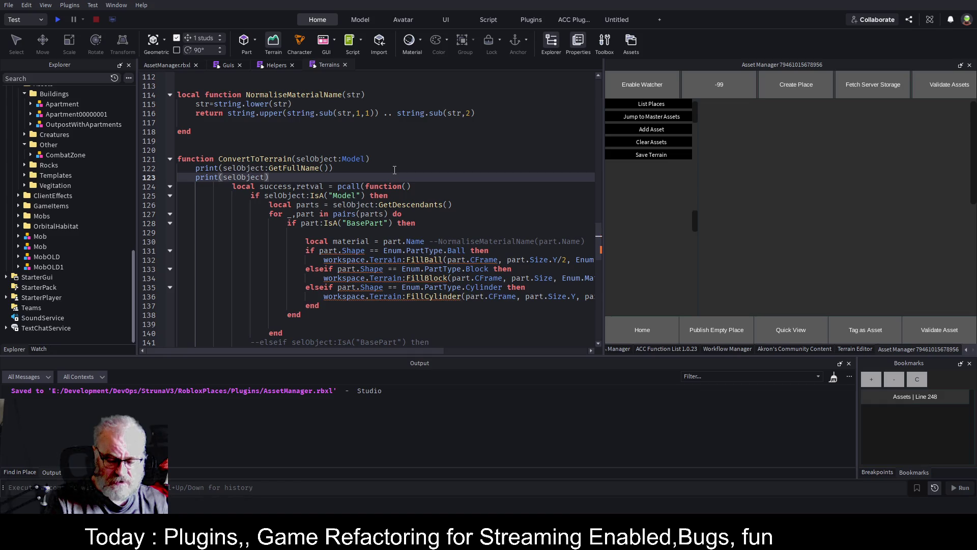
{"action": "type", "text": ":"}
Complete the line as print(selObject.Position) and save the place
{"action": "key", "text": "BackSpace"}
{"action": "type", "text": ".Pos"}
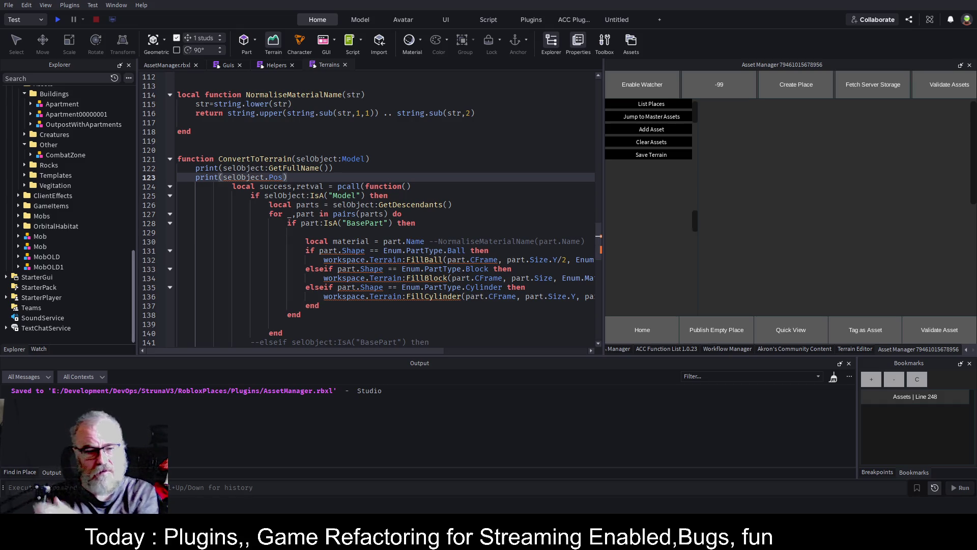
{"action": "type", "text": "ition"}
{"action": "key", "text": "ctrl+s"}
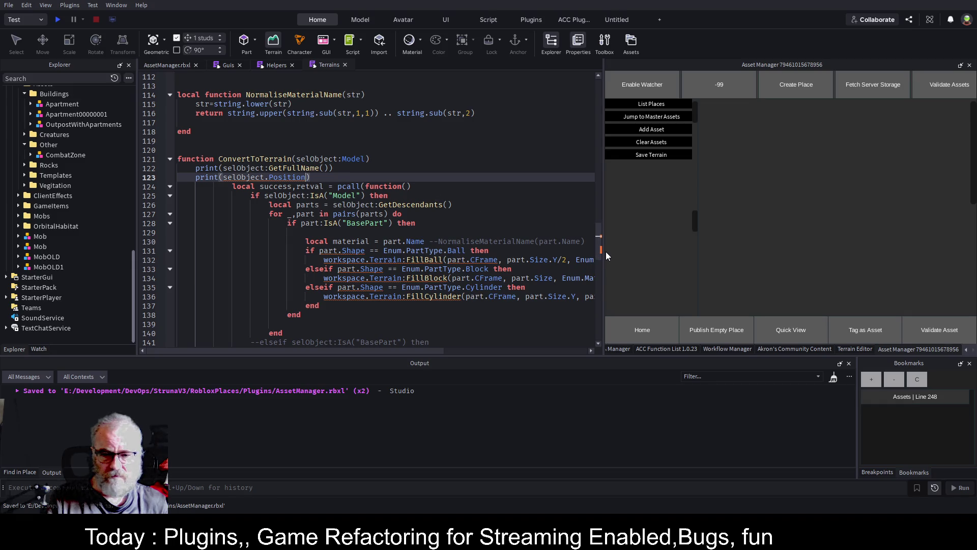
Widen the code editor beside the plugin panel and close the Assistant chat
{"action": "left_click_drag", "start_coordinate": [606, 252], "coordinate": [902, 252]}
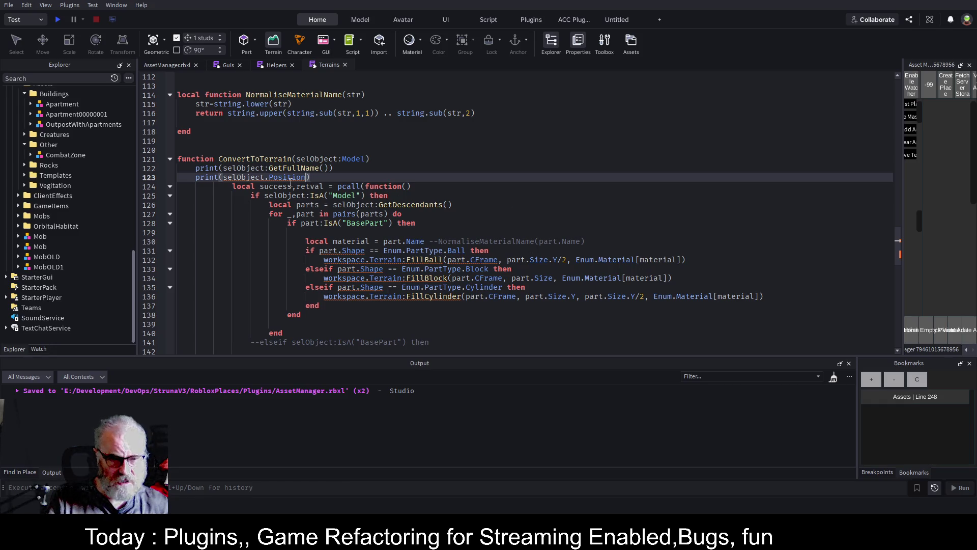
{"action": "key", "text": "ctrl+shift+a"}
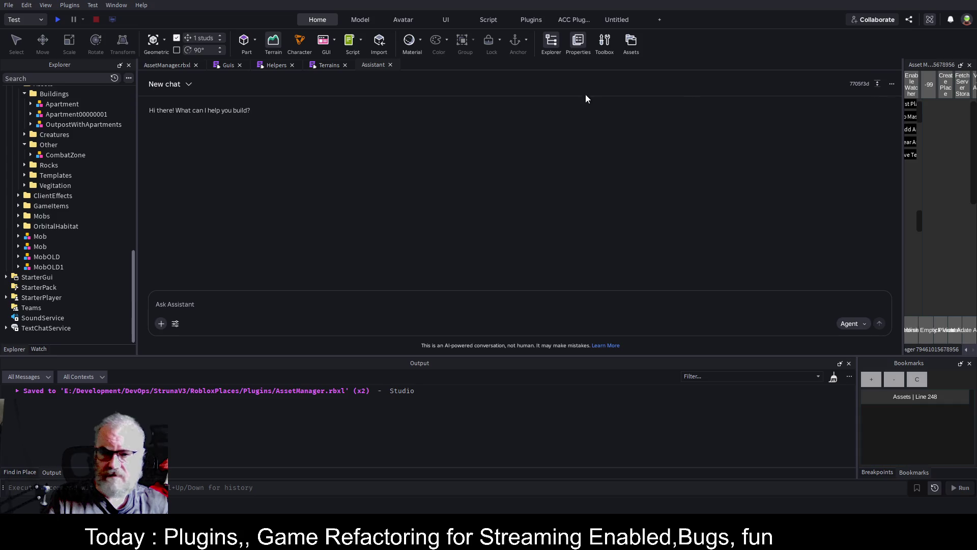
{"action": "left_click", "coordinate": [390, 65]}
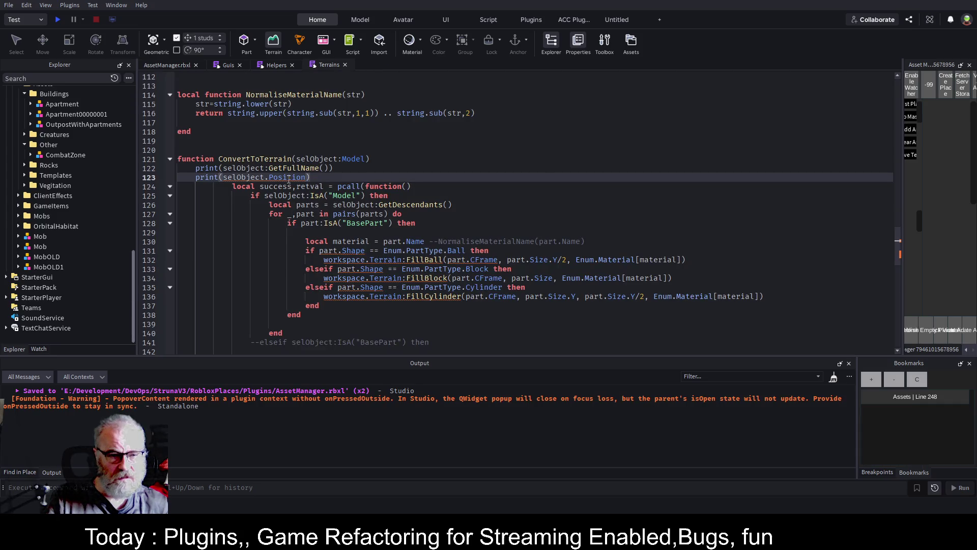
Delete the trial Position print on line 123
{"action": "double_click", "coordinate": [287, 176]}
{"action": "type", "text": "cf"}
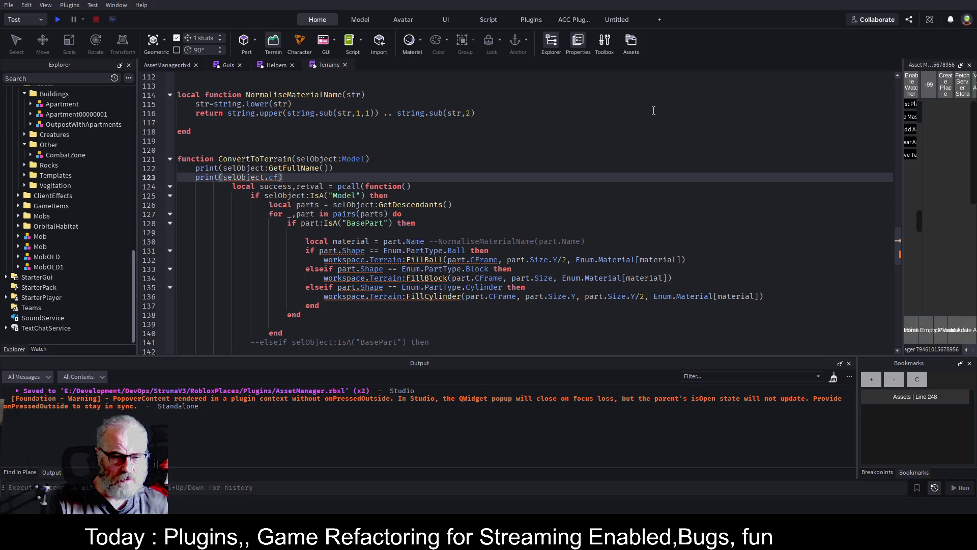
{"action": "key", "text": "End"}
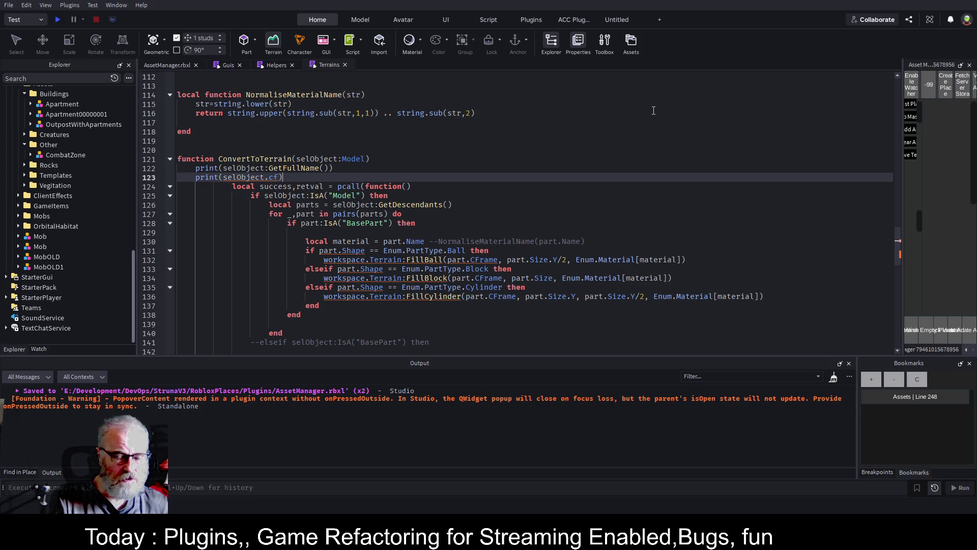
{"action": "key", "text": "shift+Home"}
{"action": "key", "text": "BackSpace"}
{"action": "key", "text": "Down"}
{"action": "key", "text": "Down"}
{"action": "key", "text": "Down"}
{"action": "key", "text": "Down"}
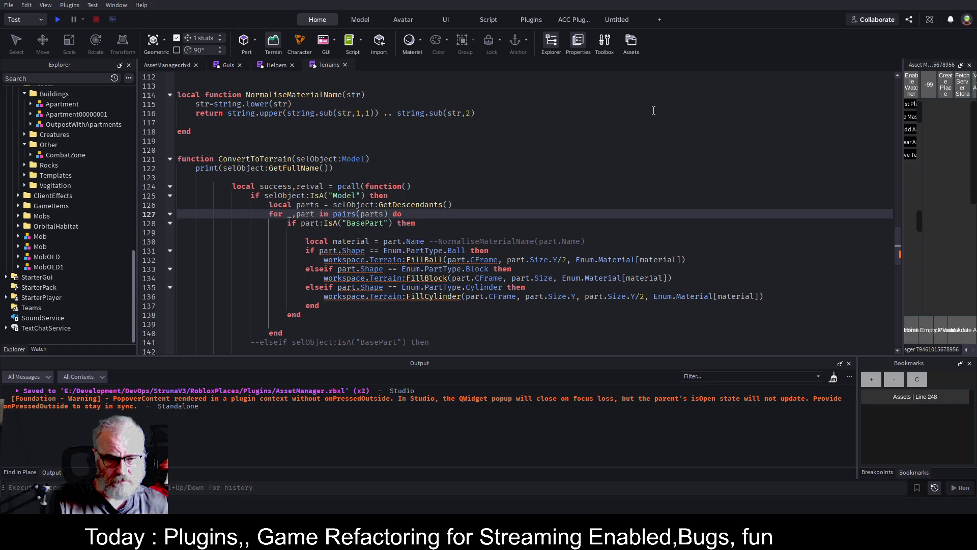
Add an indented print(part.CFrame) inside the BasePart block and save
{"action": "key", "text": "Down"}
{"action": "key", "text": "Down"}
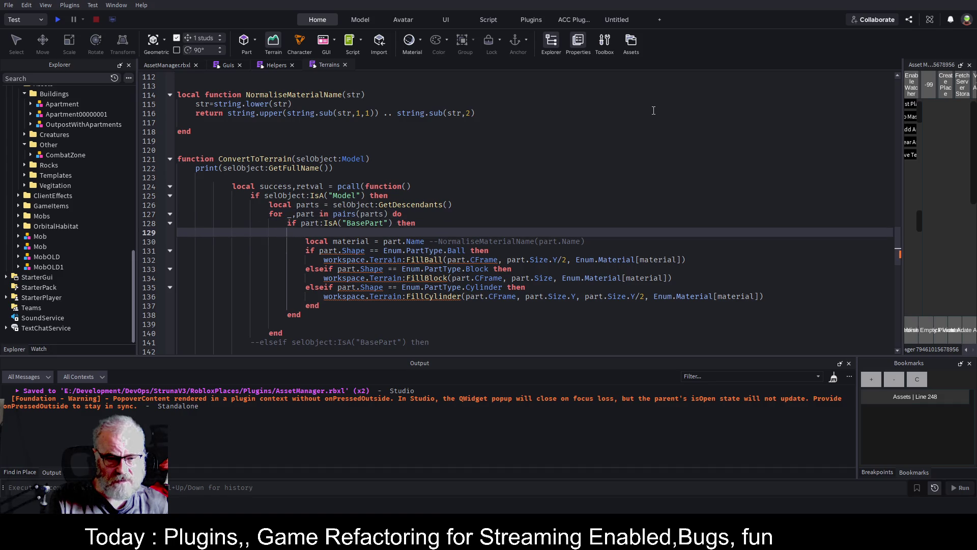
{"action": "key", "text": "Tab"}
{"action": "key", "text": "Tab"}
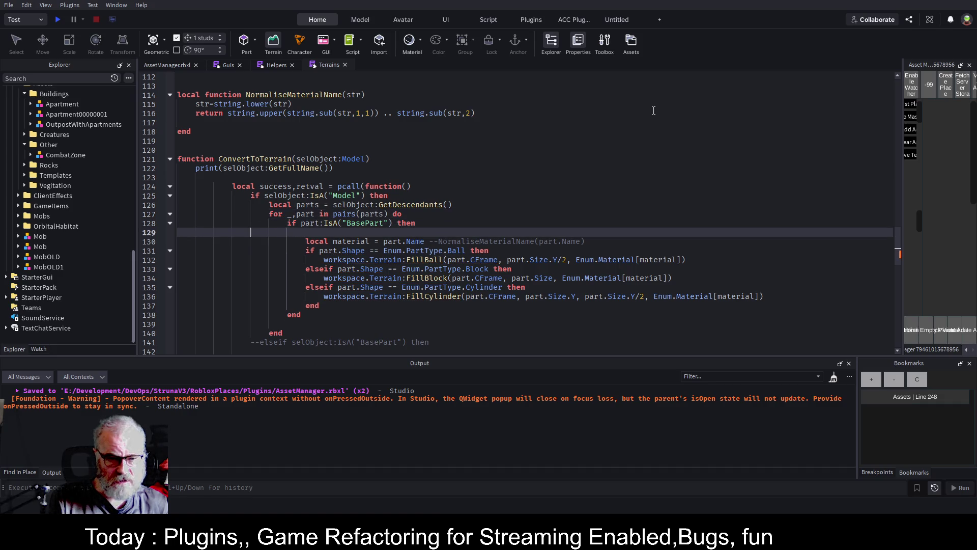
{"action": "type", "text": "print()"}
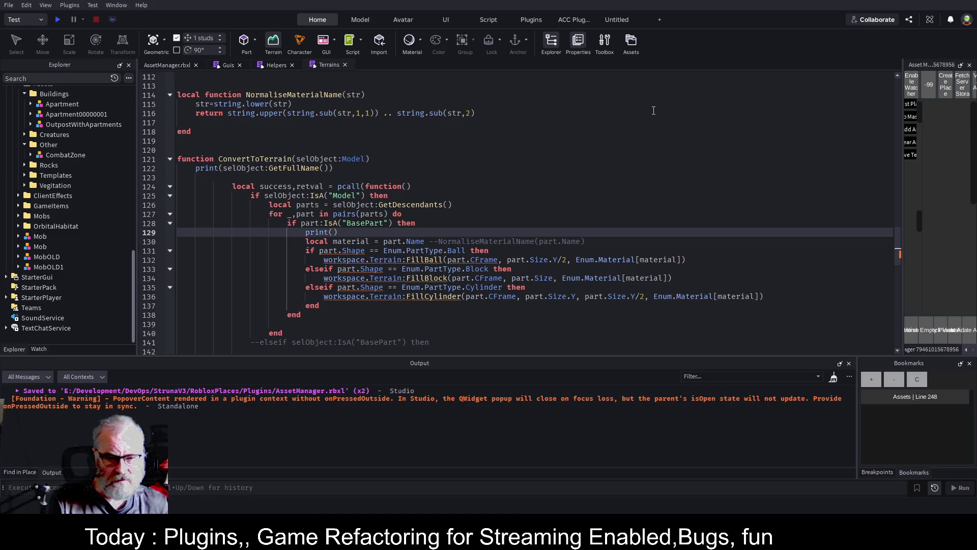
{"action": "type", "text": "part"}
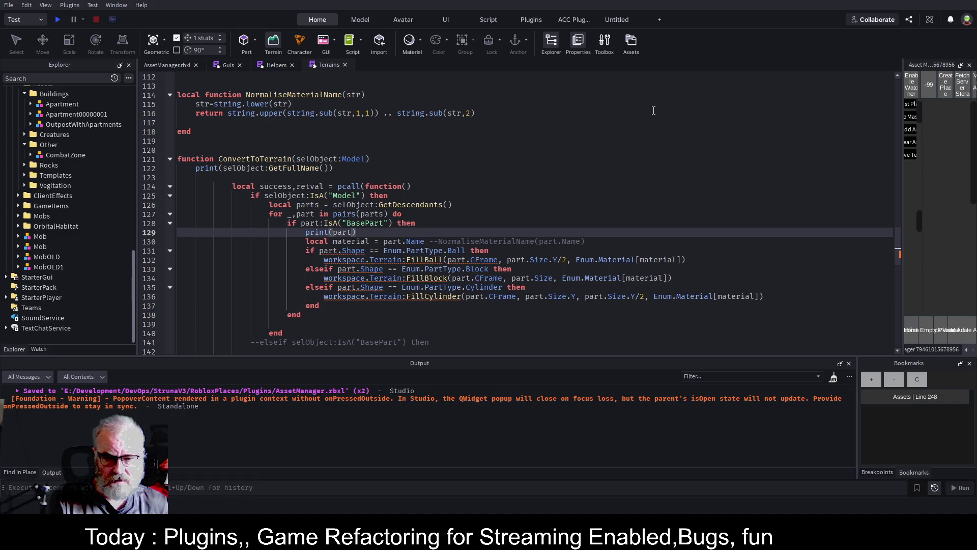
{"action": "type", "text": "/CD"}
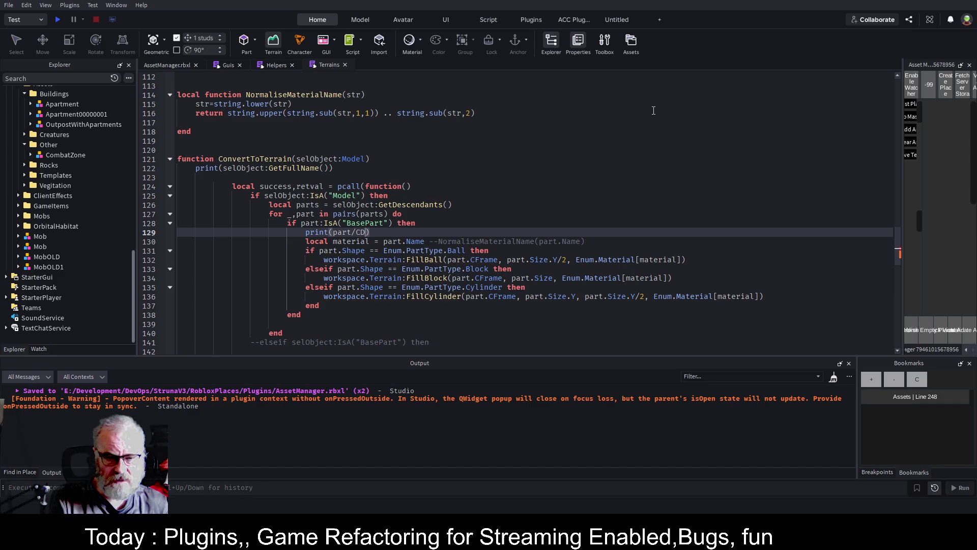
{"action": "key", "text": "BackSpace"}
{"action": "key", "text": "BackSpace"}
{"action": "key", "text": "BackSpace"}
{"action": "type", "text": "."}
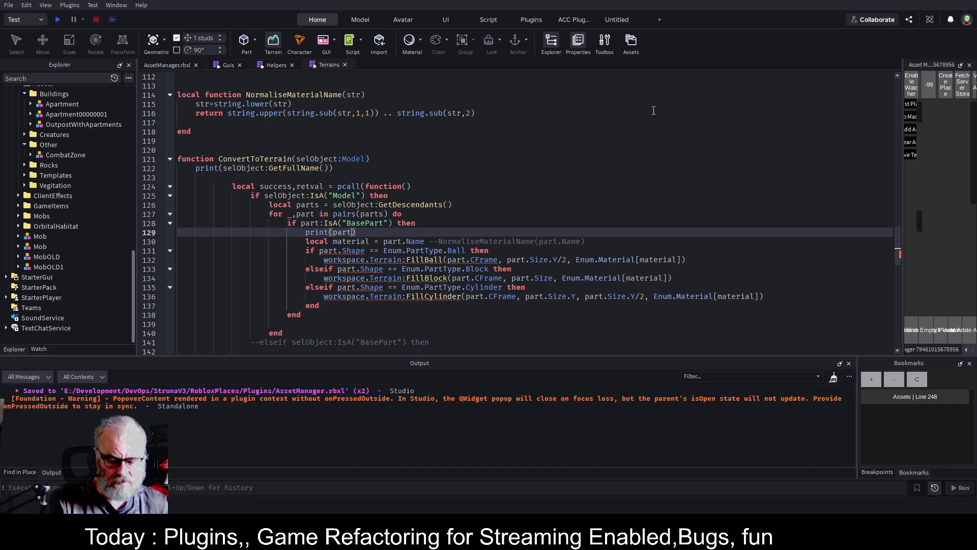
{"action": "type", "text": "CFrame"}
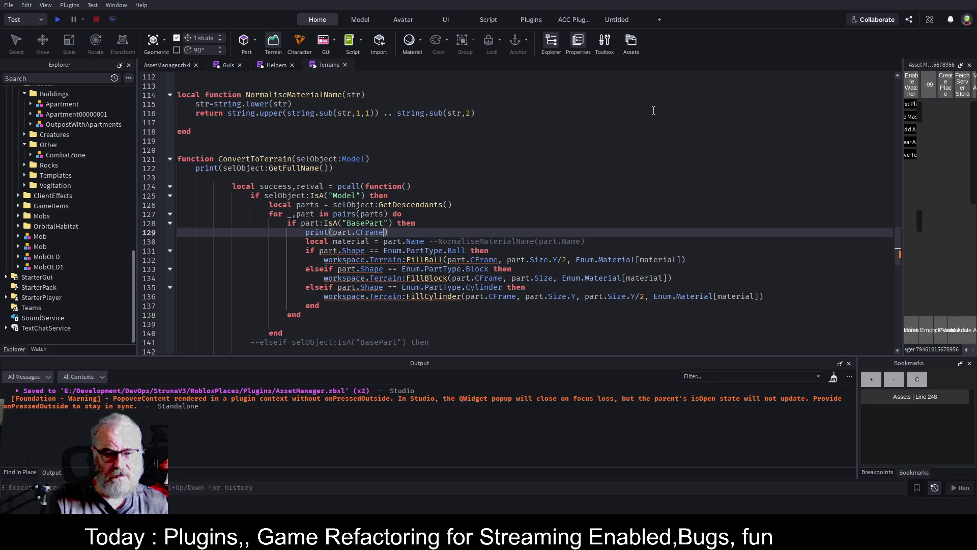
{"action": "key", "text": "ctrl+s"}
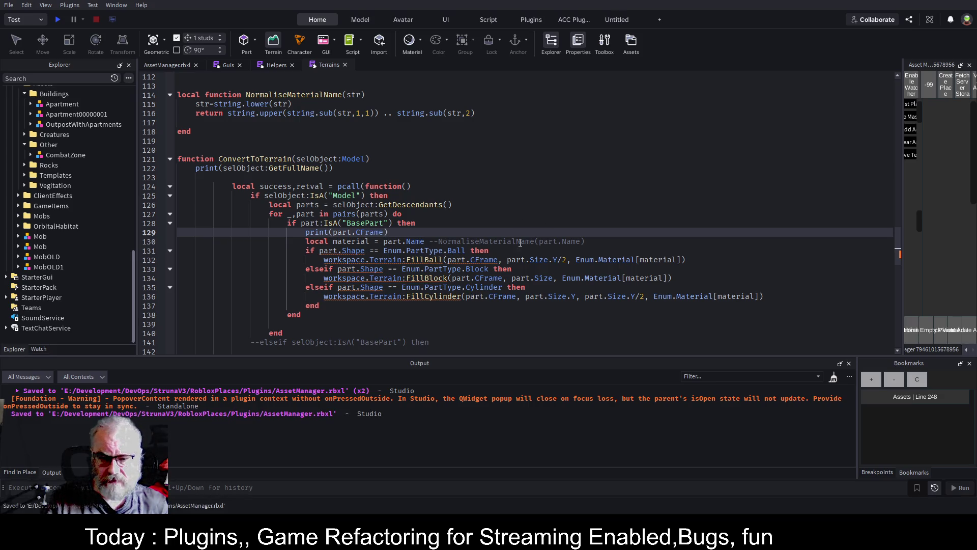
Add print(part.Size) and print(Enum.Material[material]) below it, then save the script
{"action": "key", "text": "Return"}
{"action": "type", "text": "print("}
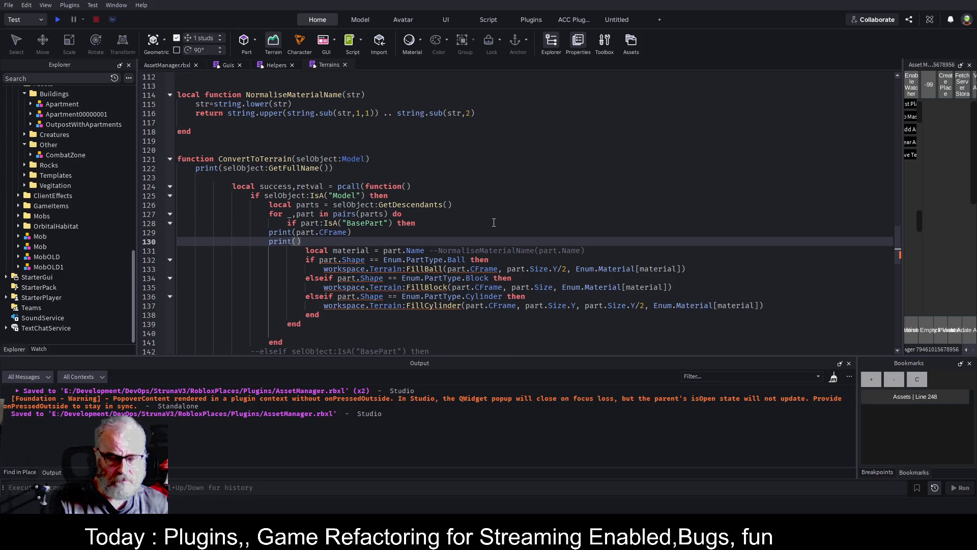
{"action": "type", "text": "part.Size"}
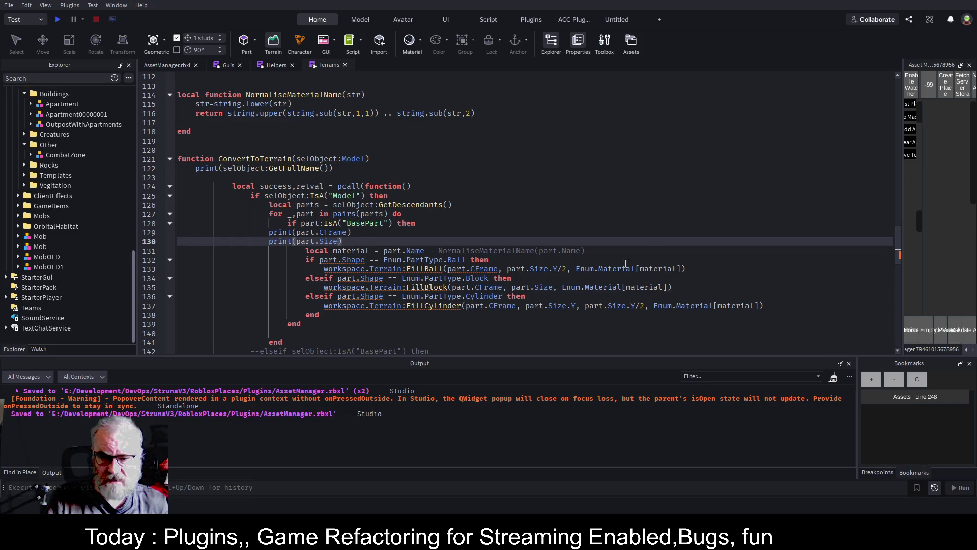
{"action": "left_click_drag", "start_coordinate": [576, 269], "coordinate": [686, 269]}
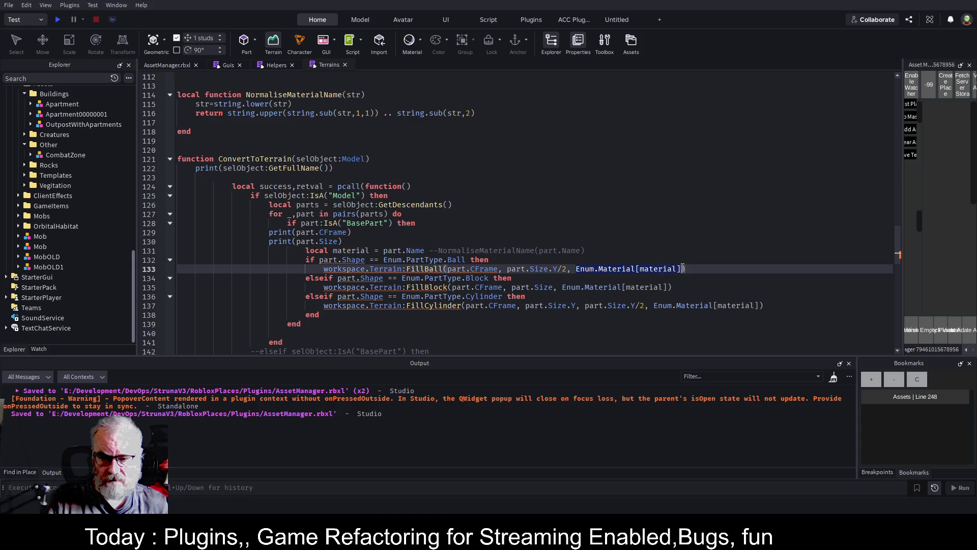
{"action": "left_click", "coordinate": [356, 242]}
{"action": "key", "text": "Return"}
{"action": "type", "text": "print(Enum.Material[material])"}
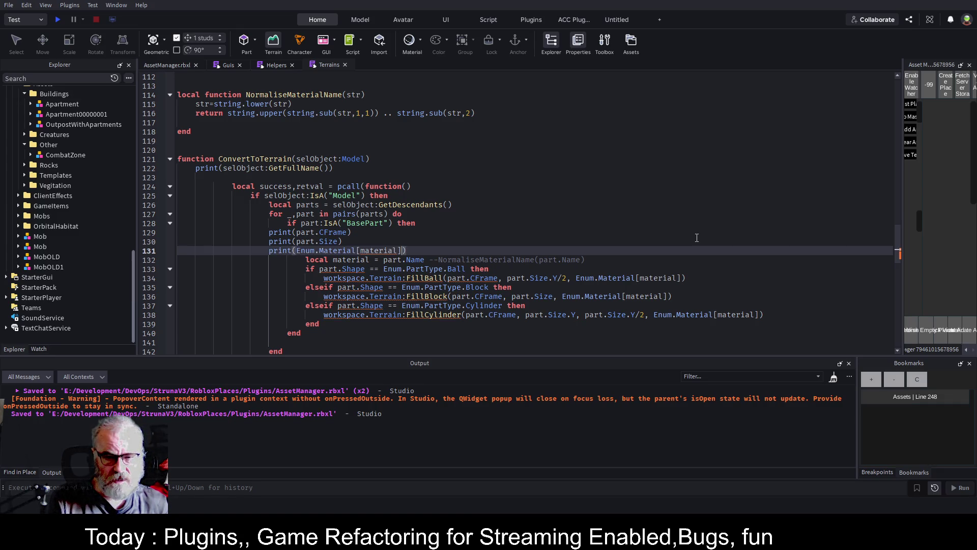
{"action": "key", "text": "ctrl+s"}
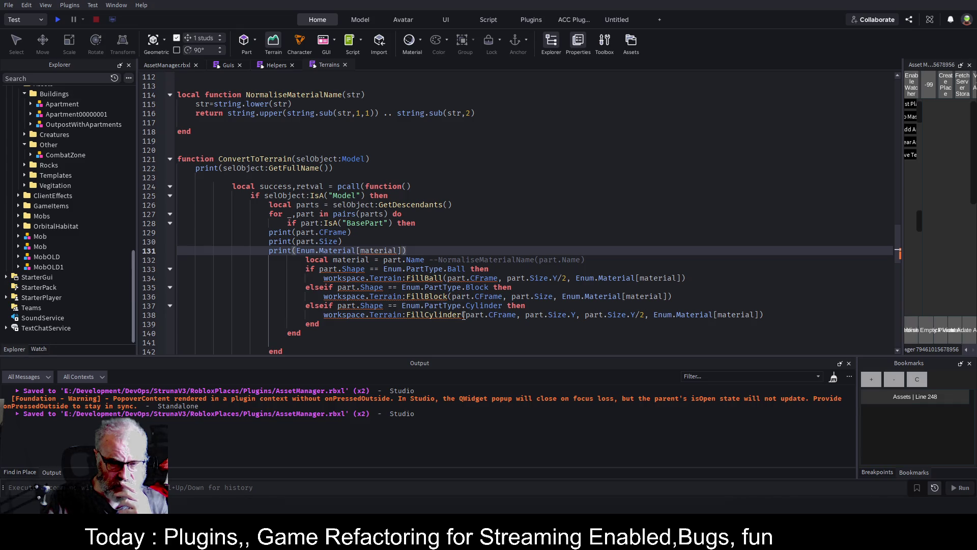
Save again, select the WorkspaceWatcher plugin folder, and return to the 3D place view
{"action": "left_click", "coordinate": [466, 221]}
{"action": "key", "text": "ctrl+s"}
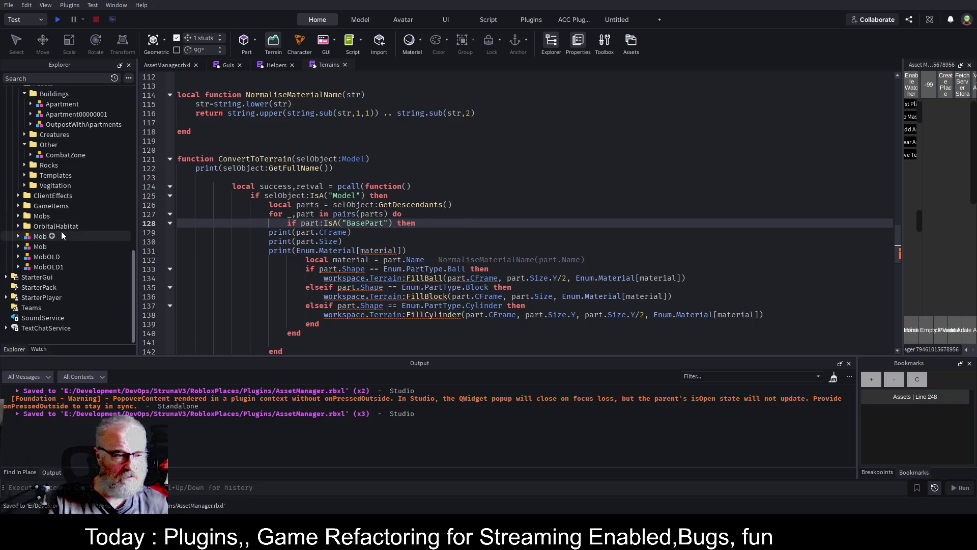
{"action": "scroll", "coordinate": [81, 244], "scroll_direction": "up", "scroll_amount": 3}
{"action": "scroll", "coordinate": [81, 240], "scroll_direction": "up", "scroll_amount": 8}
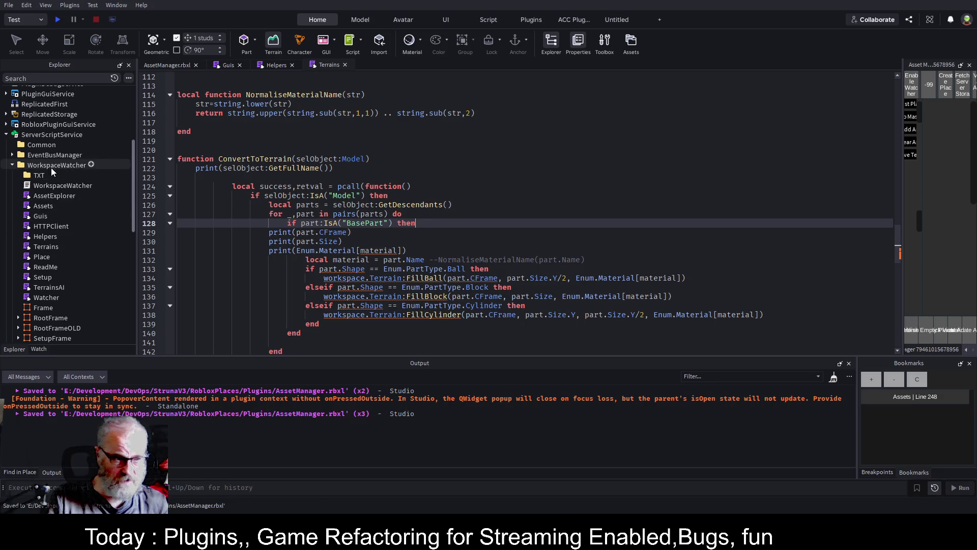
{"action": "left_click", "coordinate": [48, 165]}
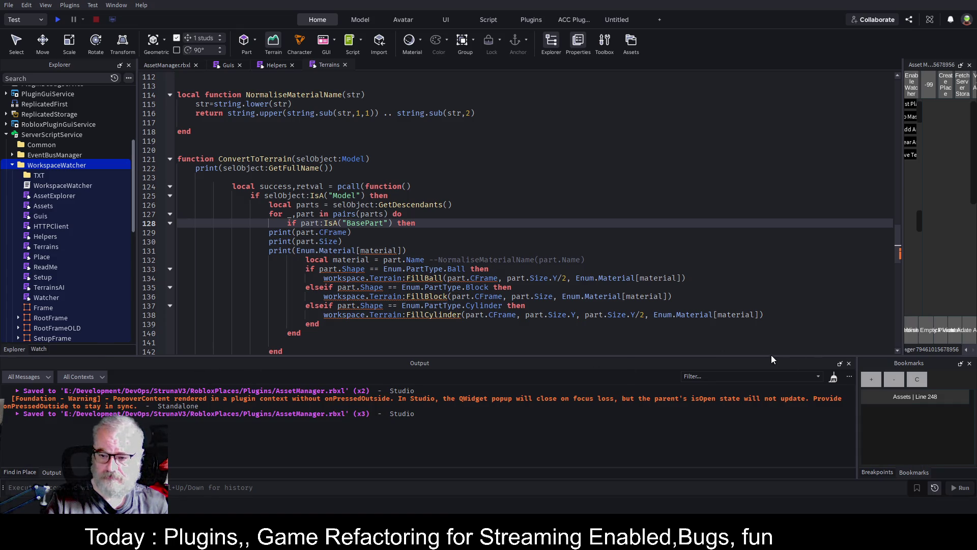
{"action": "left_click", "coordinate": [168, 65]}
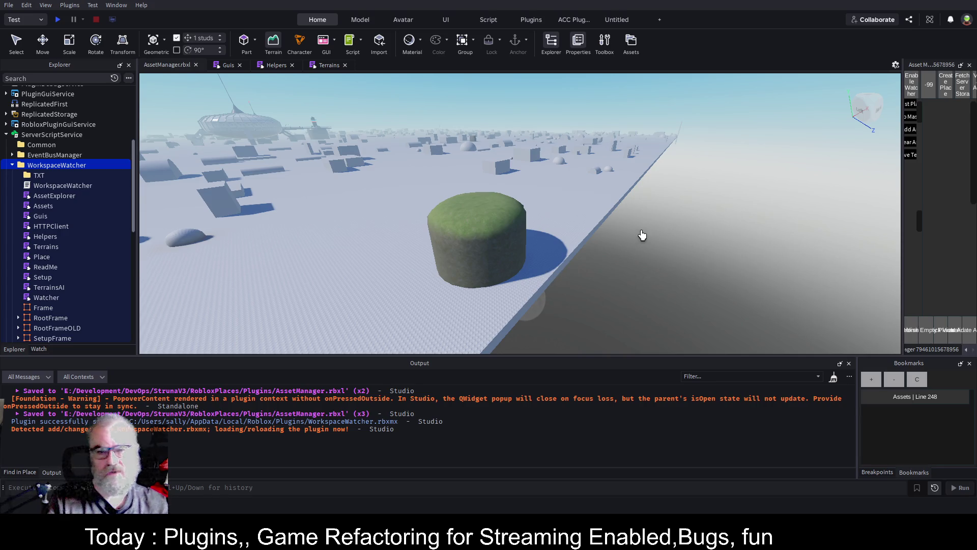
Wipe all terrain from the place with the Terrain Editor's Clear All Terrain
{"action": "key", "text": "a"}
{"action": "key", "text": "a"}
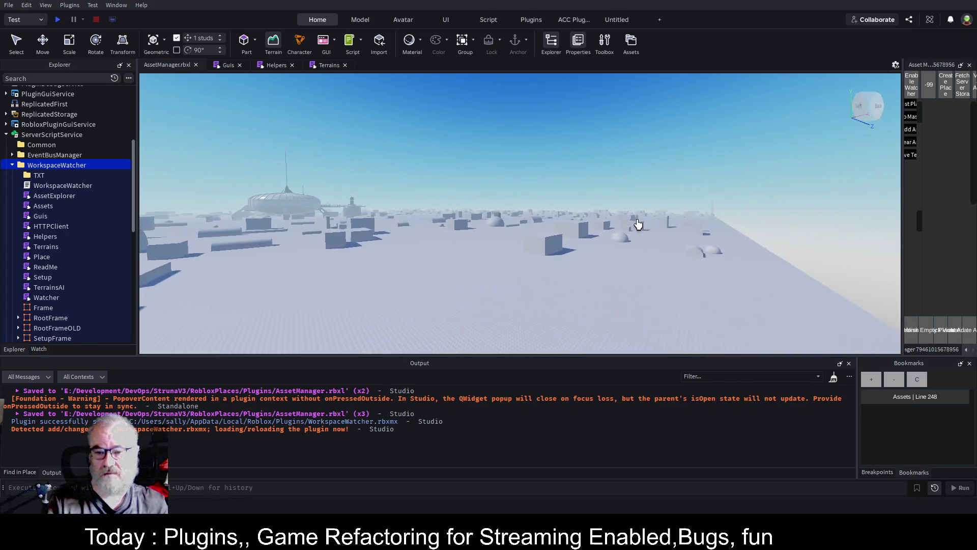
{"action": "key", "text": "w"}
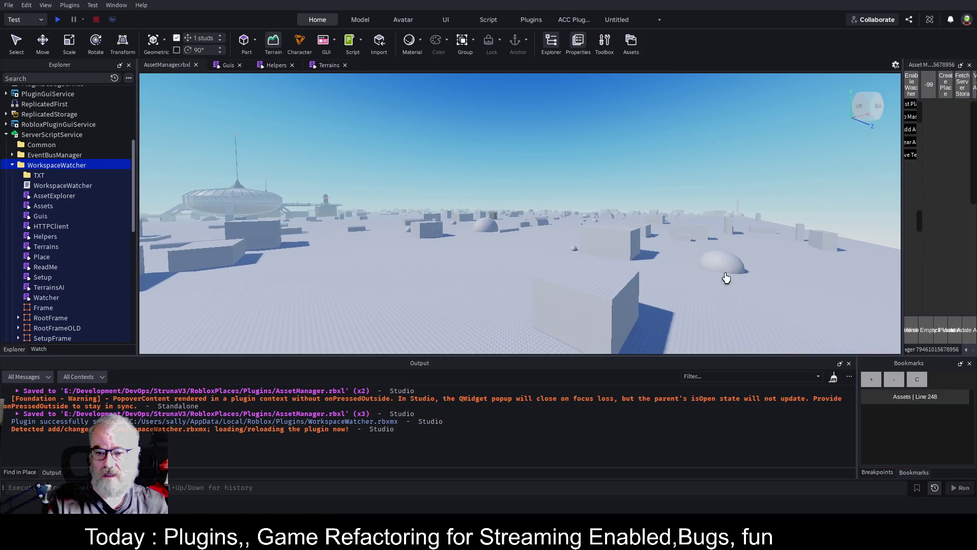
{"action": "key", "text": "Right"}
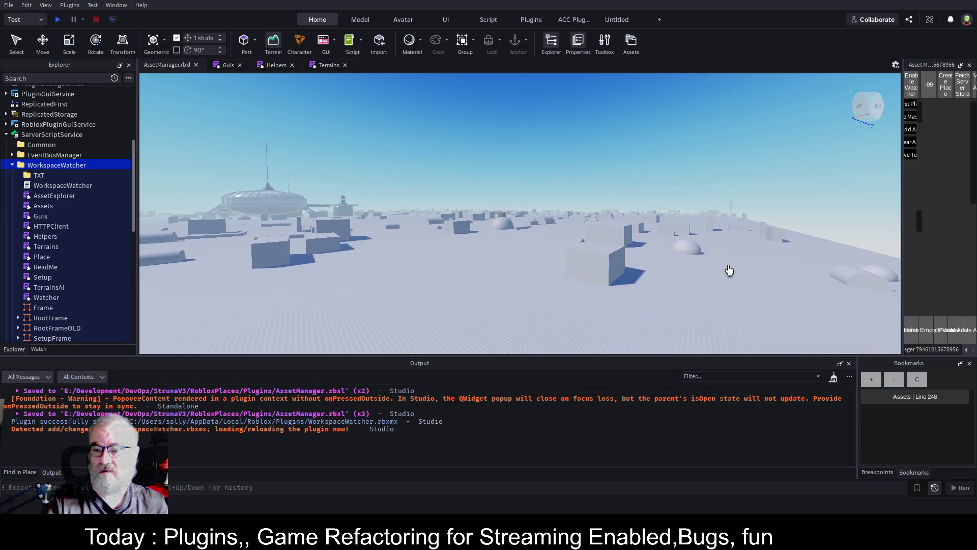
{"action": "key", "text": "Right"}
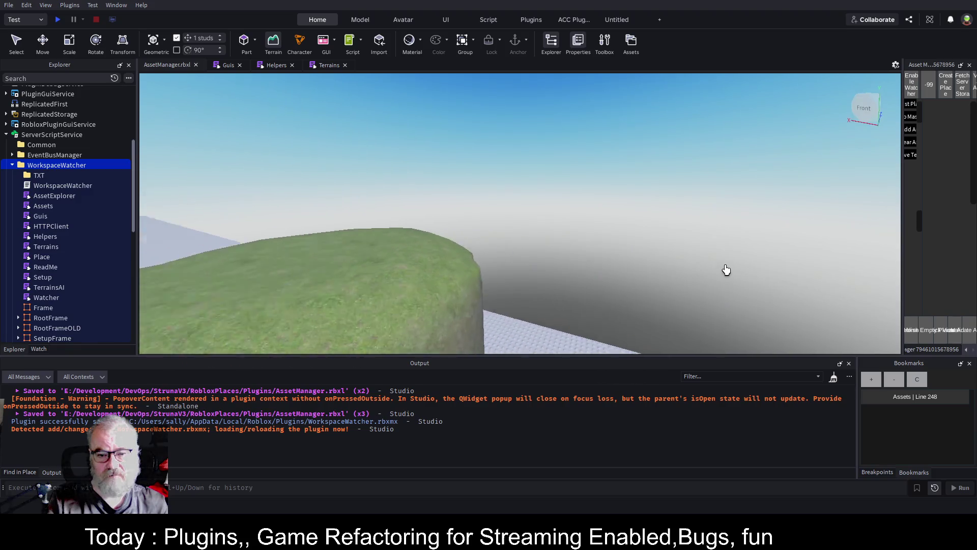
{"action": "left_click", "coordinate": [273, 46]}
{"action": "left_click_drag", "start_coordinate": [902, 193], "coordinate": [709, 193]}
{"action": "left_click", "coordinate": [845, 148]}
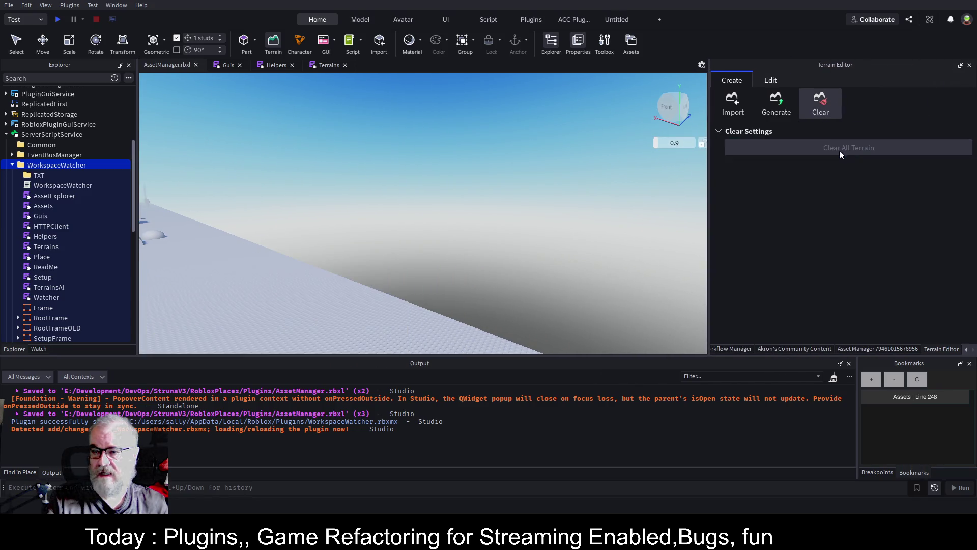
Rerun Save Terrain in the Asset Manager plugin, which logs an invalid argument #2 error
{"action": "right_click", "coordinate": [569, 199]}
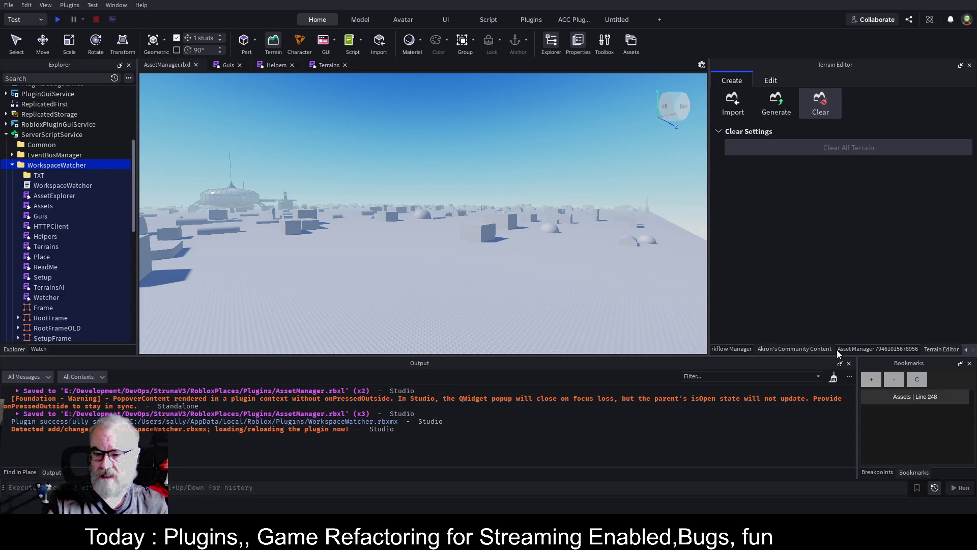
{"action": "left_click", "coordinate": [872, 348]}
{"action": "left_click", "coordinate": [754, 156]}
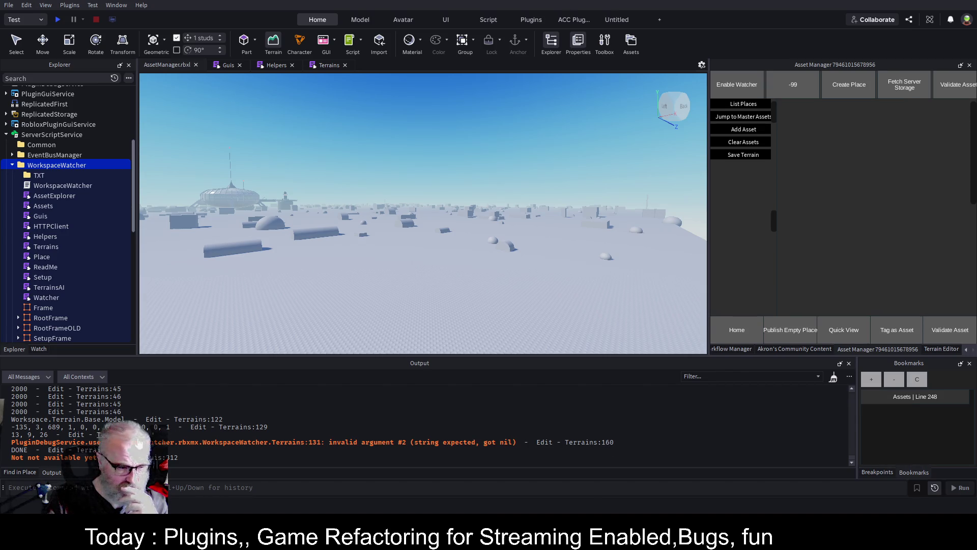
Enlarge the Output panel and follow the Terrains:129 error link into the script
{"action": "left_click_drag", "start_coordinate": [362, 356], "coordinate": [364, 193]}
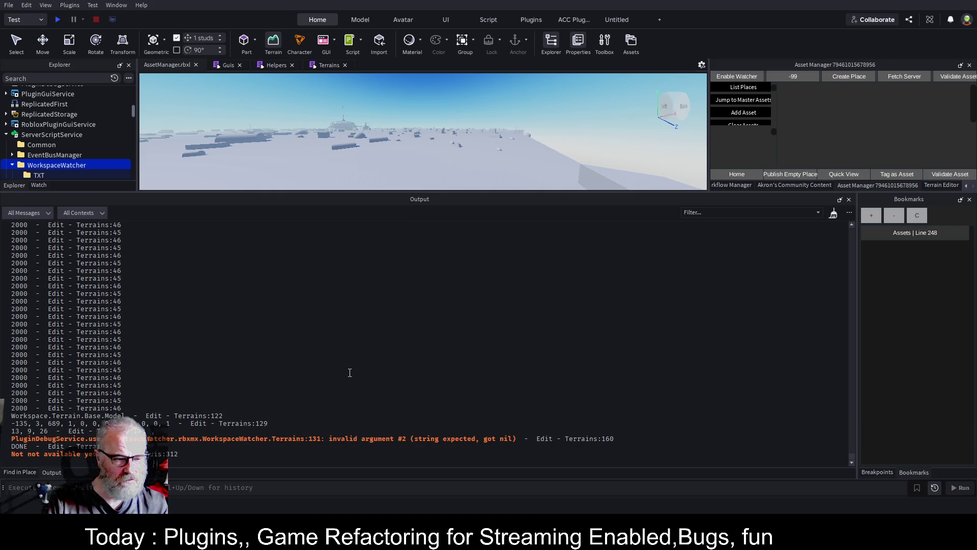
{"action": "left_click", "coordinate": [244, 426]}
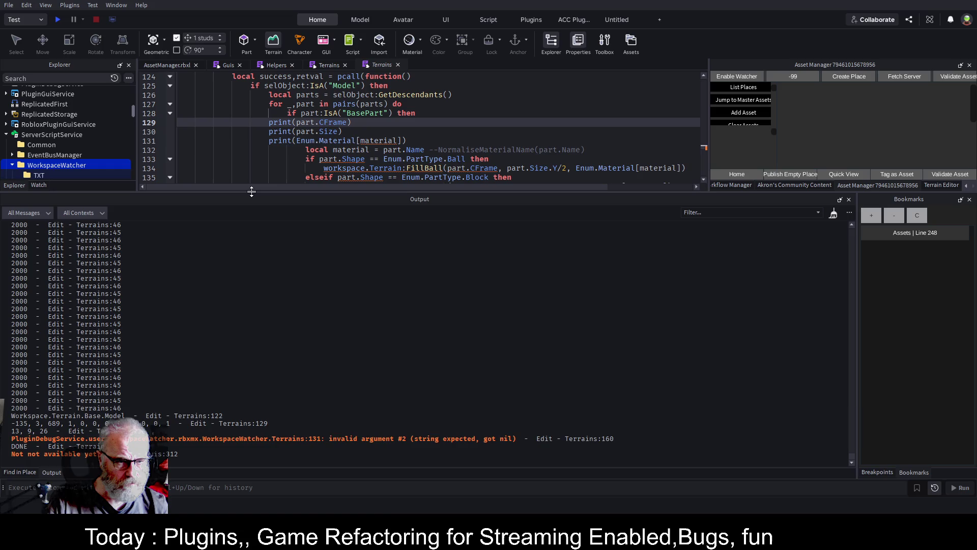
Fix ConvertToTerrain's indentation and add print(#parts) after GetDescendants, then save
{"action": "left_click_drag", "start_coordinate": [251, 193], "coordinate": [275, 328]}
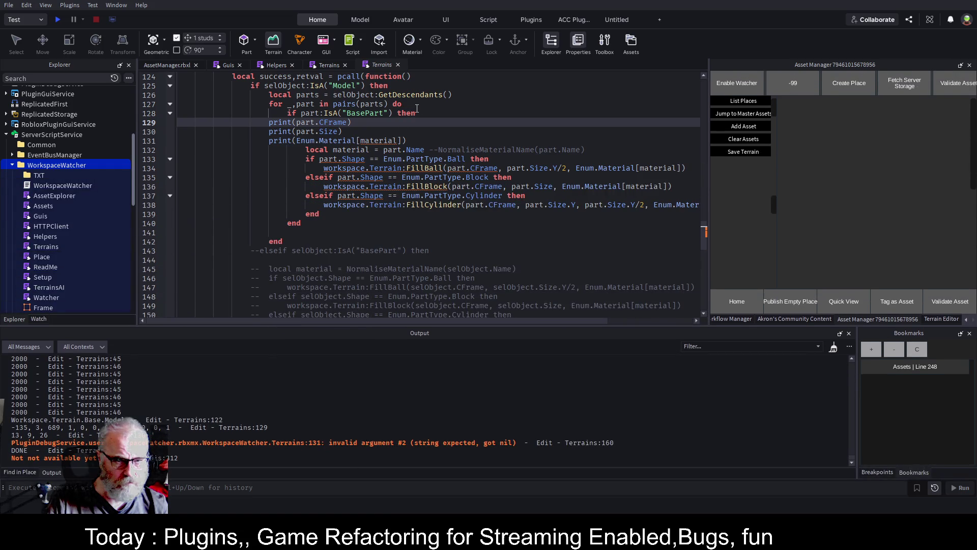
{"action": "left_click", "coordinate": [467, 95]}
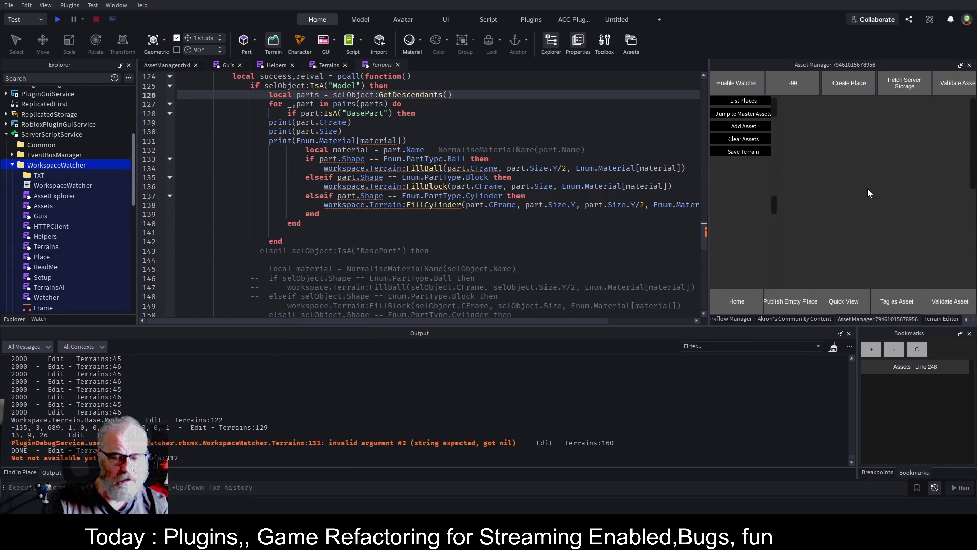
{"action": "key", "text": "Return"}
{"action": "key", "text": "Return"}
{"action": "key", "text": "Return"}
{"action": "key", "text": "Up"}
{"action": "key", "text": "Up"}
{"action": "key", "text": "Up"}
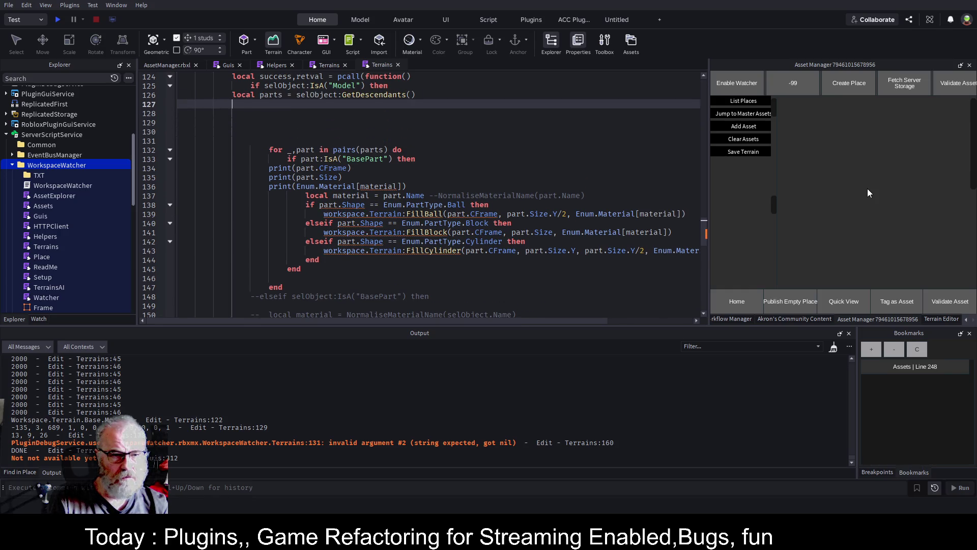
{"action": "key", "text": "Up"}
{"action": "key", "text": "Up"}
{"action": "key", "text": "shift+Tab"}
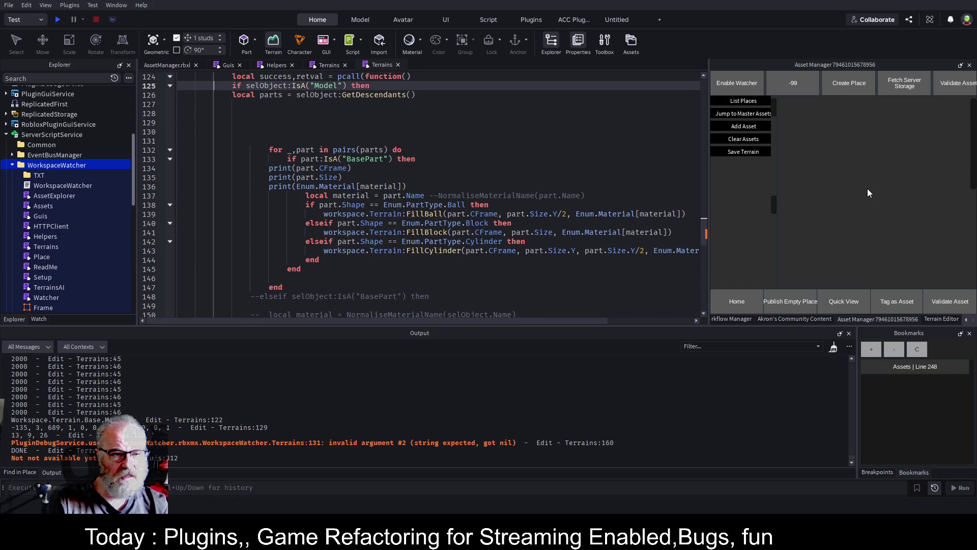
{"action": "key", "text": "Down"}
{"action": "key", "text": "Down"}
{"action": "key", "text": "Down"}
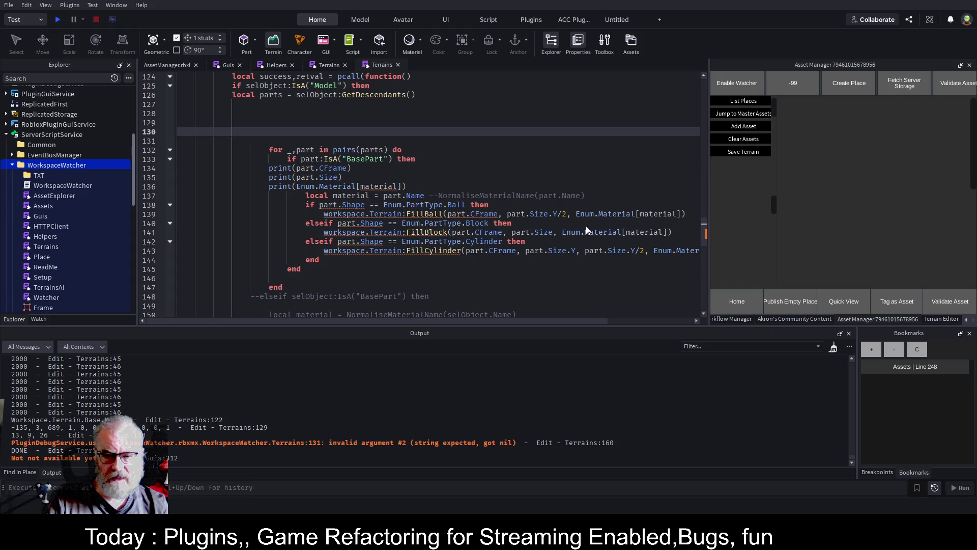
{"action": "key", "text": "alt+shift+f"}
{"action": "left_click", "coordinate": [254, 103]}
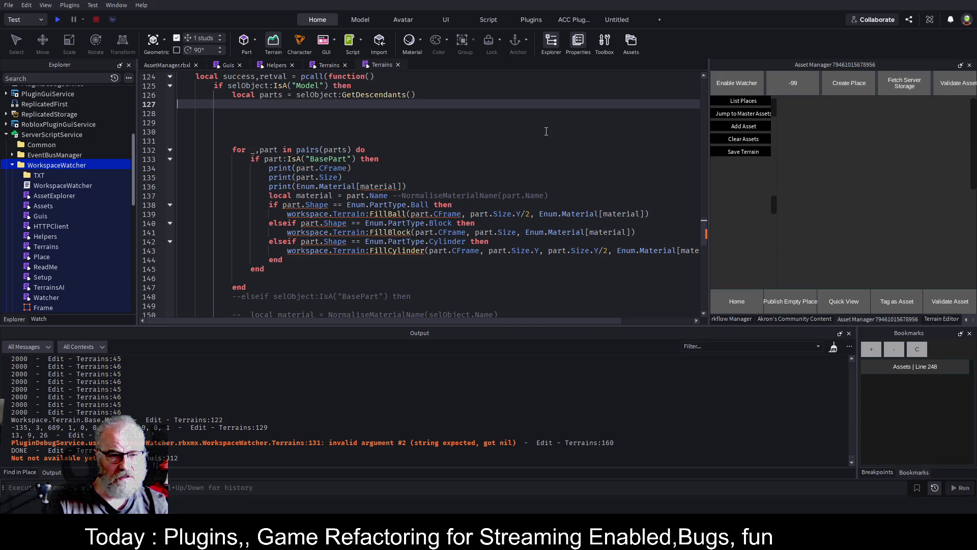
{"action": "key", "text": "Return"}
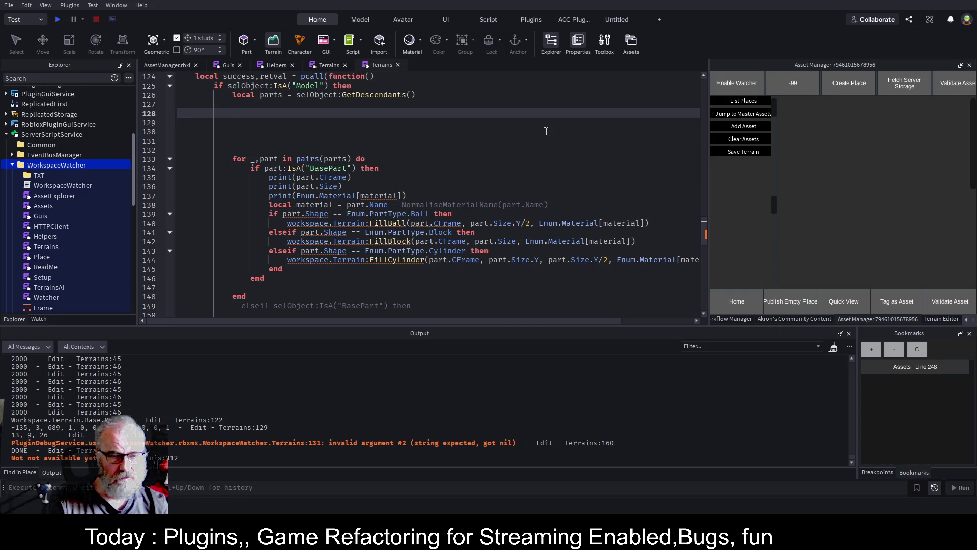
{"action": "type", "text": "print"}
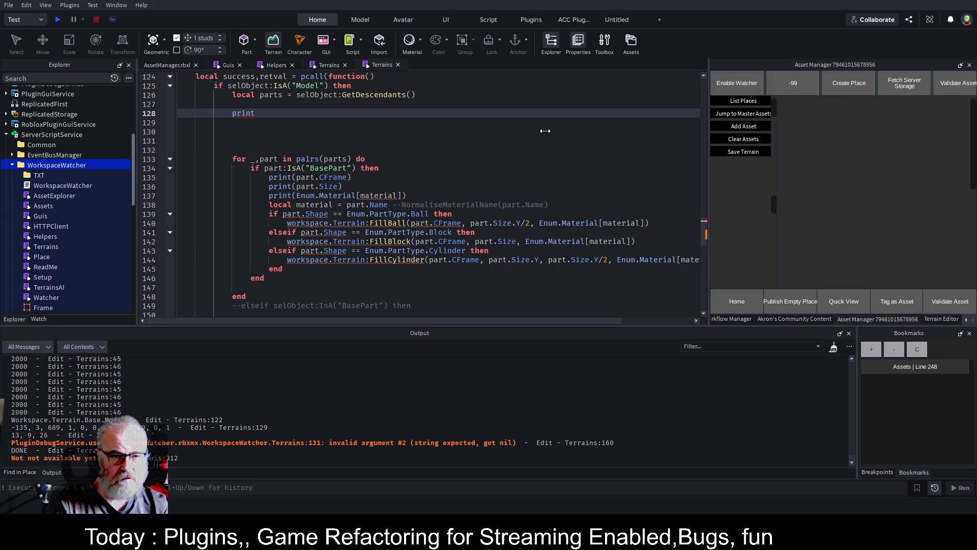
{"action": "type", "text": "(#p"}
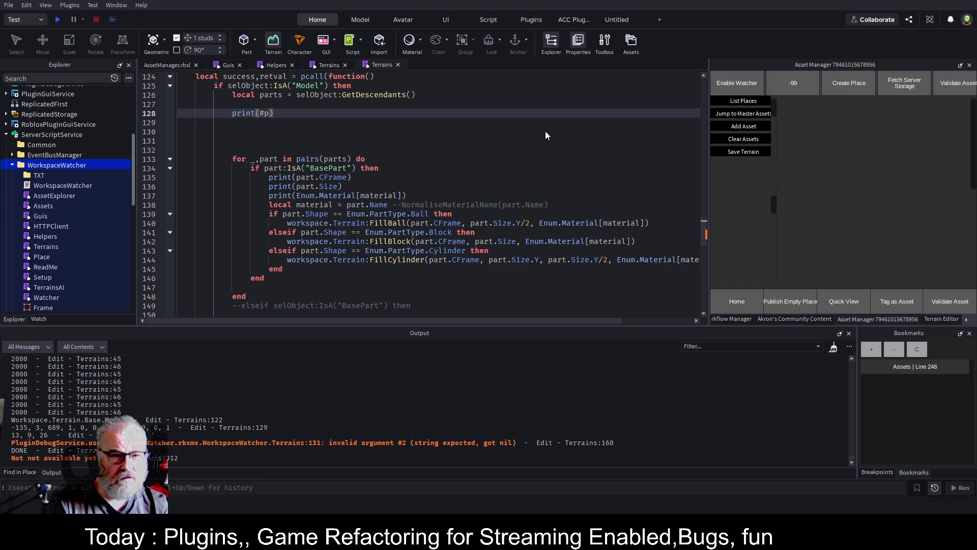
{"action": "type", "text": "arts"}
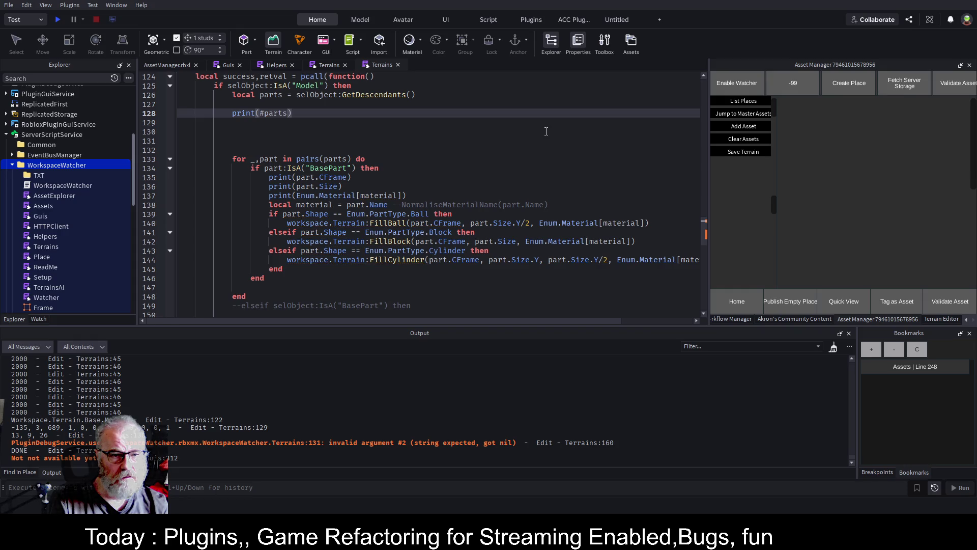
{"action": "key", "text": "ctrl+s"}
{"action": "key", "text": "ctrl+s"}
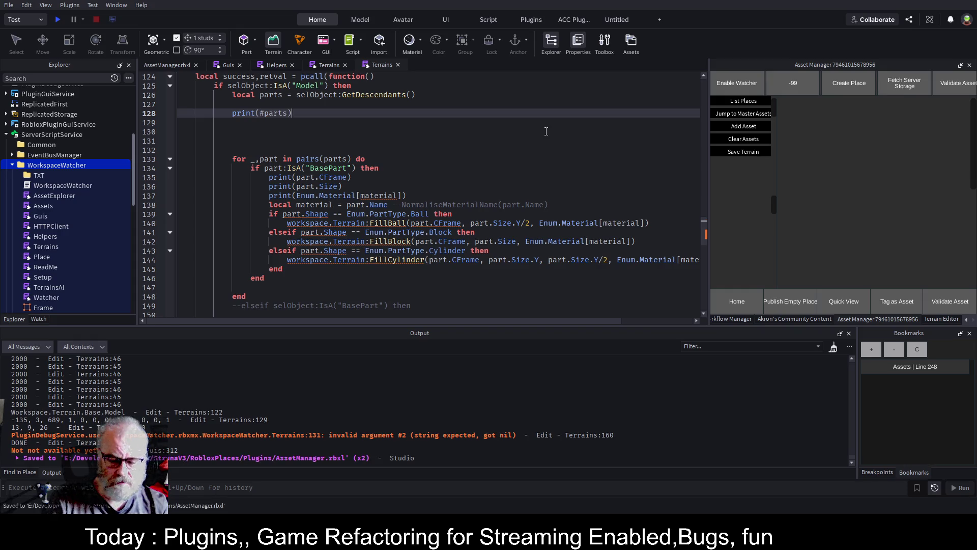
Surround the count print with warn("====") separator lines and save the script
{"action": "key", "text": "Home"}
{"action": "key", "text": "Return"}
{"action": "key", "text": "Up"}
{"action": "type", "text": "wa"}
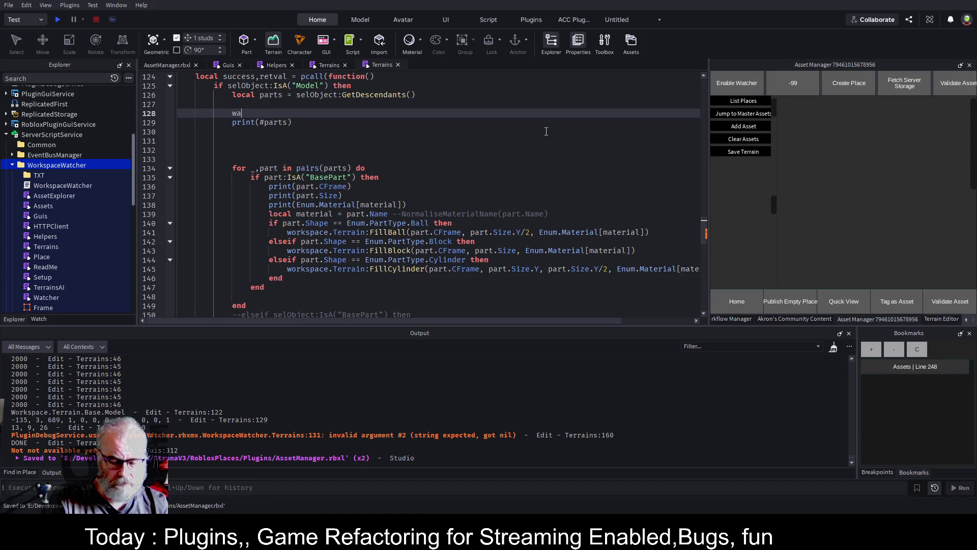
{"action": "type", "text": "rn(\"\")===================================="}
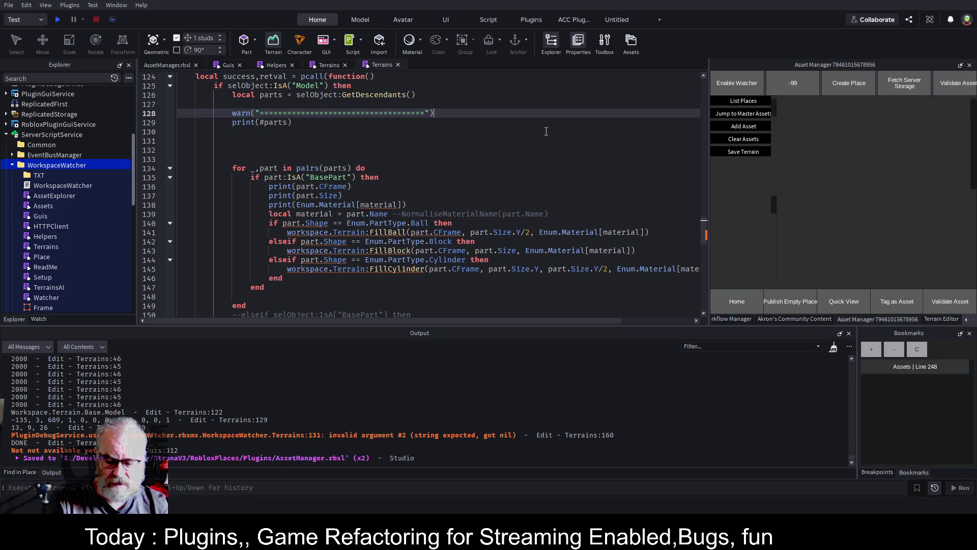
{"action": "key", "text": "Down"}
{"action": "key", "text": "Down"}
{"action": "key", "text": "ctrl+v"}
{"action": "key", "text": "Up"}
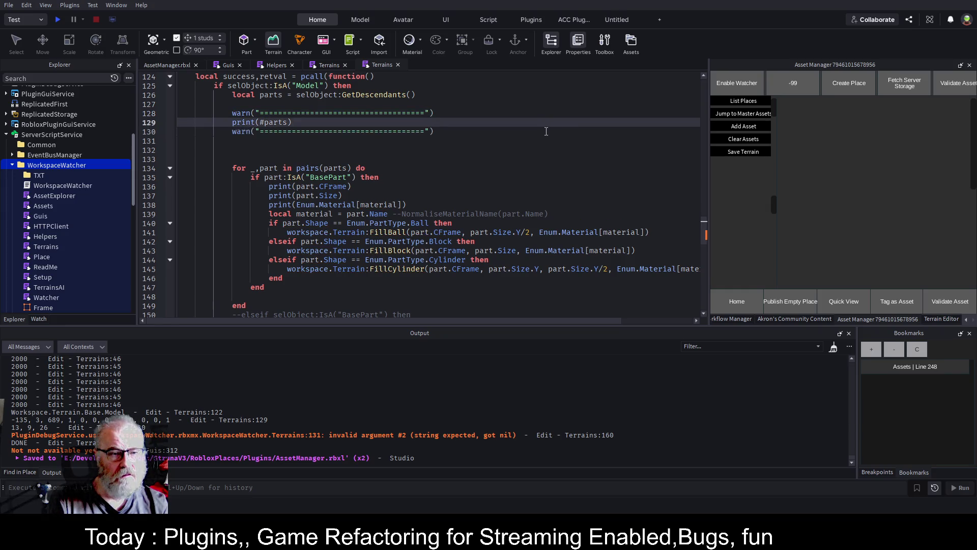
{"action": "key", "text": "ctrl+s"}
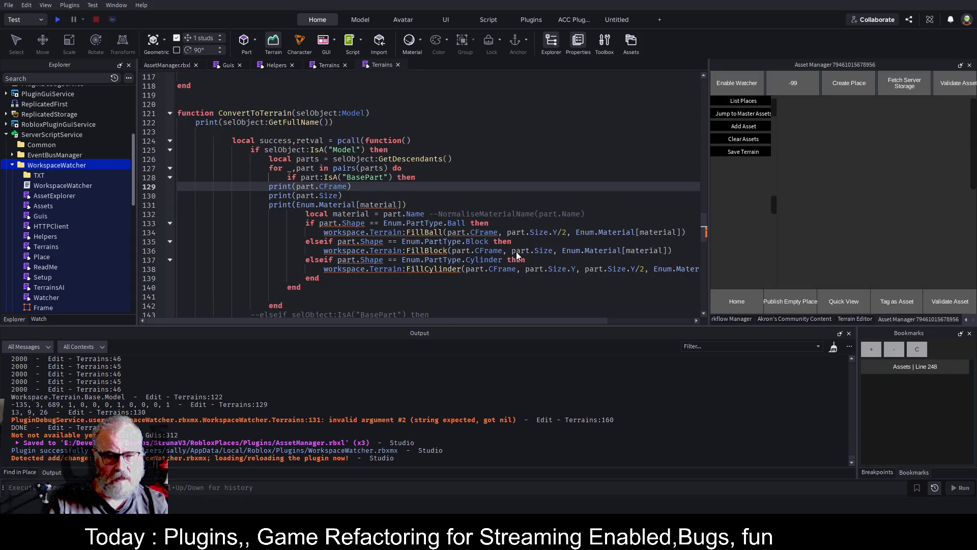
{"action": "scroll", "coordinate": [320, 237], "scroll_direction": "down", "scroll_amount": 12}
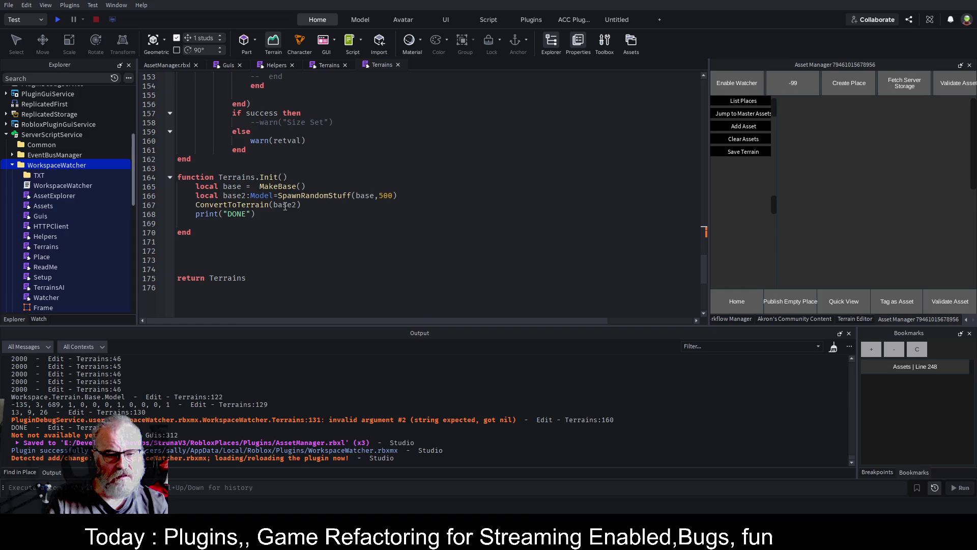
Save the script and rerun the terrain conversion from the place view
{"action": "left_click", "coordinate": [330, 222]}
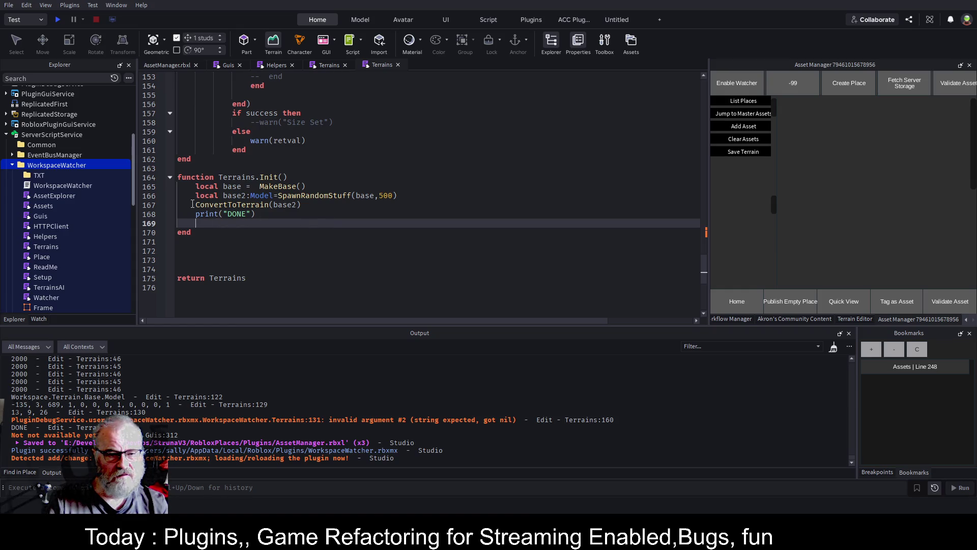
{"action": "left_click", "coordinate": [469, 202]}
{"action": "key", "text": "ctrl+s"}
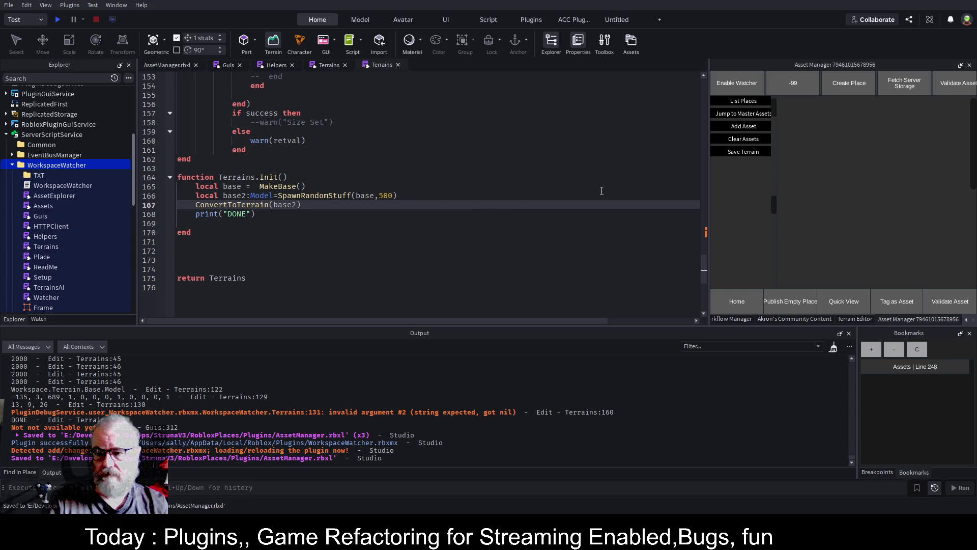
{"action": "left_click", "coordinate": [173, 66]}
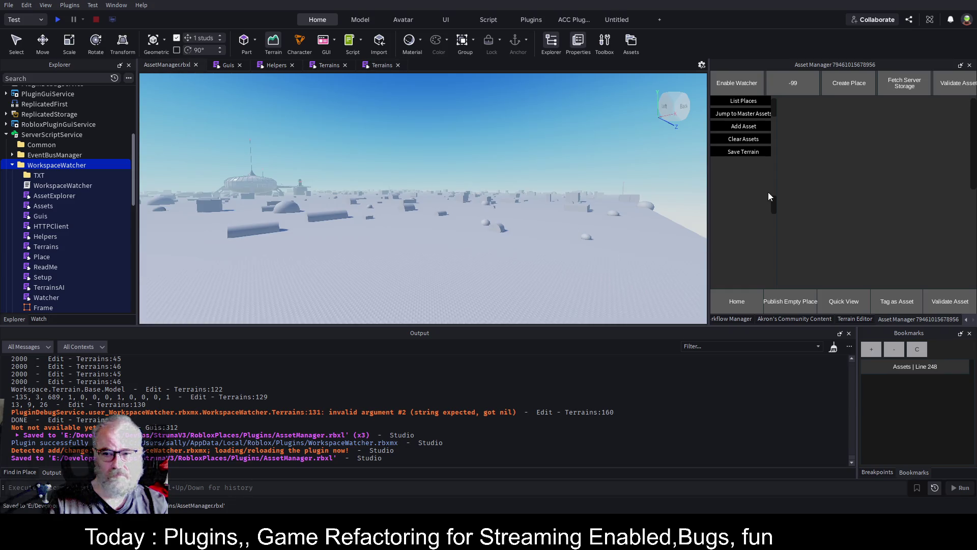
{"action": "left_click", "coordinate": [742, 151]}
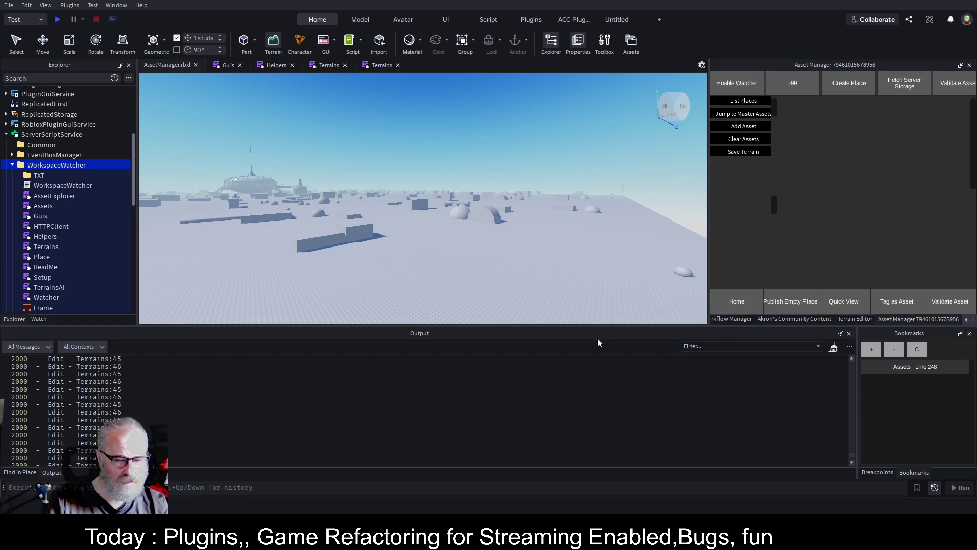
Clear the output log, rerun Save Terrain, and return to the Terrains script
{"action": "left_click_drag", "start_coordinate": [853, 458], "coordinate": [856, 413]}
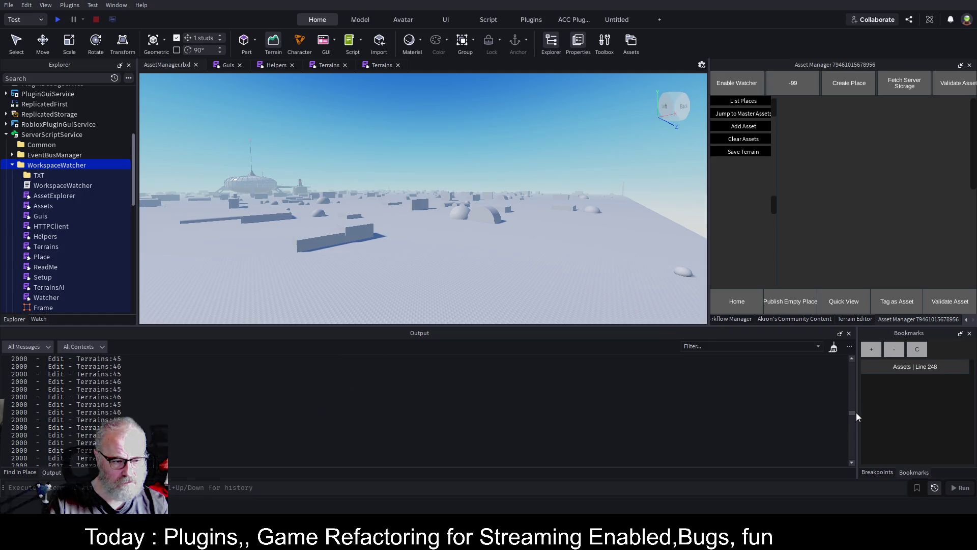
{"action": "scroll", "coordinate": [613, 423], "scroll_direction": "up", "scroll_amount": 2}
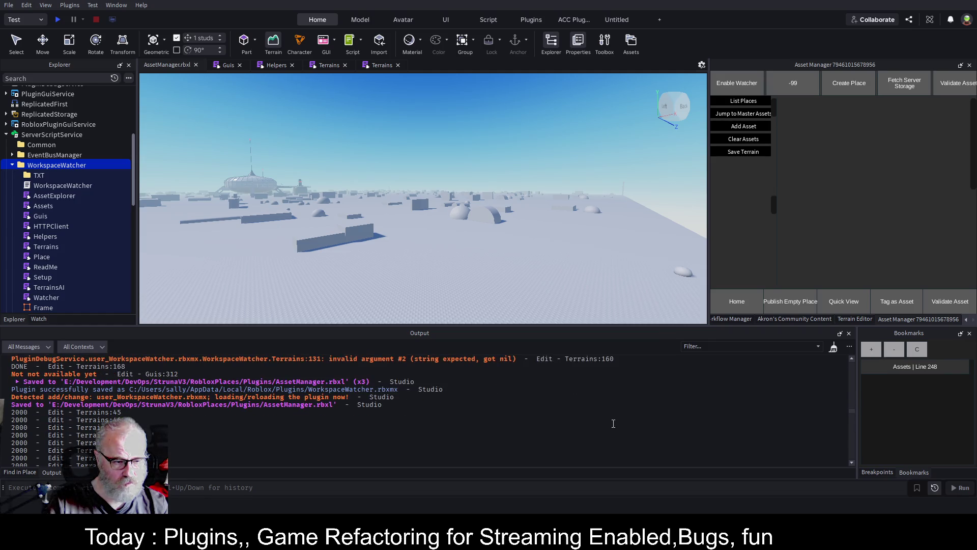
{"action": "left_click", "coordinate": [834, 347]}
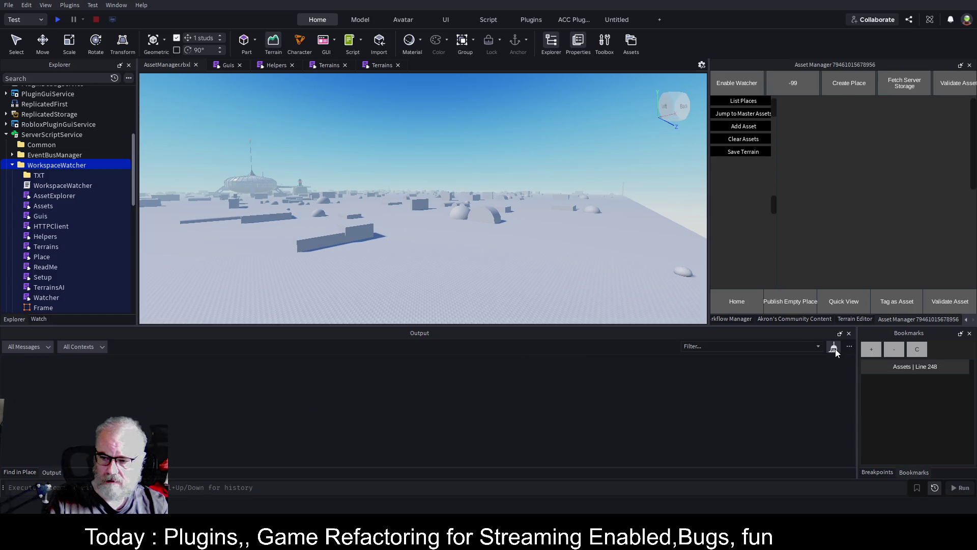
{"action": "left_click", "coordinate": [758, 154]}
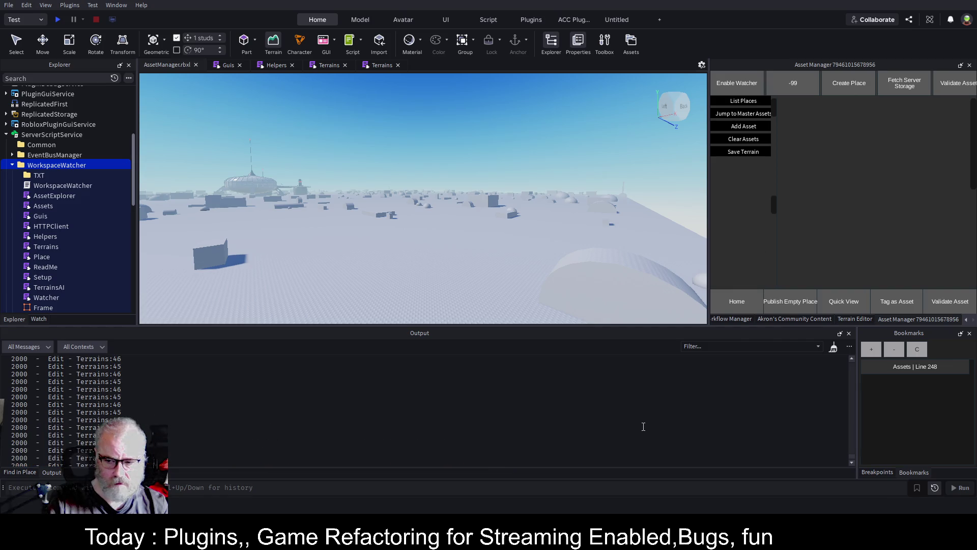
{"action": "left_click", "coordinate": [390, 66]}
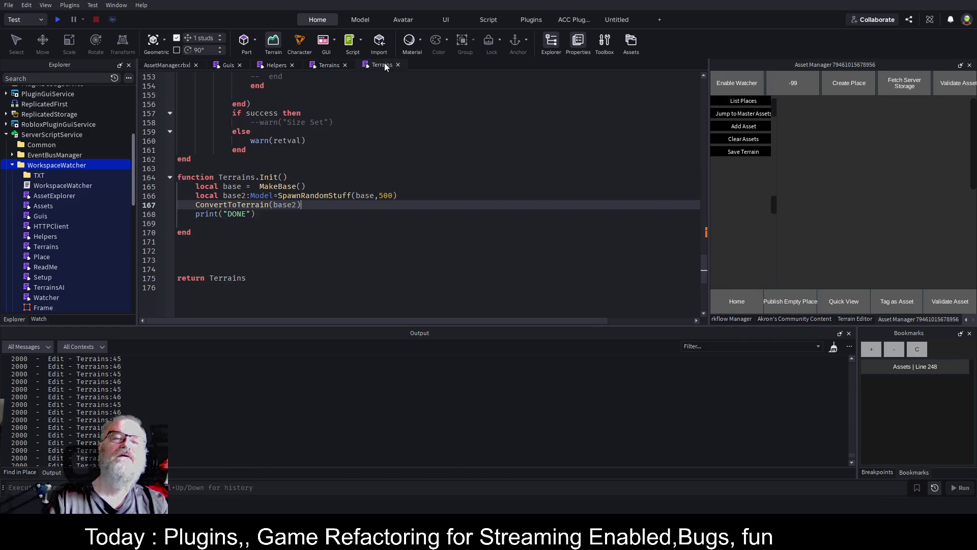
Close the duplicate Terrains tab and save the place
{"action": "scroll", "coordinate": [286, 205], "scroll_direction": "up", "scroll_amount": 13}
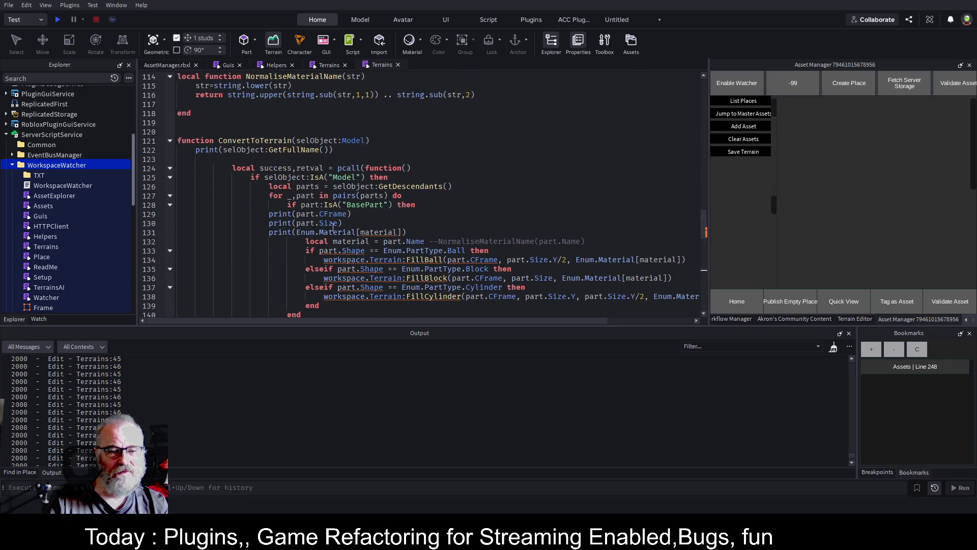
{"action": "left_click_drag", "start_coordinate": [420, 236], "coordinate": [250, 213]}
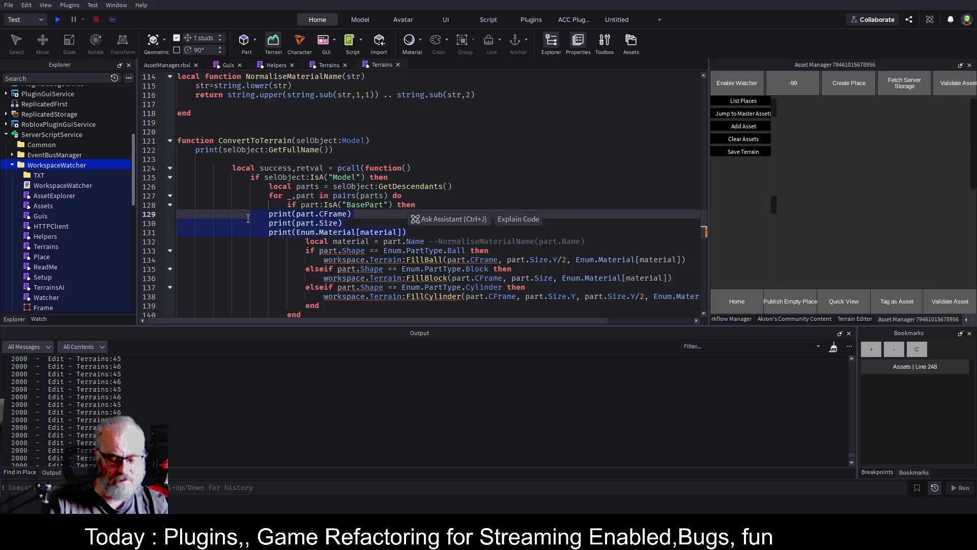
{"action": "left_click", "coordinate": [398, 65]}
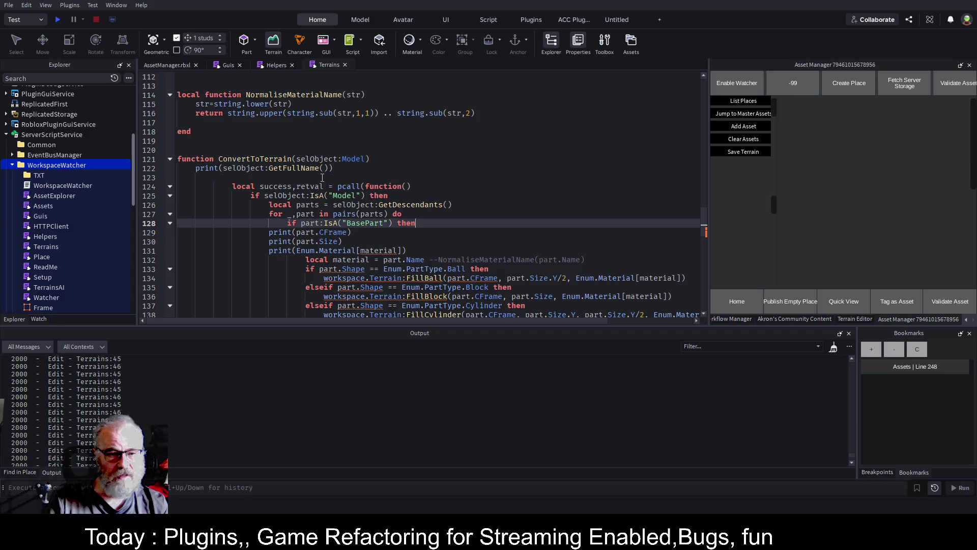
{"action": "left_click", "coordinate": [431, 244]}
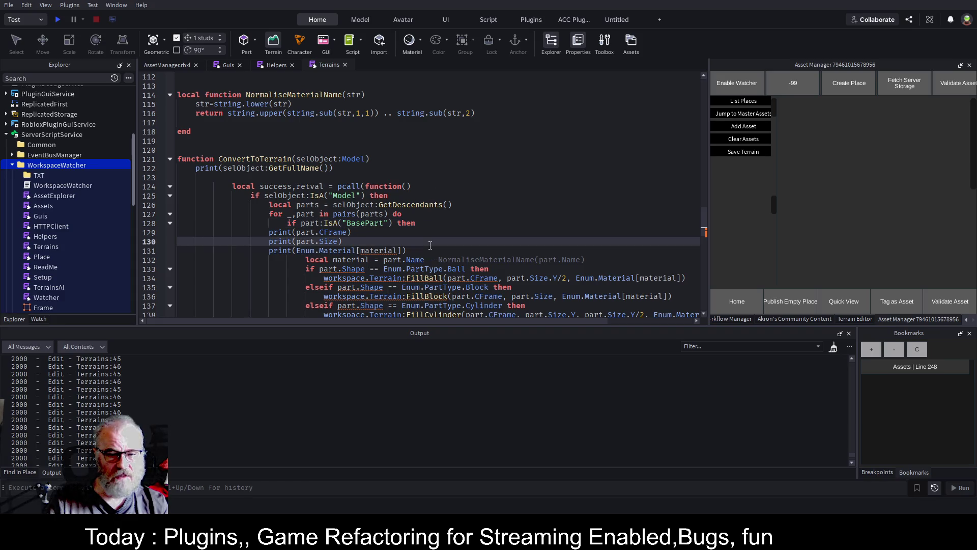
{"action": "key", "text": "ctrl+s"}
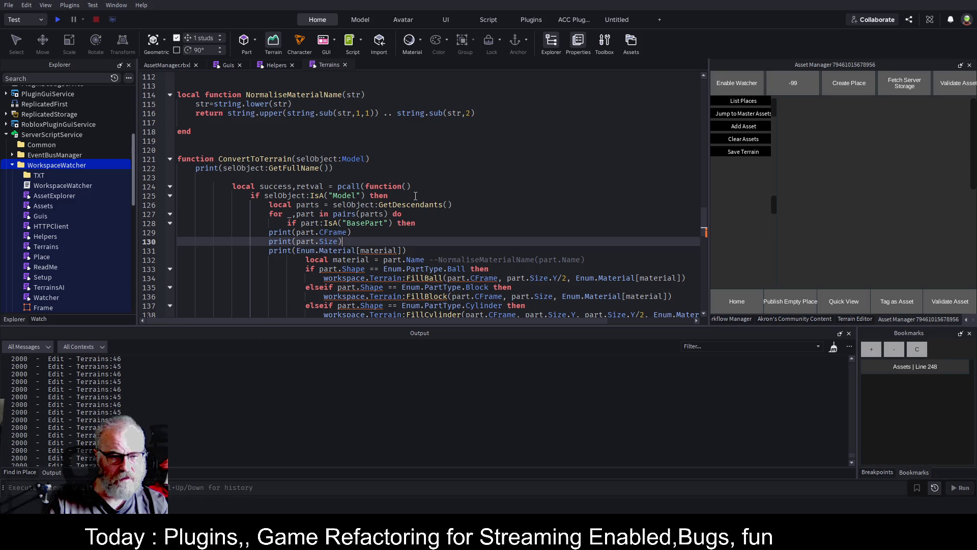
Insert print(#parts) after GetDescendants with a long ==== warn separator above it
{"action": "left_click", "coordinate": [463, 210]}
{"action": "key", "text": "Return"}
{"action": "key", "text": "Return"}
{"action": "key", "text": "Return"}
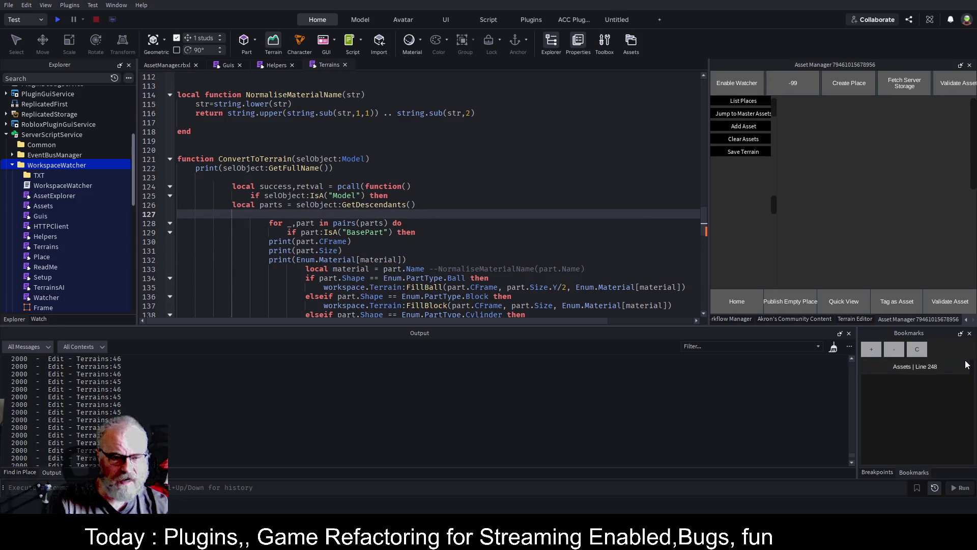
{"action": "key", "text": "Up"}
{"action": "key", "text": "Up"}
{"action": "type", "text": "print("}
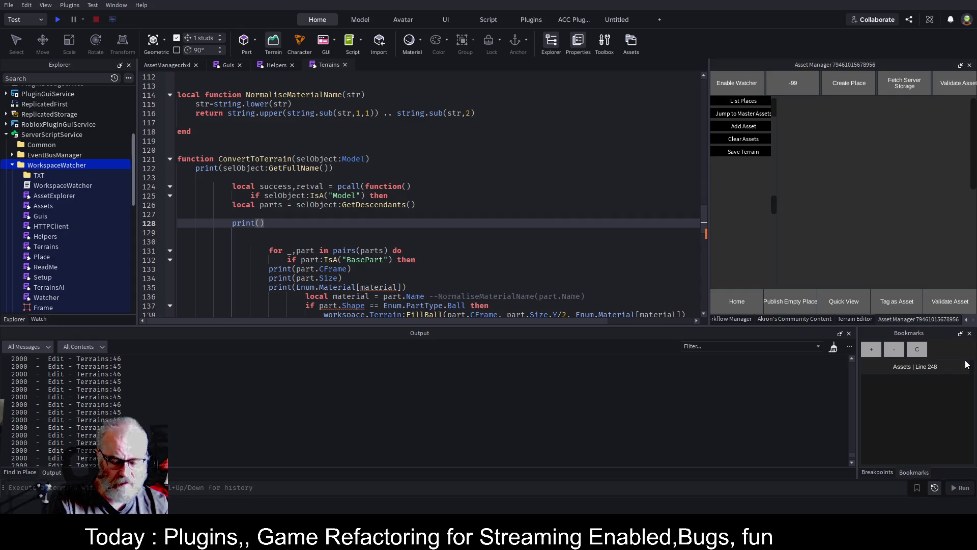
{"action": "type", "text": "#parts"}
{"action": "key", "text": "Up"}
{"action": "type", "text": "warn(\"-=\")"}
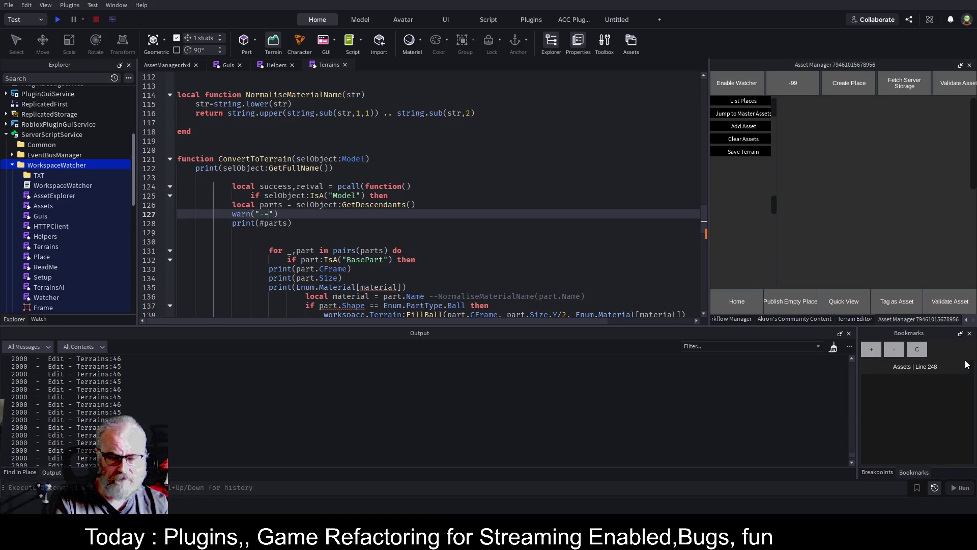
{"action": "key", "text": "BackSpace"}
{"action": "key", "text": "BackSpace"}
{"action": "type", "text": "============================================"}
Copy the separator warning below the count print and save to AssetManager.rbxl
{"action": "key", "text": "End"}
{"action": "key", "text": "shift+Home"}
{"action": "key", "text": "ctrl+c"}
{"action": "key", "text": "End"}
{"action": "key", "text": "Return"}
{"action": "key", "text": "Down"}
{"action": "key", "text": "Down"}
{"action": "key", "text": "ctrl+v"}
{"action": "key", "text": "Up"}
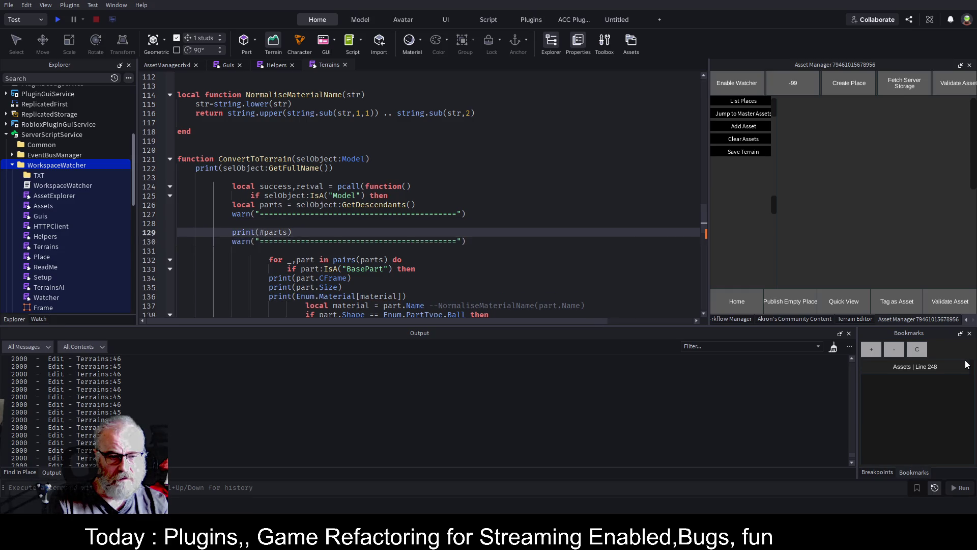
{"action": "key", "text": "ctrl+s"}
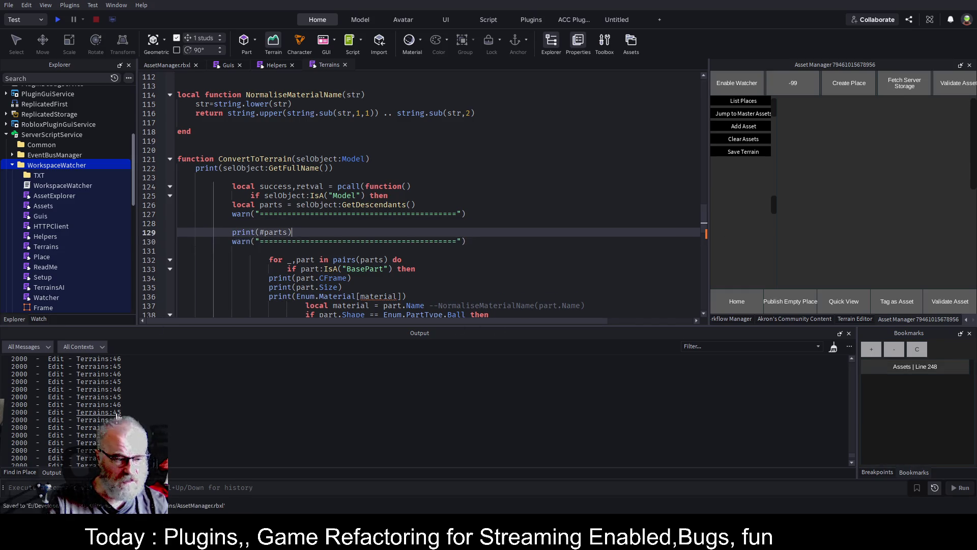
{"action": "left_click", "coordinate": [370, 150]}
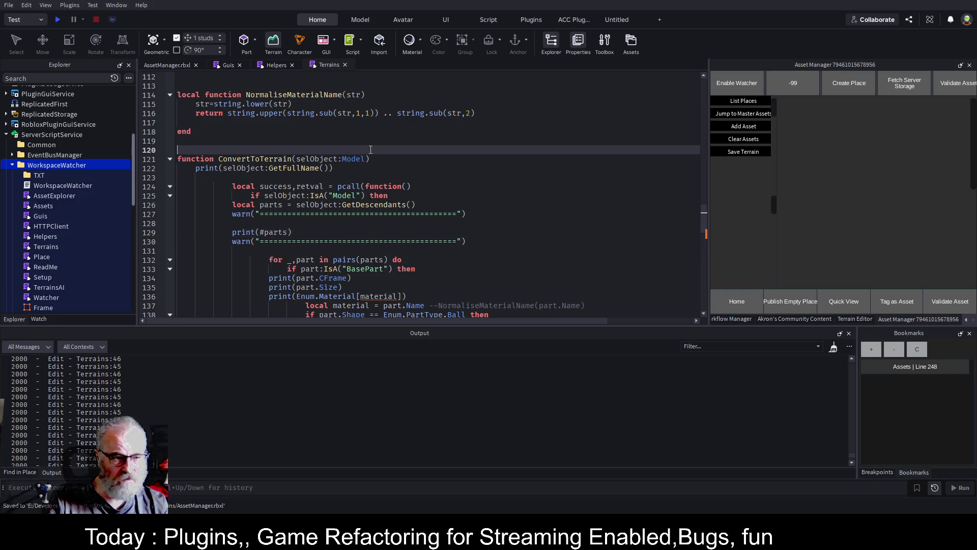
{"action": "key", "text": "ctrl+z"}
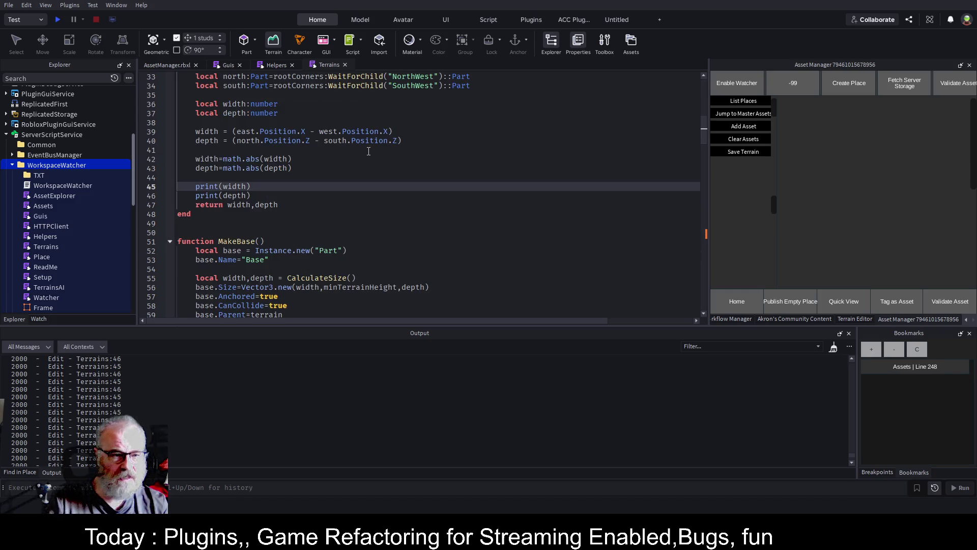
Comment out the print(width) and print(depth) lines and save
{"action": "left_click", "coordinate": [289, 195]}
{"action": "key", "text": "shift+Up"}
{"action": "key", "text": "shift+Home"}
{"action": "key", "text": "ctrl+slash"}
{"action": "key", "text": "ctrl+s"}
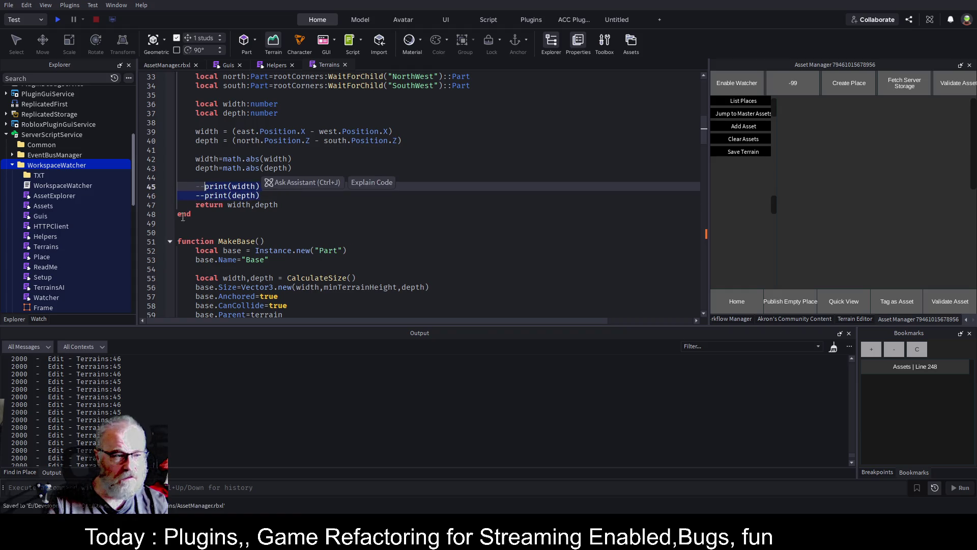
Clear the output and rerun the conversion, which logs 500 parts then an error
{"action": "left_click", "coordinate": [76, 165]}
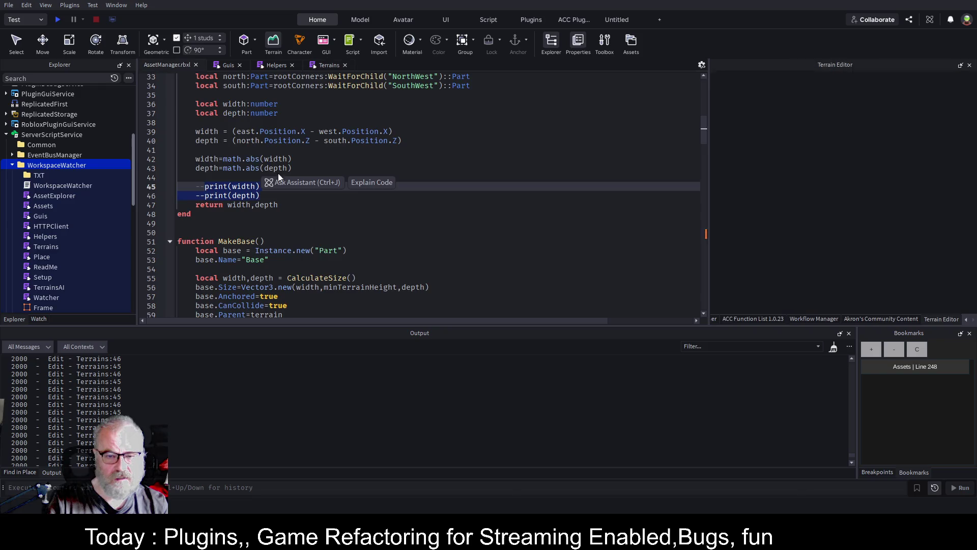
{"action": "left_click", "coordinate": [168, 65]}
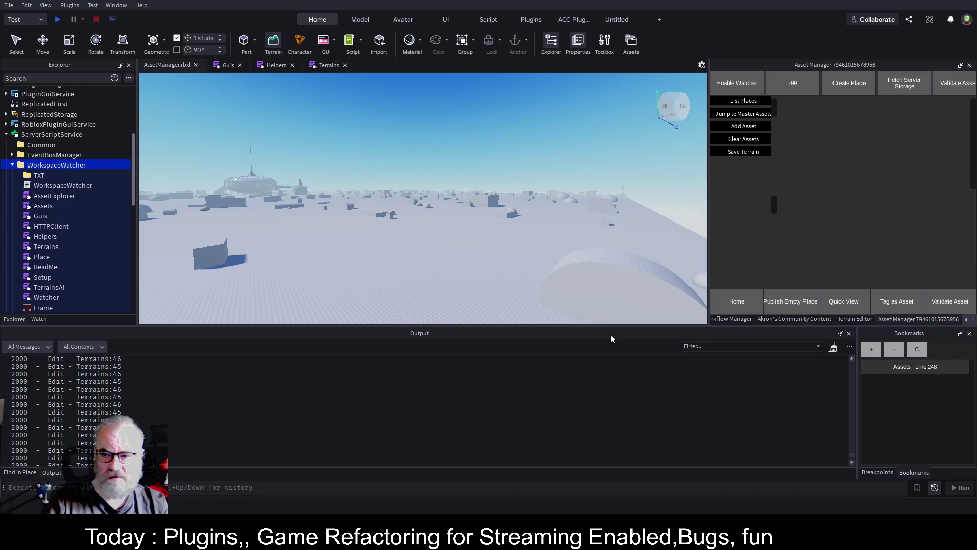
{"action": "left_click", "coordinate": [834, 347]}
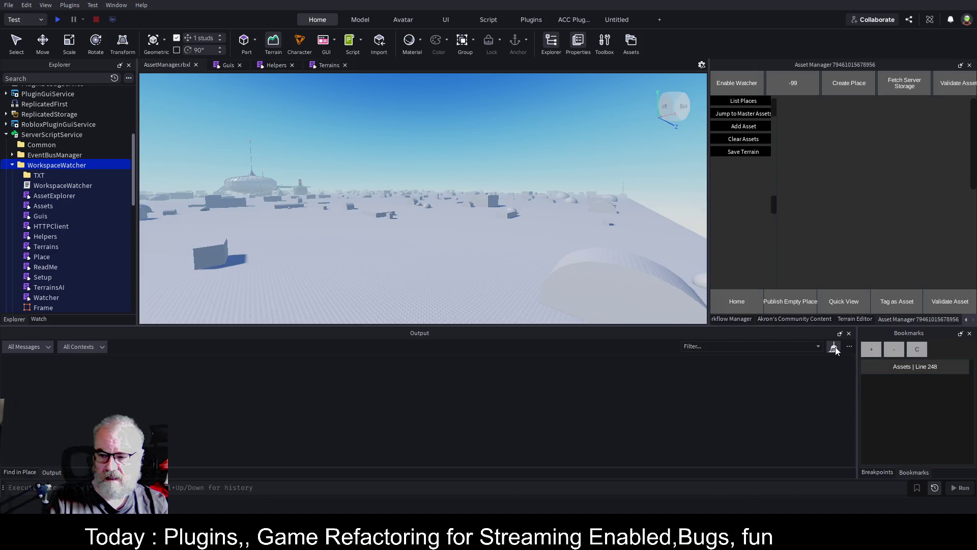
{"action": "left_click", "coordinate": [750, 151]}
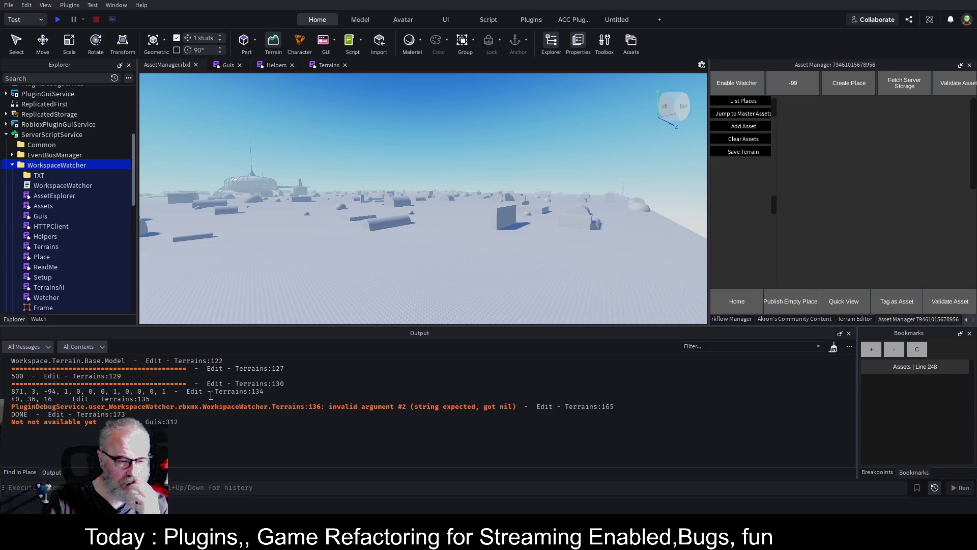
Follow the Terrains:134 output link to the reported line in ConvertToTerrain
{"action": "left_click", "coordinate": [255, 392]}
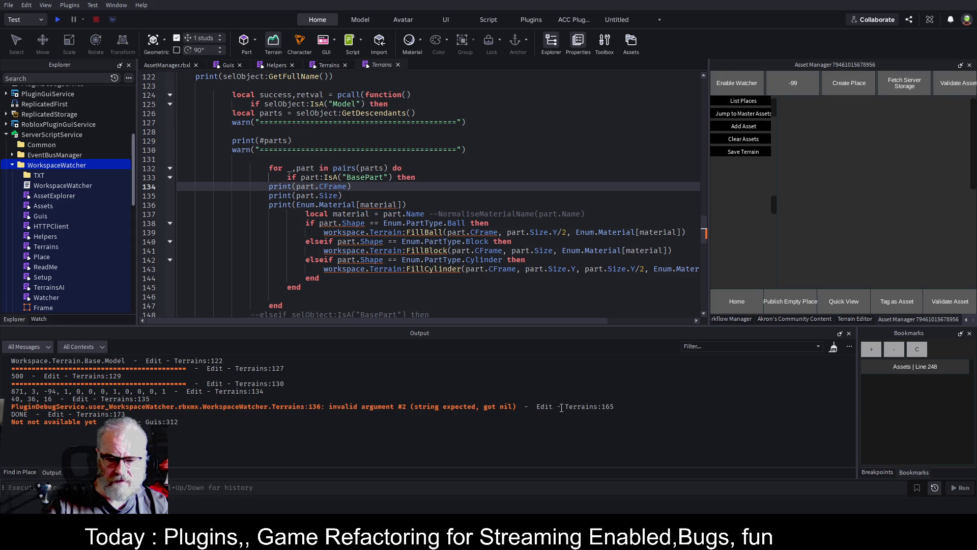
Strip the Enum.Material lookup from the material print and save
{"action": "key", "text": "Down"}
{"action": "key", "text": "Down"}
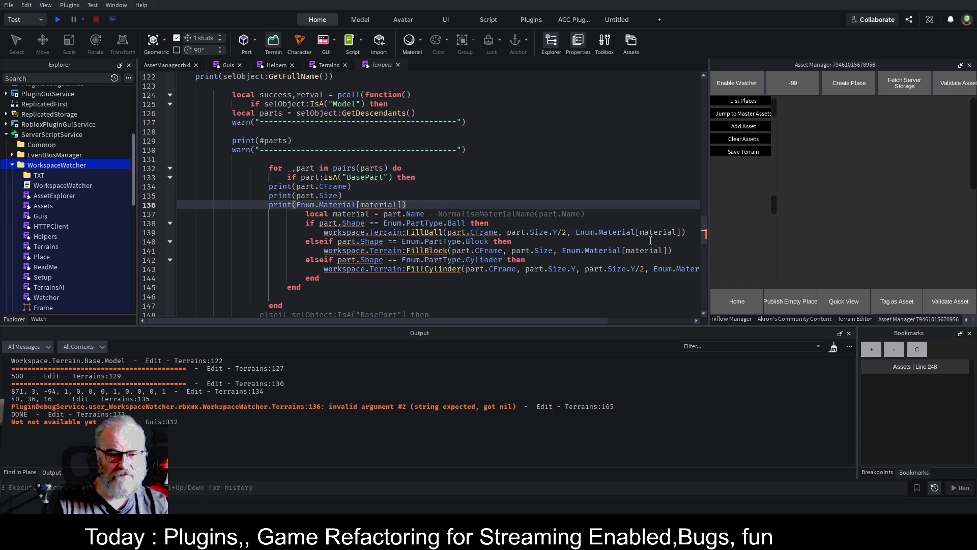
{"action": "key", "text": "Left"}
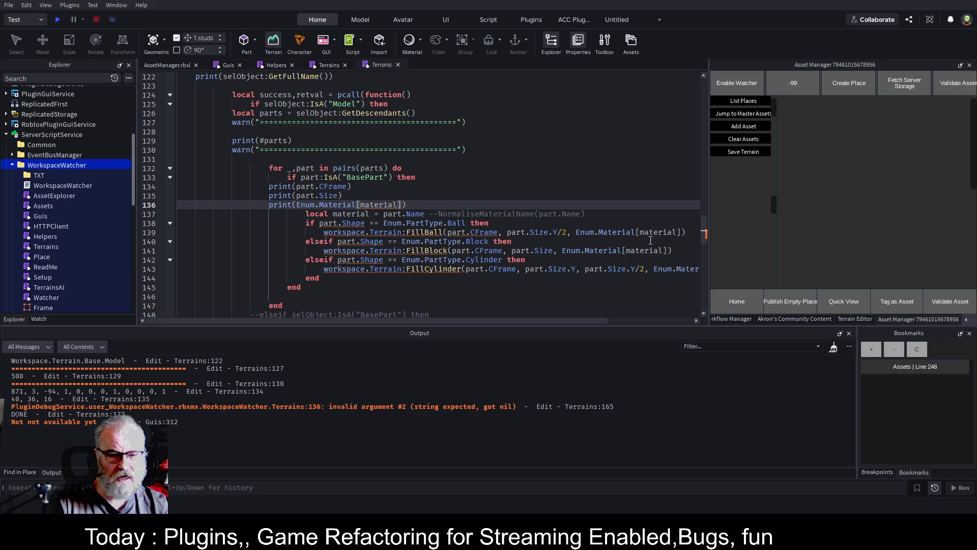
{"action": "key", "text": "BackSpace"}
{"action": "key", "text": "BackSpace"}
{"action": "key", "text": "BackSpace"}
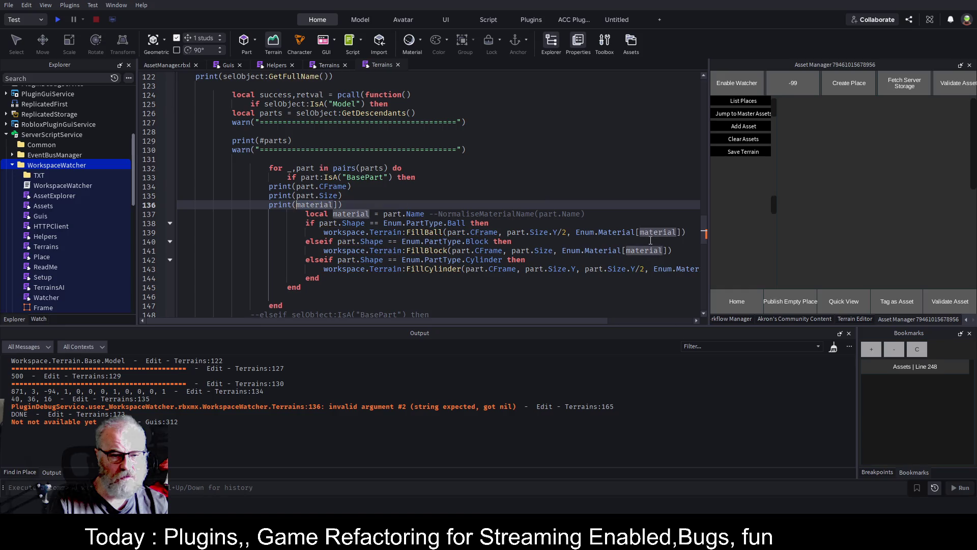
{"action": "key", "text": "Delete"}
{"action": "key", "text": "ctrl+s"}
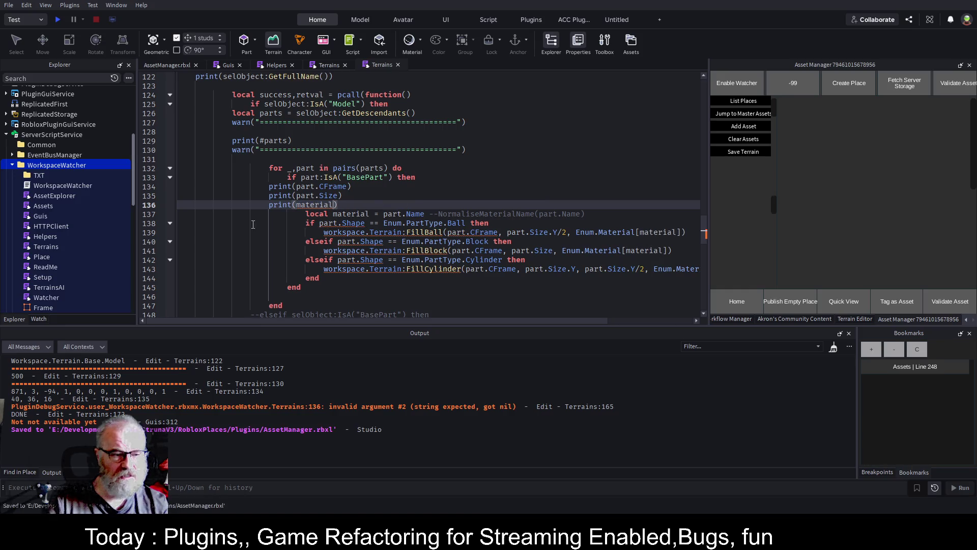
In the other Terrains tab, remove the Enum.Material lookup from line 136
{"action": "left_click", "coordinate": [321, 65]}
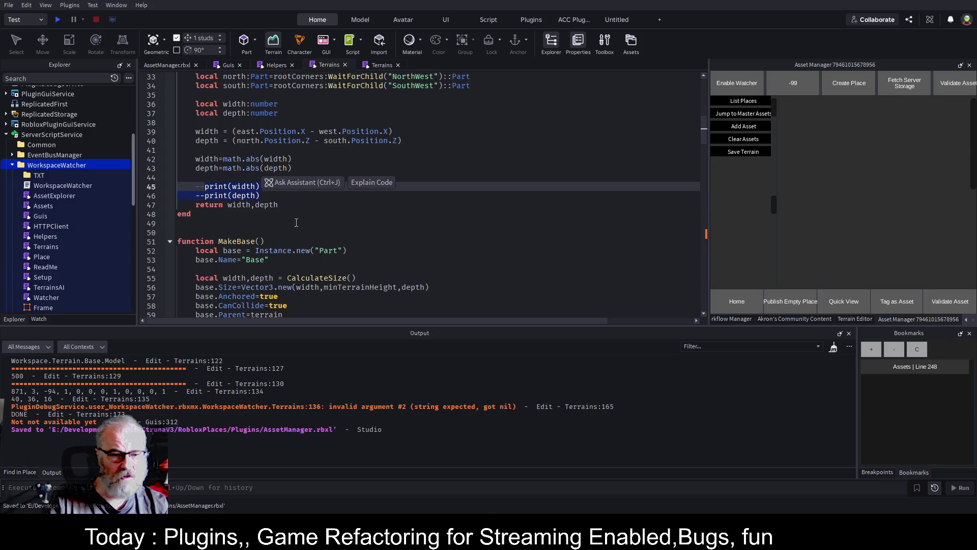
{"action": "scroll", "coordinate": [300, 221], "scroll_direction": "down", "scroll_amount": 4}
{"action": "scroll", "coordinate": [304, 202], "scroll_direction": "down", "scroll_amount": 20}
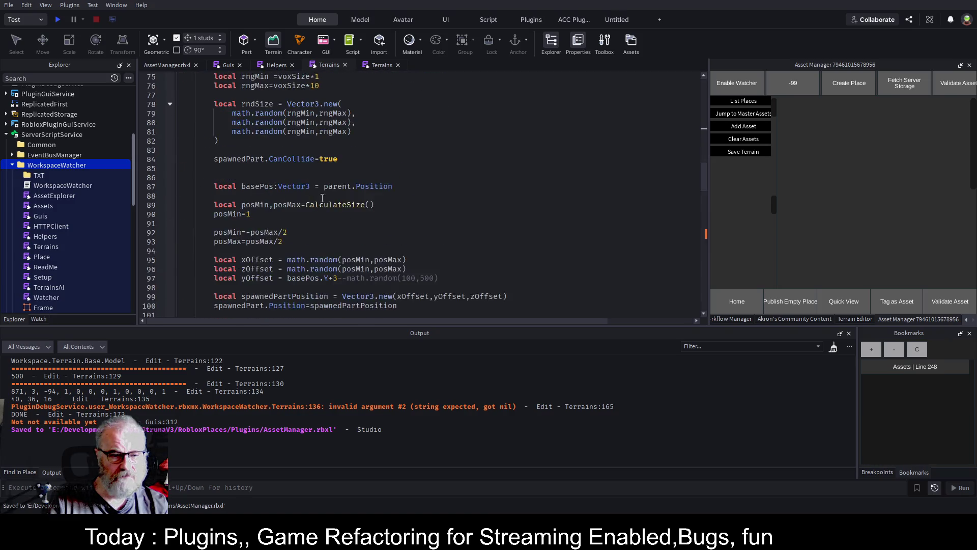
{"action": "scroll", "coordinate": [348, 158], "scroll_direction": "down", "scroll_amount": 5}
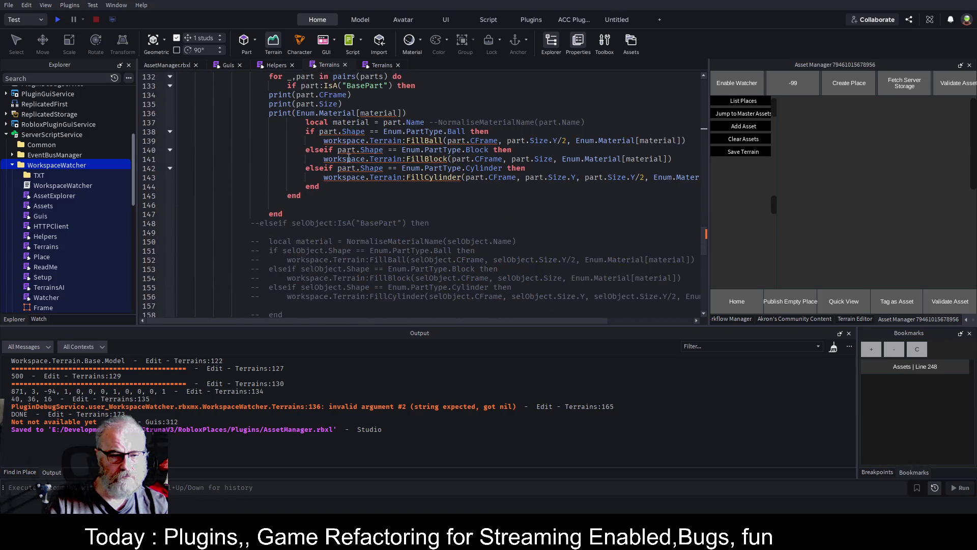
{"action": "left_click", "coordinate": [364, 115]}
{"action": "key", "text": "BackSpace"}
{"action": "key", "text": "BackSpace"}
{"action": "key", "text": "BackSpace"}
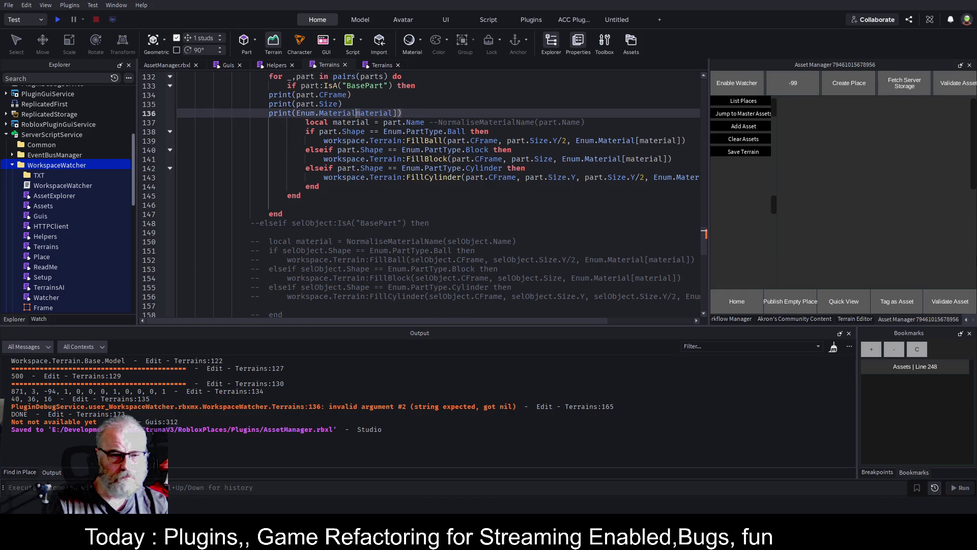
{"action": "key", "text": "BackSpace"}
{"action": "key", "text": "BackSpace"}
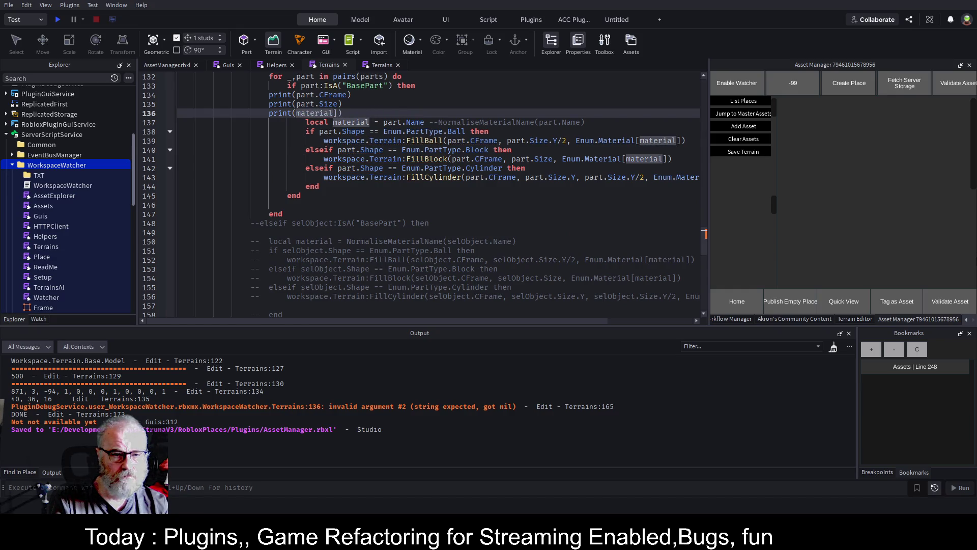
{"action": "key", "text": "End"}
{"action": "key", "text": "BackSpace"}
{"action": "key", "text": "BackSpace"}
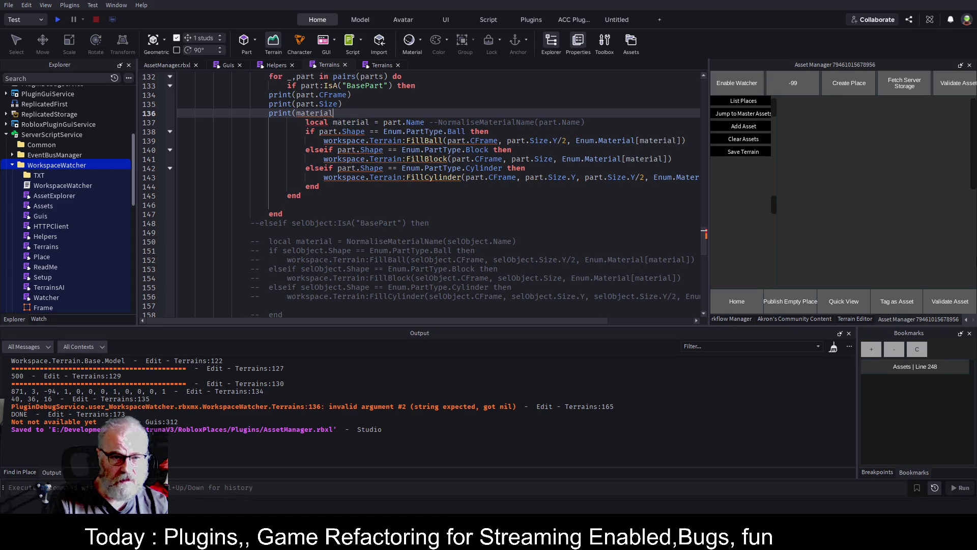
Make line 136 read print(part.Name) and save the place
{"action": "type", "text": ")"}
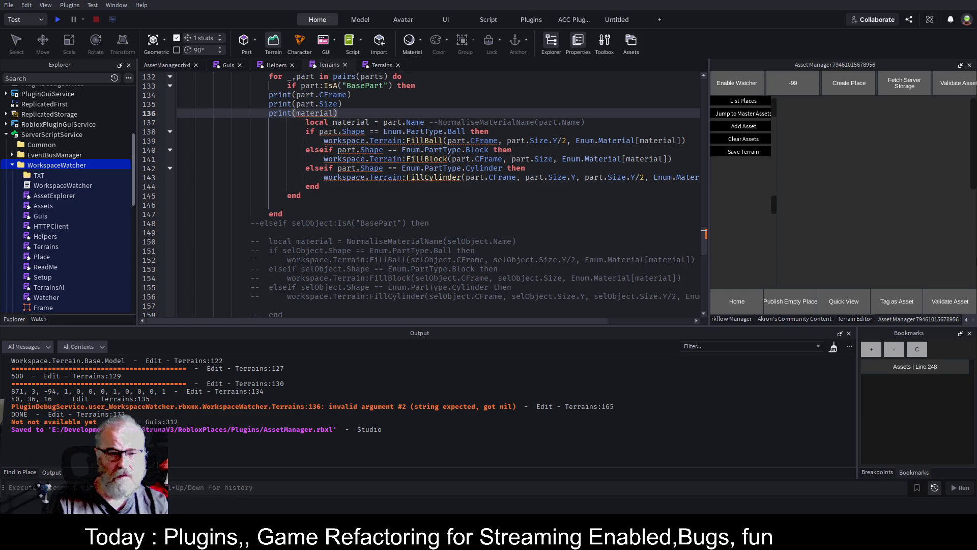
{"action": "key", "text": "Left"}
{"action": "key", "text": "ctrl+BackSpace"}
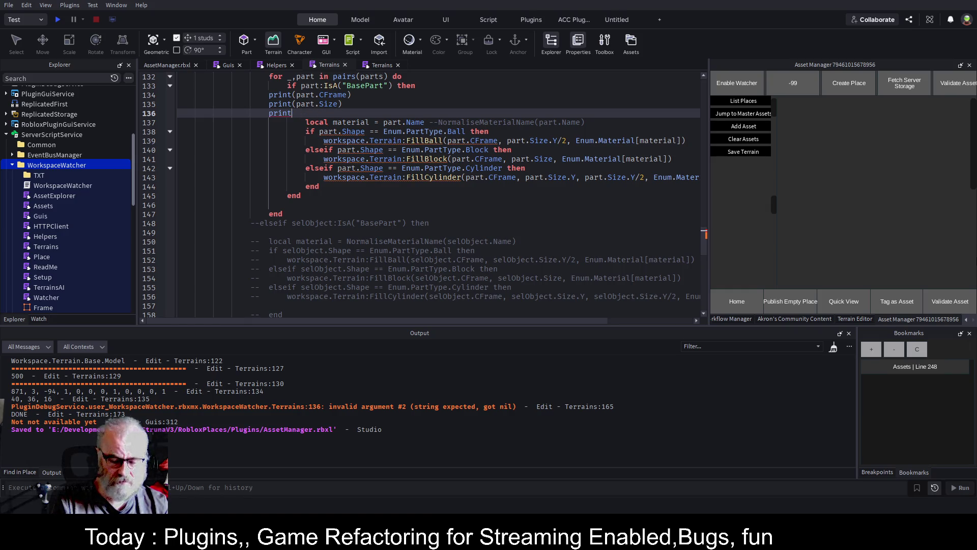
{"action": "type", "text": "part.N"}
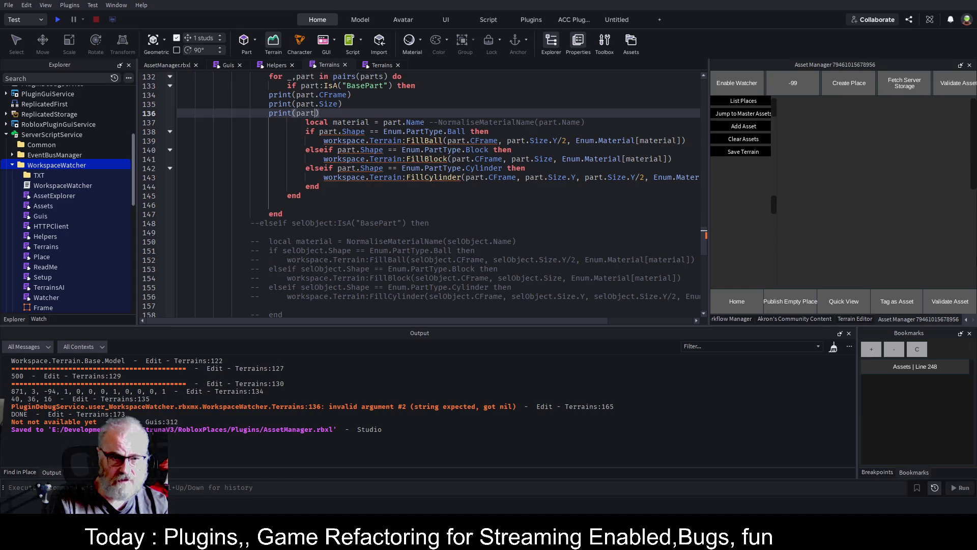
{"action": "type", "text": "ame"}
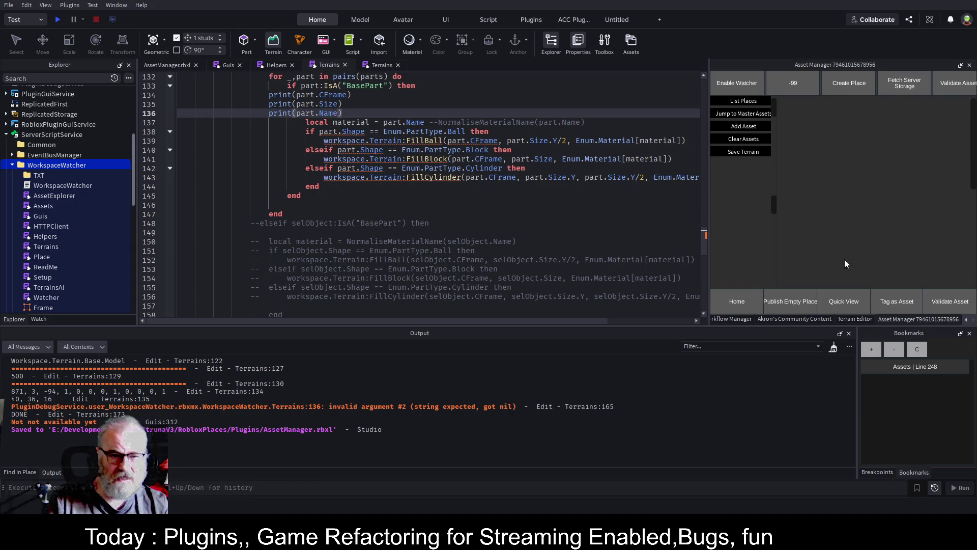
{"action": "key", "text": "ctrl+s"}
{"action": "left_click", "coordinate": [452, 219]}
{"action": "key", "text": "ctrl+s"}
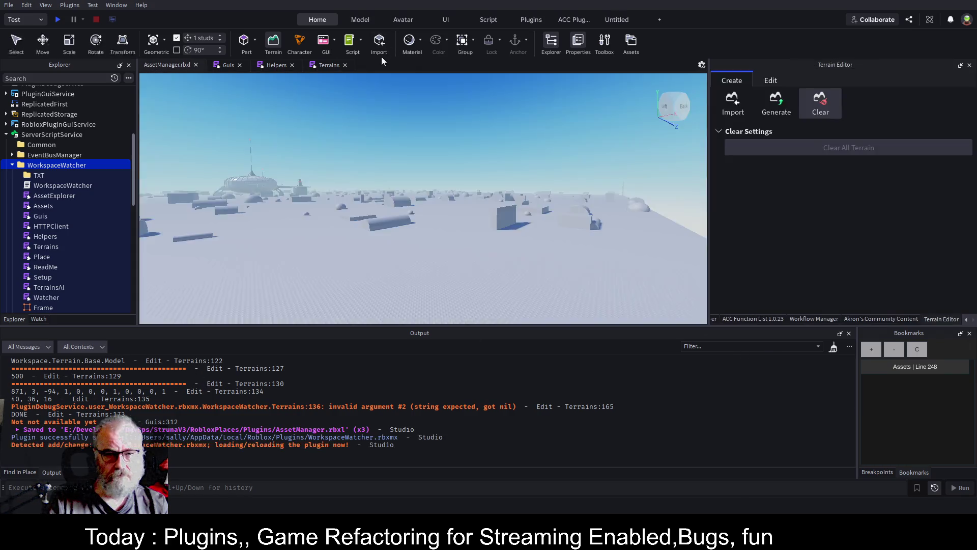
Save and reload the WorkspaceWatcher plugin and close the duplicate Terrains tab
{"action": "left_click", "coordinate": [389, 65]}
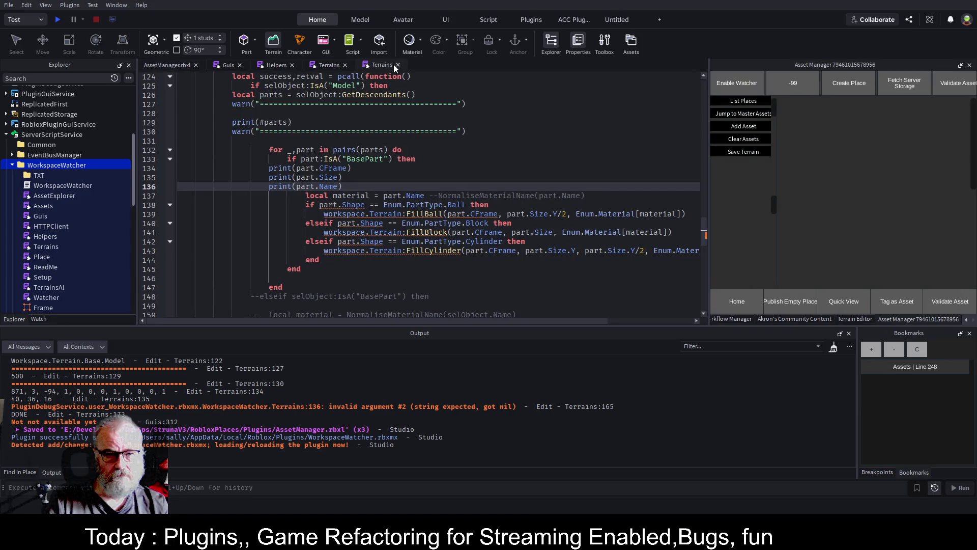
{"action": "left_click", "coordinate": [397, 64]}
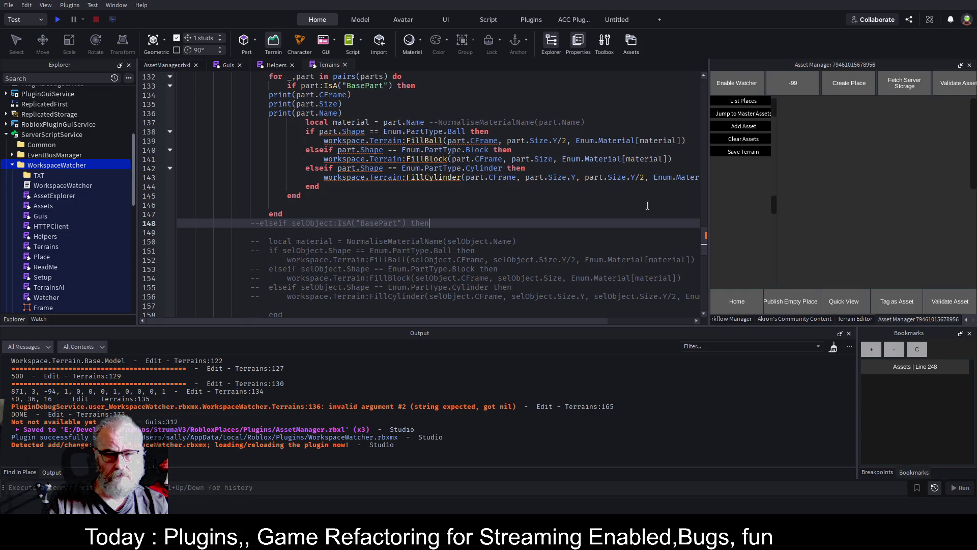
{"action": "left_click", "coordinate": [146, 65]}
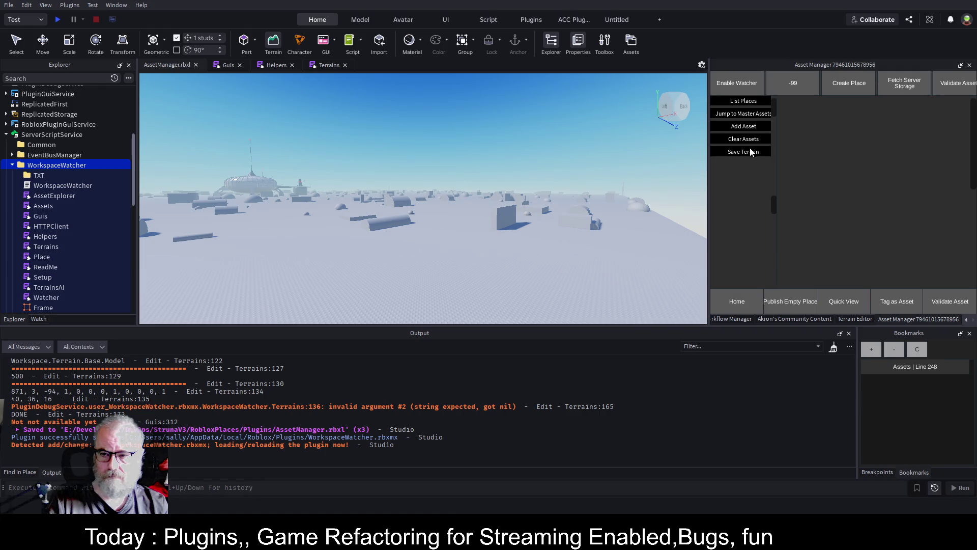
Run List Places and Save Terrain, save, and follow the Terrains:136 output link
{"action": "left_click", "coordinate": [733, 298]}
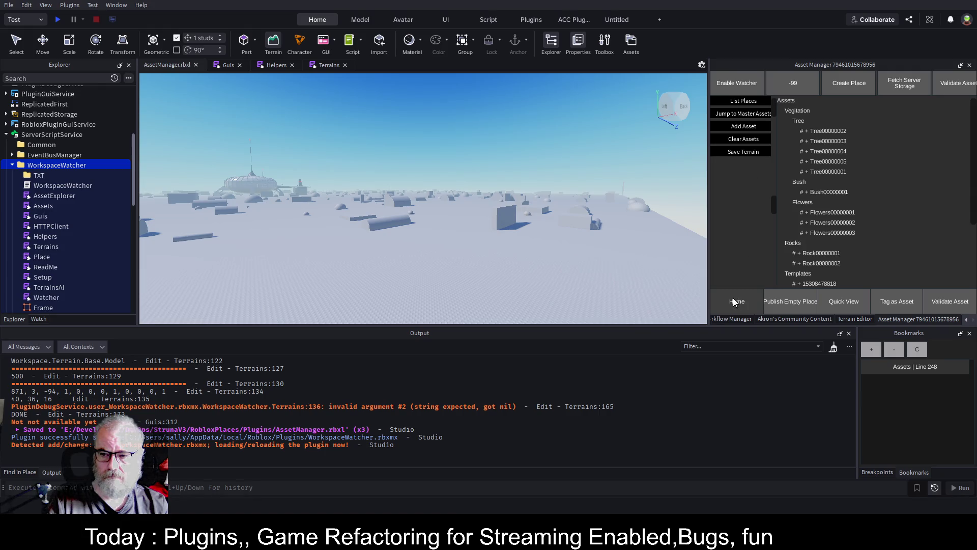
{"action": "left_click", "coordinate": [754, 153]}
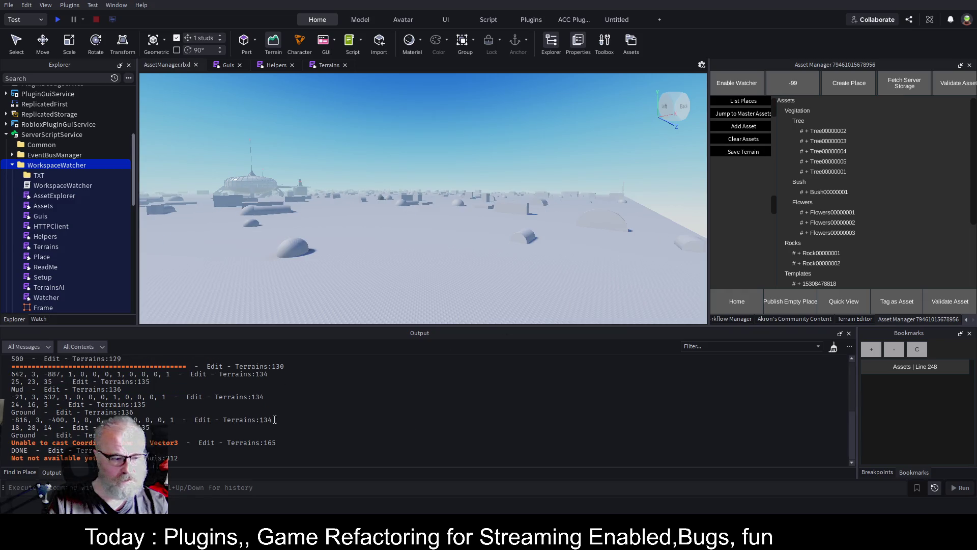
{"action": "key", "text": "ctrl+s"}
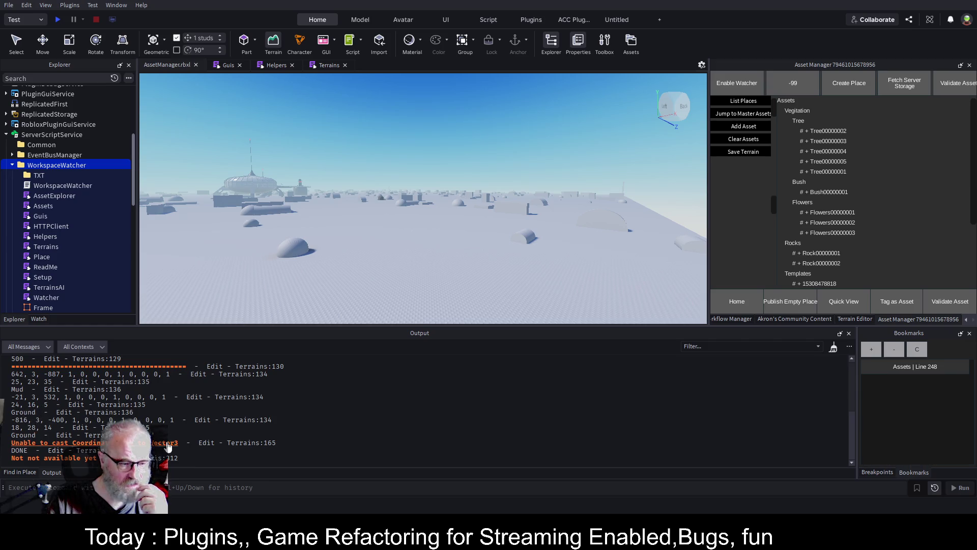
{"action": "left_click", "coordinate": [104, 435]}
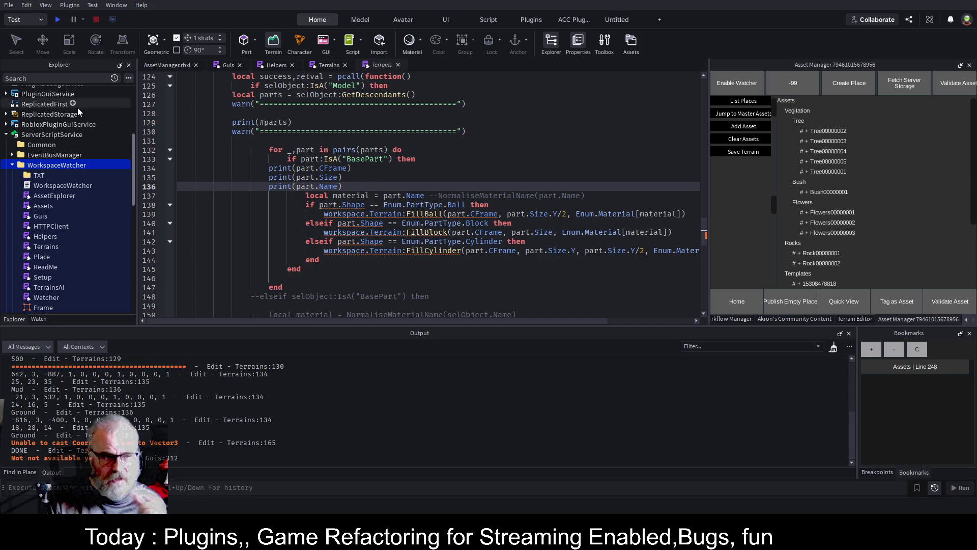
{"action": "scroll", "coordinate": [78, 212], "scroll_direction": "up", "scroll_amount": 5}
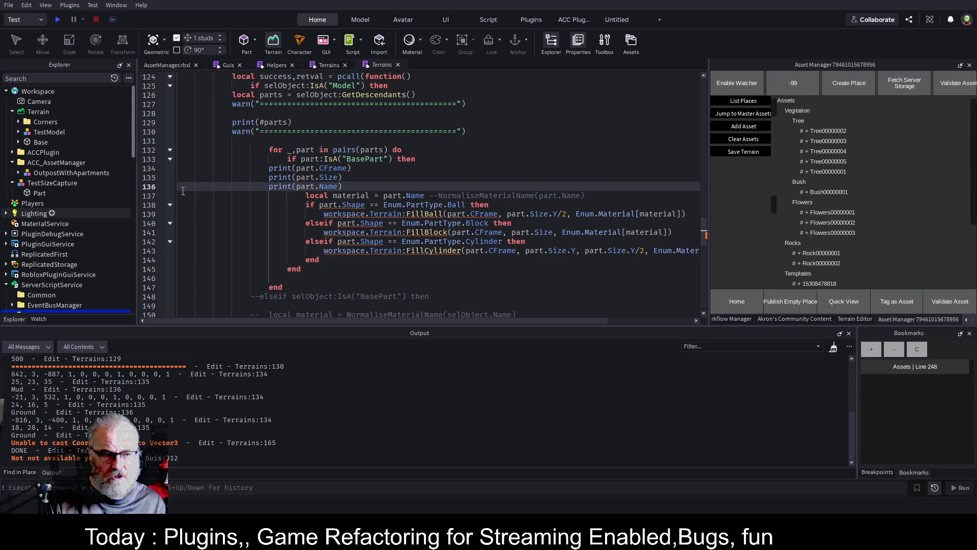
Add local sel=game:GetService("Selection") after the name print on line 136
{"action": "key", "text": "Return"}
{"action": "type", "text": "game:GEt"}
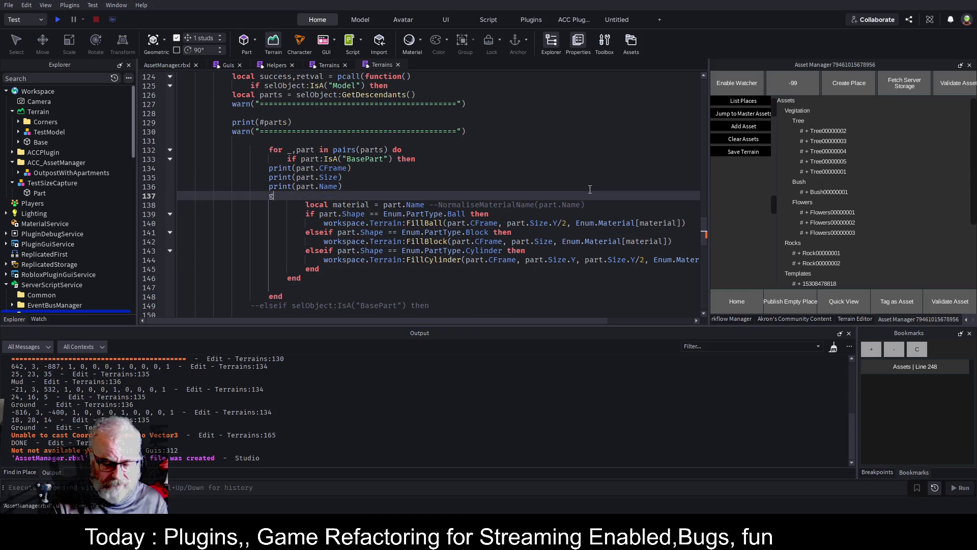
{"action": "key", "text": "Tab"}
{"action": "type", "text": "(\"Selection"}
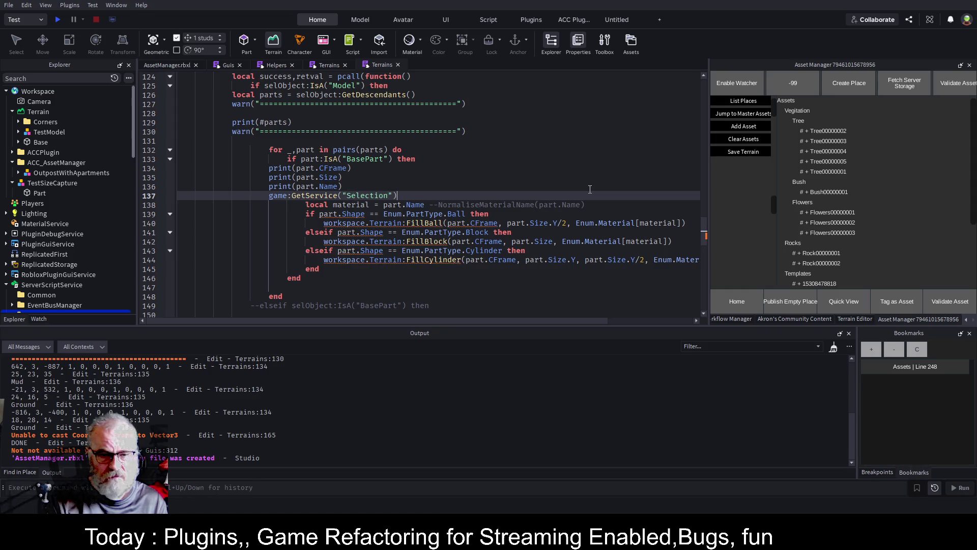
{"action": "key", "text": "End"}
{"action": "key", "text": "Return"}
{"action": "key", "text": "Up"}
{"action": "type", "text": "local sel"}
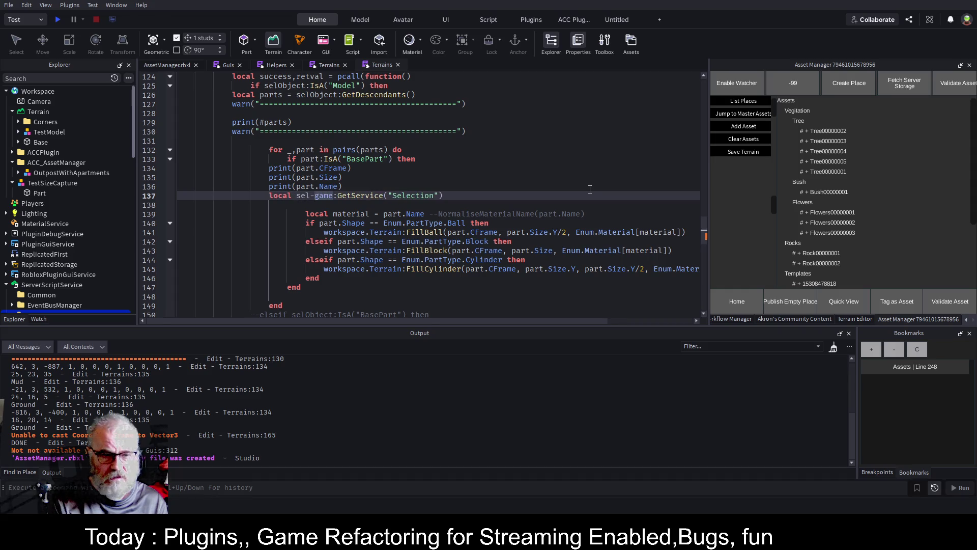
{"action": "type", "text": "="}
Add sel:Set({part}) so each processed part gets selected, and save
{"action": "key", "text": "End"}
{"action": "key", "text": "Return"}
{"action": "type", "text": "sel"}
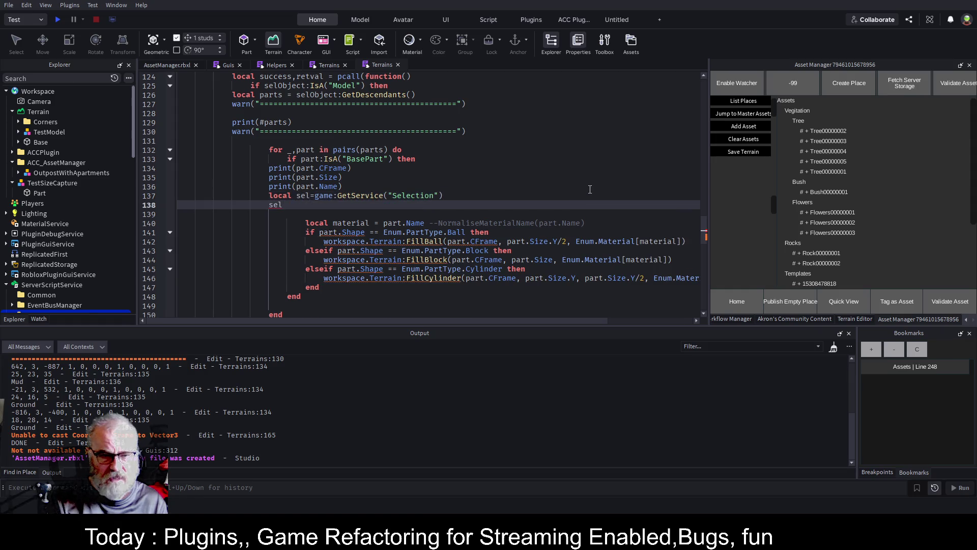
{"action": "type", "text": ":Set({})"}
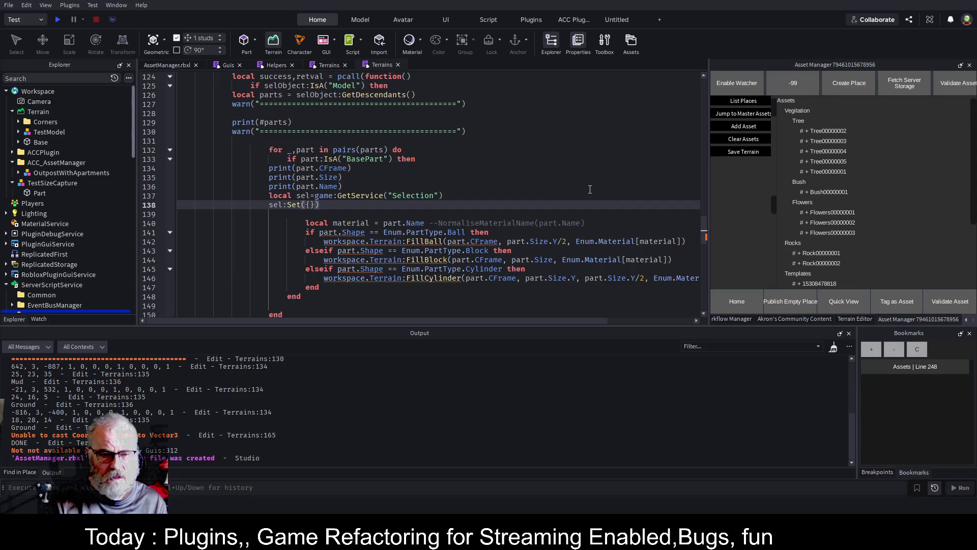
{"action": "type", "text": "part"}
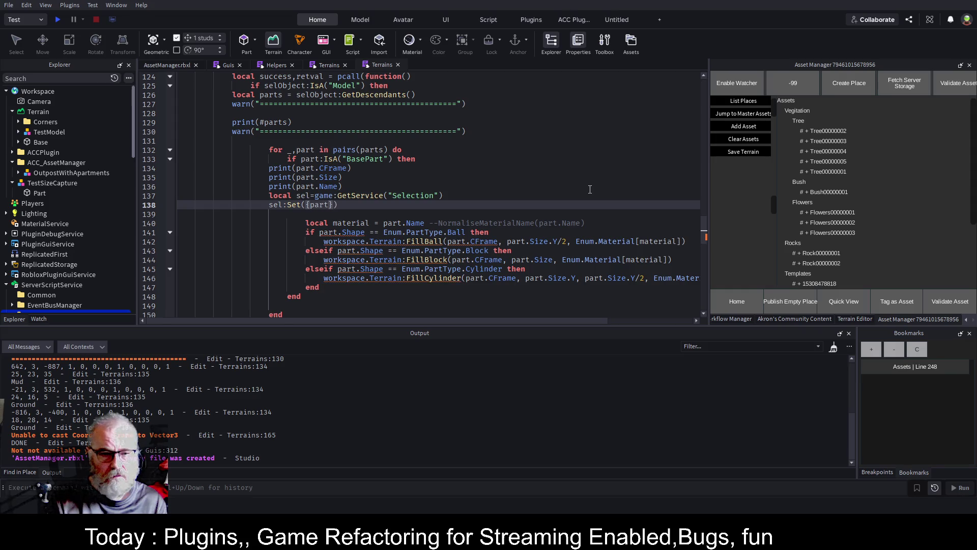
{"action": "key", "text": "Down"}
{"action": "key", "text": "ctrl+s"}
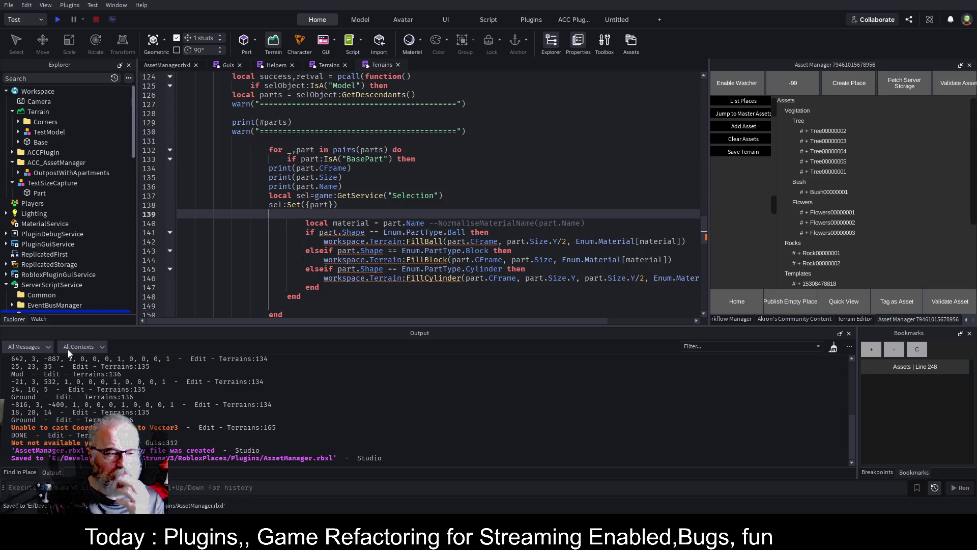
Clear the output log and delete the Base model in the place view
{"action": "left_click", "coordinate": [833, 348]}
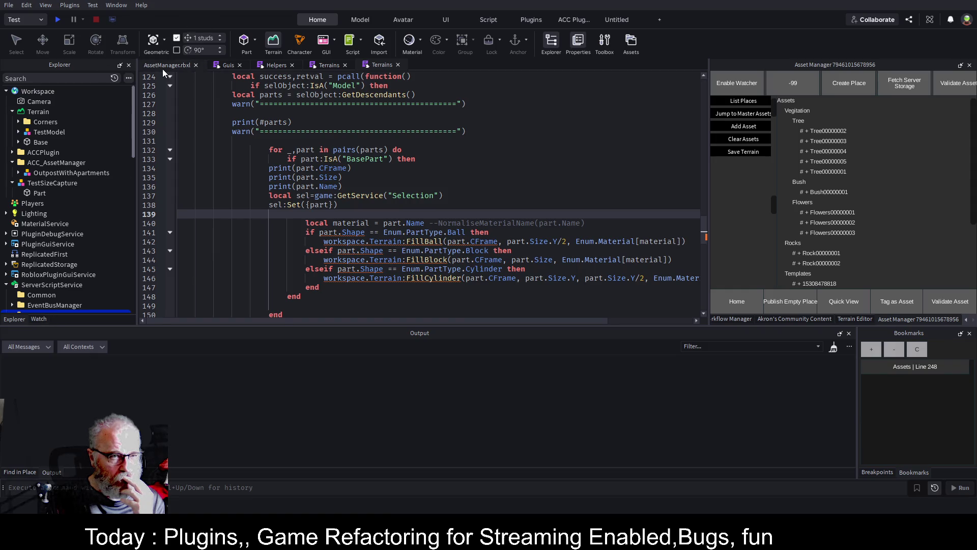
{"action": "left_click", "coordinate": [163, 69]}
{"action": "left_click", "coordinate": [37, 142]}
{"action": "key", "text": "Delete"}
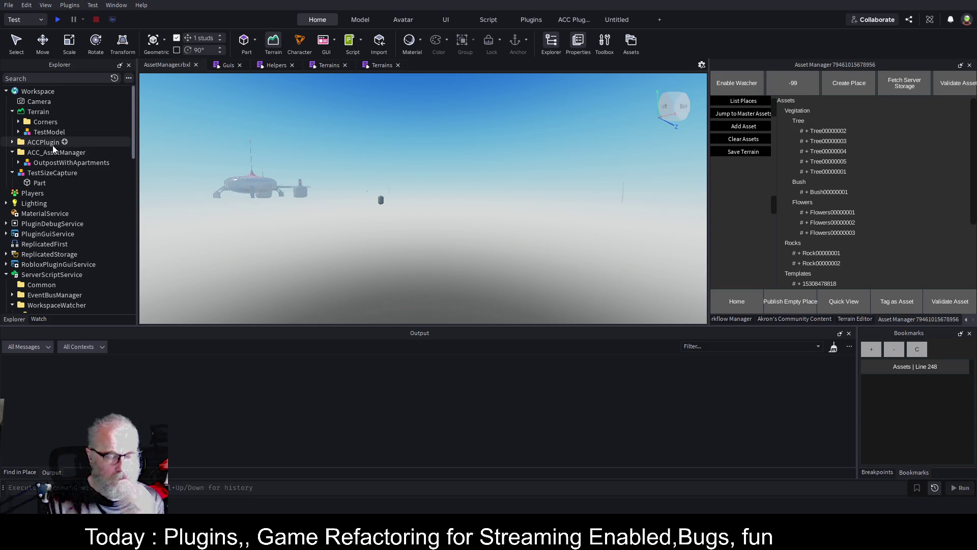
Copy the two Selection lines from the duplicate Terrains script into the first, save, and close the duplicate
{"action": "key", "text": "ctrl+s"}
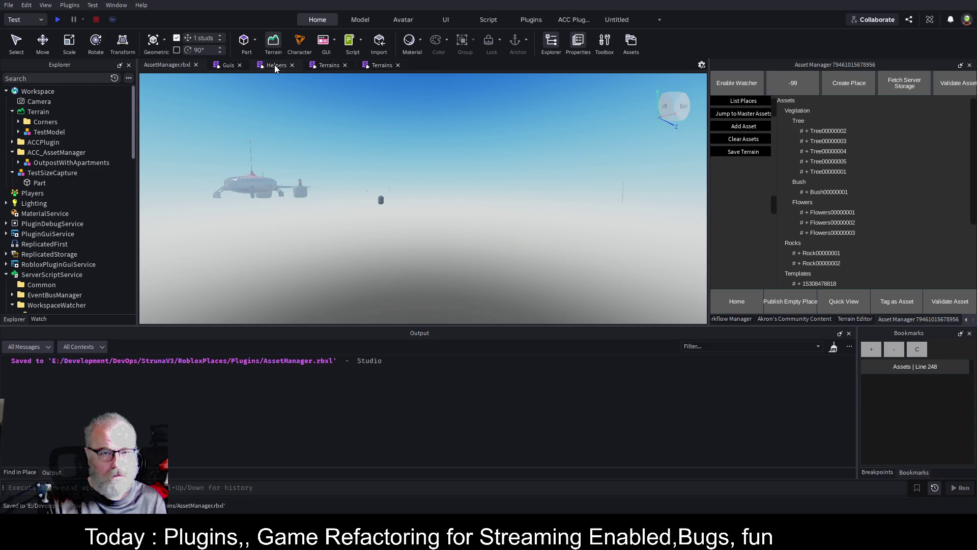
{"action": "left_click", "coordinate": [320, 67]}
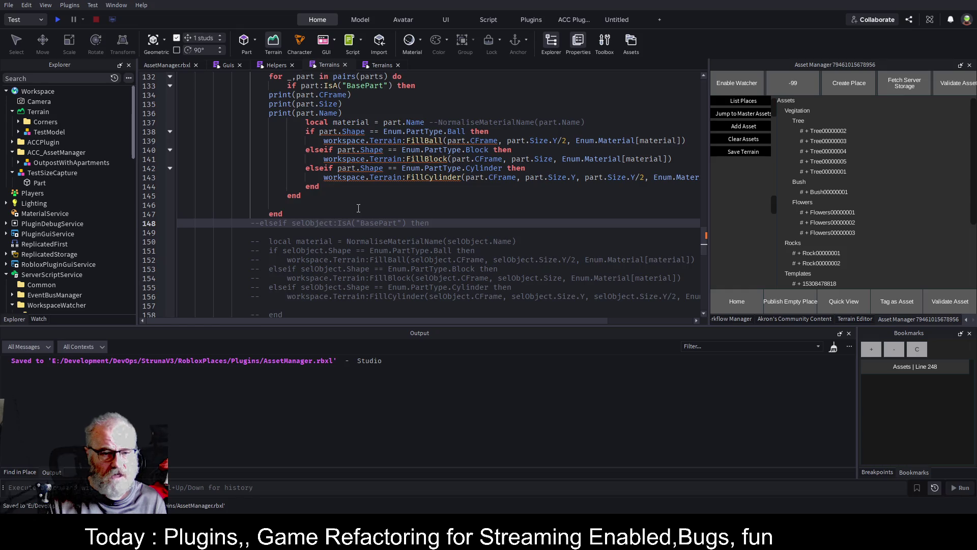
{"action": "scroll", "coordinate": [358, 209], "scroll_direction": "up", "scroll_amount": 3}
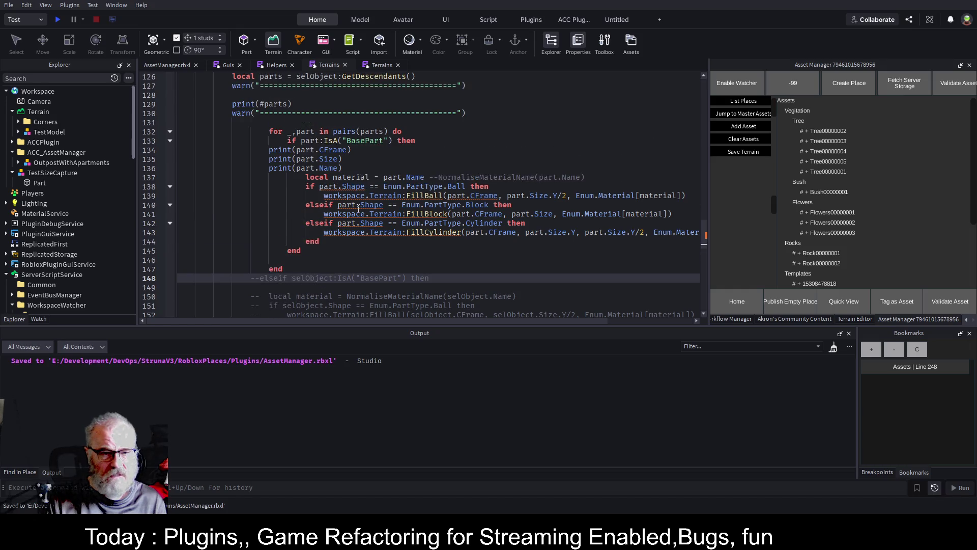
{"action": "left_click", "coordinate": [380, 65]}
{"action": "left_click_drag", "start_coordinate": [270, 214], "coordinate": [239, 196]}
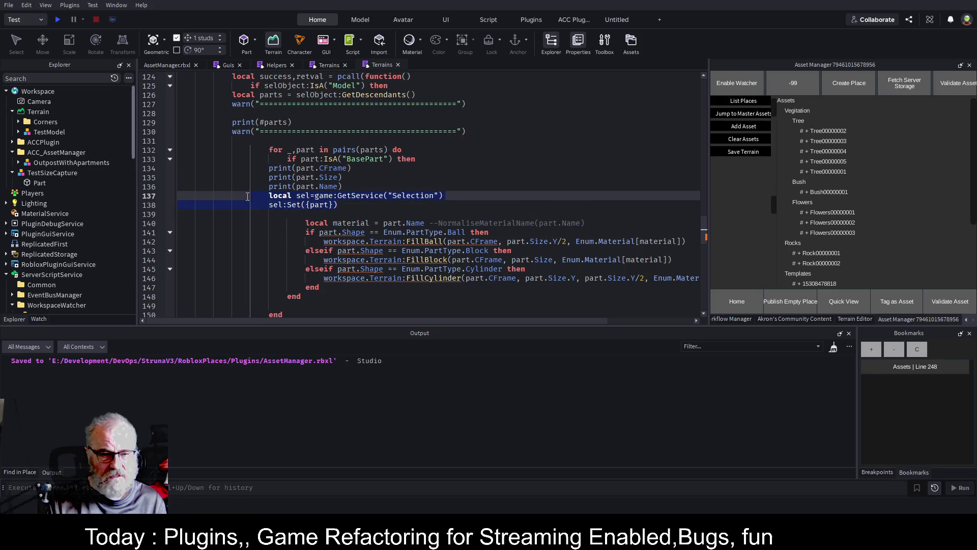
{"action": "left_click", "coordinate": [328, 66]}
{"action": "left_click", "coordinate": [353, 173]}
{"action": "key", "text": "ctrl+v"}
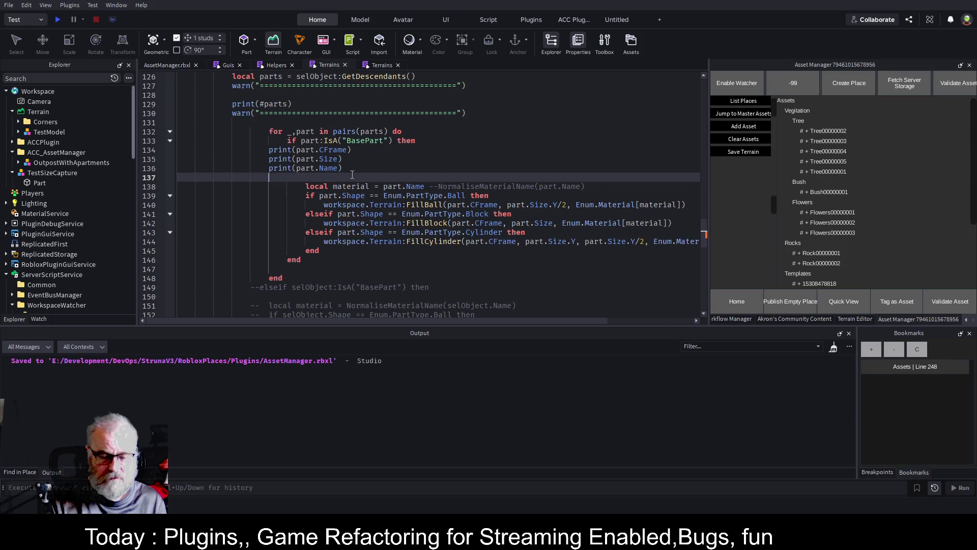
{"action": "key", "text": "ctrl+s"}
{"action": "left_click", "coordinate": [398, 65]}
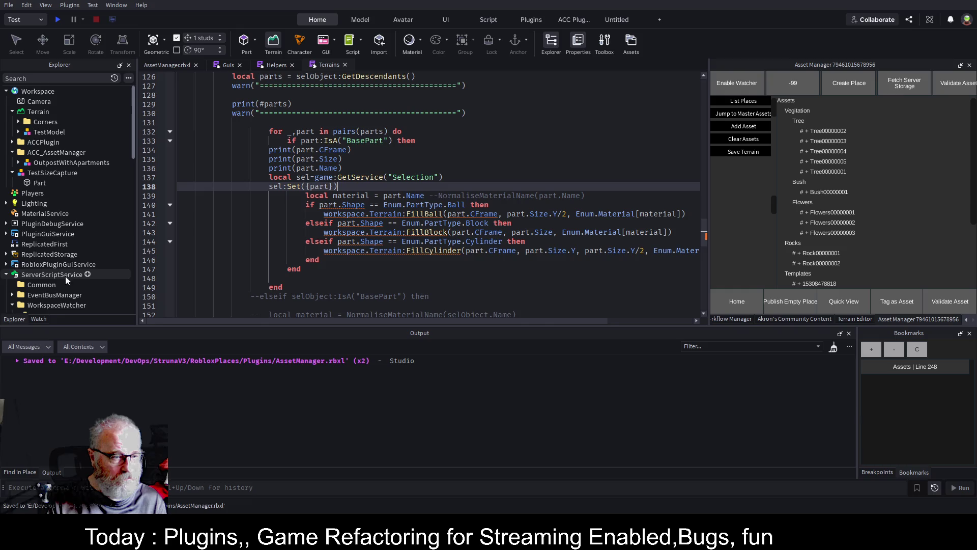
Re-save the WorkspaceWatcher folder as the WorkspaceWatcher.rbxmx plugin and reload it
{"action": "scroll", "coordinate": [71, 270], "scroll_direction": "down", "scroll_amount": 3}
{"action": "left_click", "coordinate": [71, 240]}
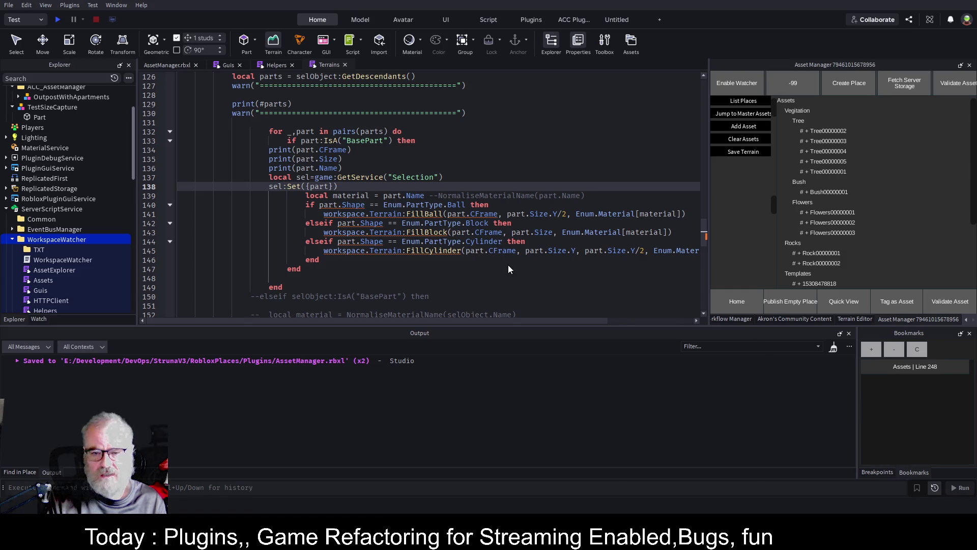
{"action": "key", "text": "ctrl+shift+s"}
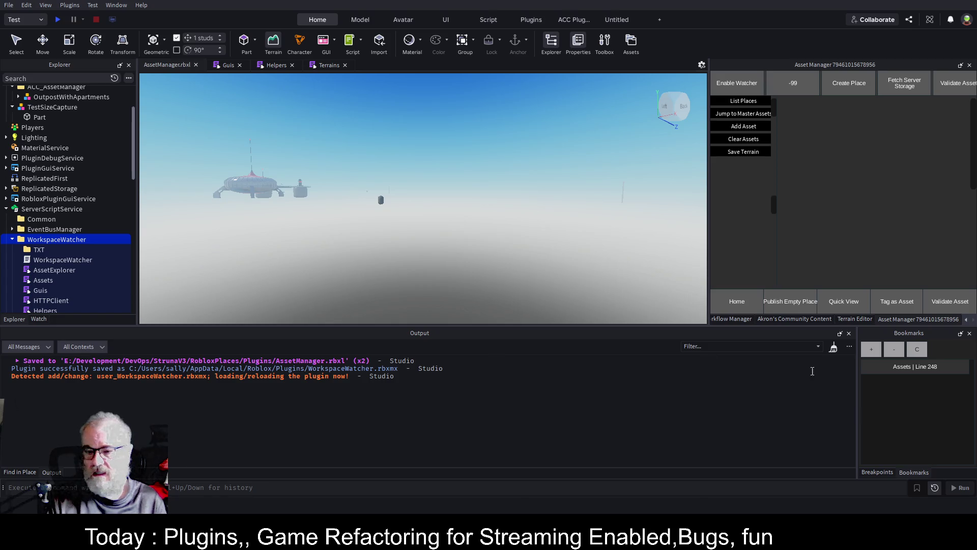
Run Save Terrain on a cleared Output, which hits the Vector3 cast error at Terrains:167
{"action": "left_click", "coordinate": [834, 348]}
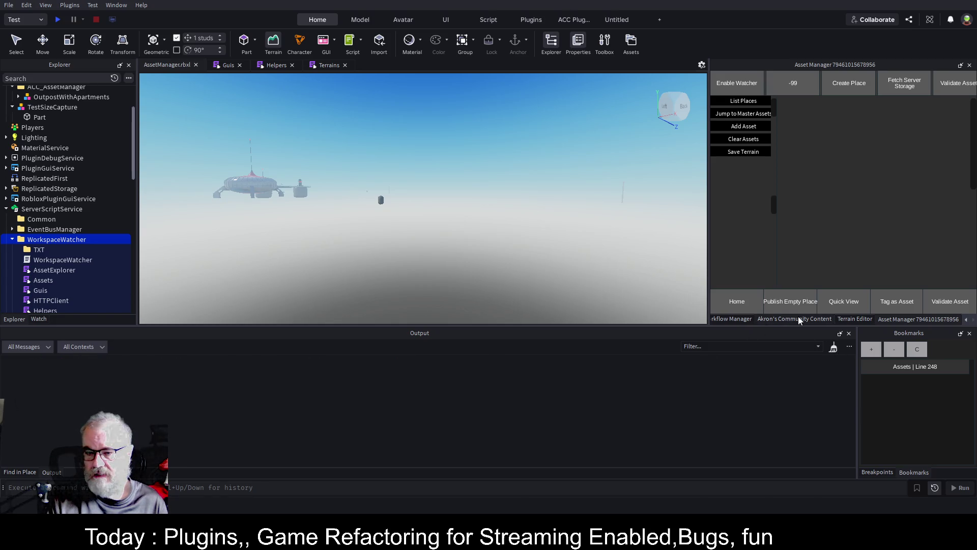
{"action": "left_click", "coordinate": [744, 152]}
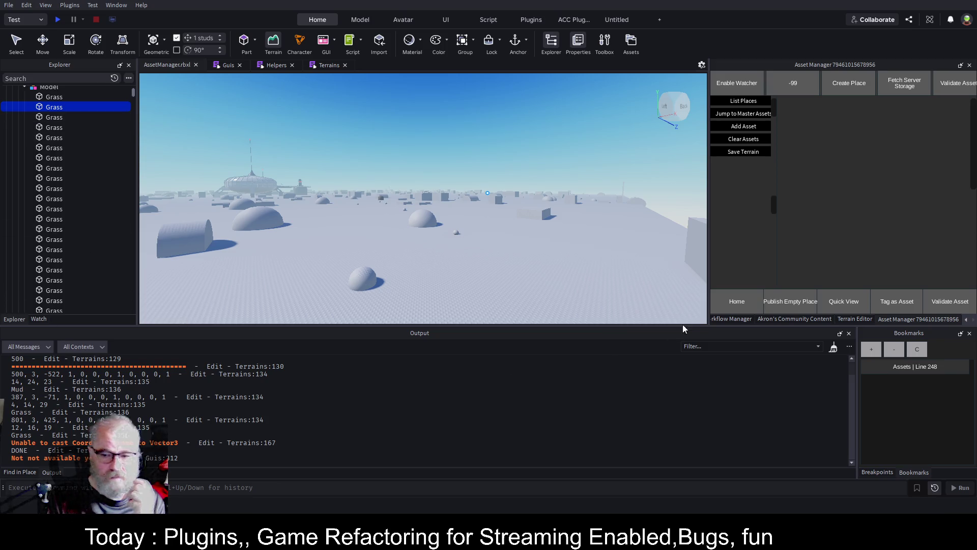
{"action": "left_click", "coordinate": [833, 350]}
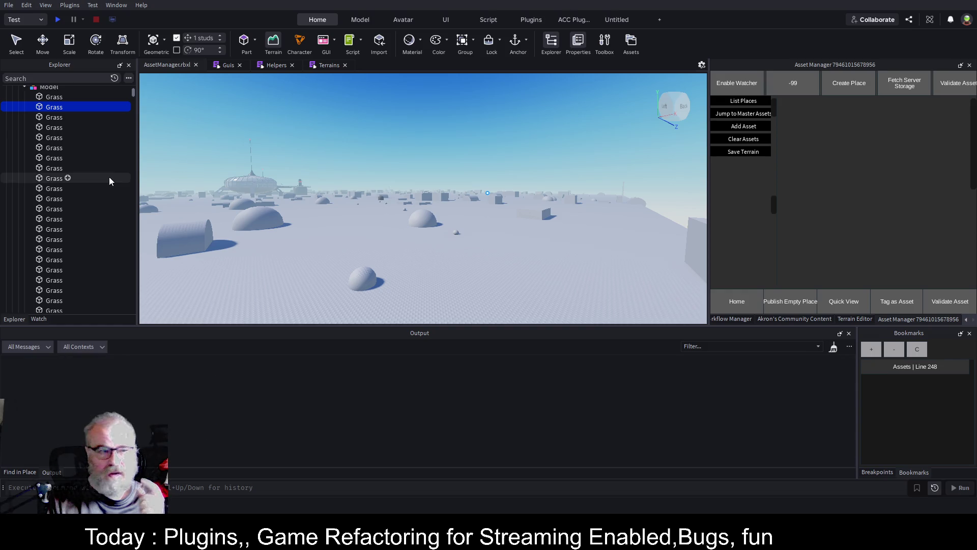
Select the second Grass part in the model and focus the camera on the dome
{"action": "left_click", "coordinate": [51, 99]}
{"action": "left_click", "coordinate": [51, 106]}
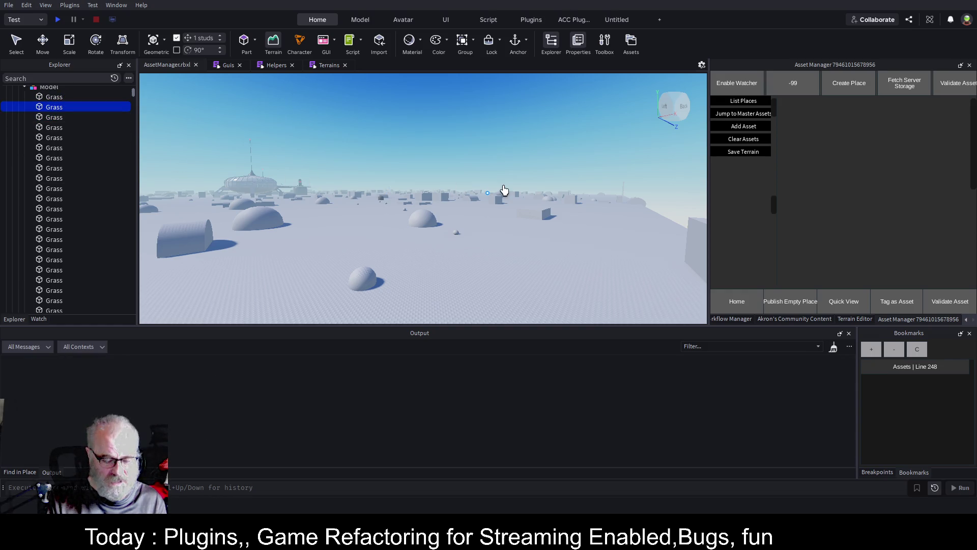
{"action": "key", "text": "f"}
{"action": "scroll", "coordinate": [615, 197], "scroll_direction": "down", "scroll_amount": 5}
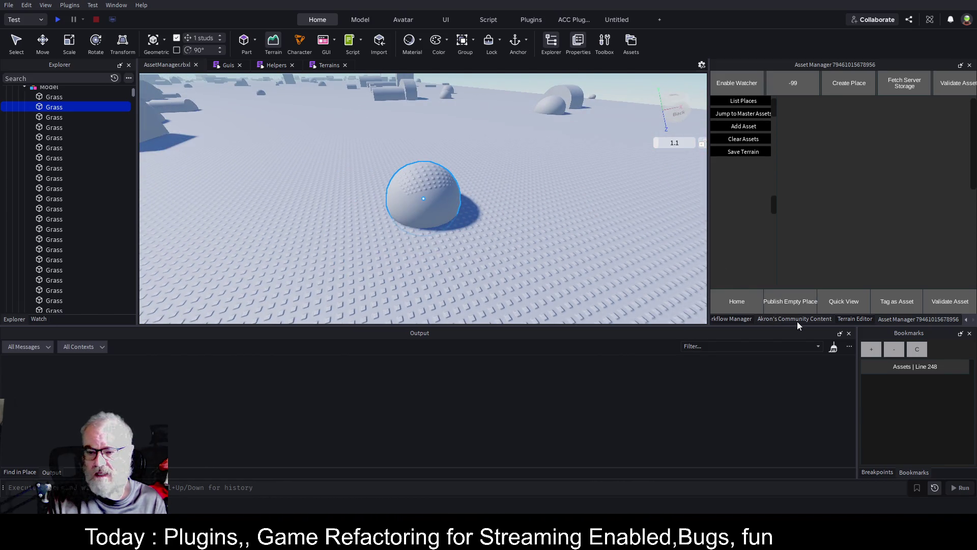
Run Convert 2 Terrain on the Grass dome, logging the CoordinateFrame-to-Vector3 cast error
{"action": "left_click", "coordinate": [803, 321]}
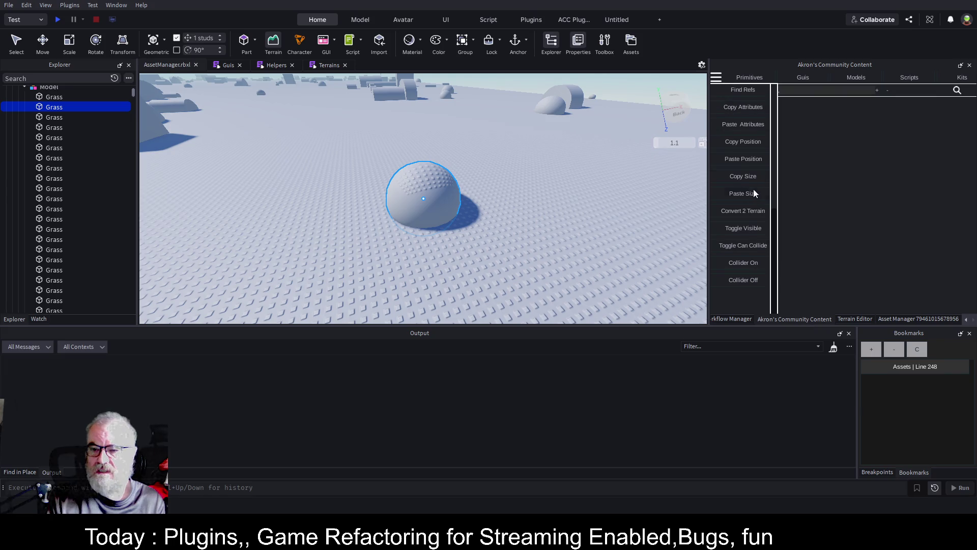
{"action": "left_click", "coordinate": [742, 213]}
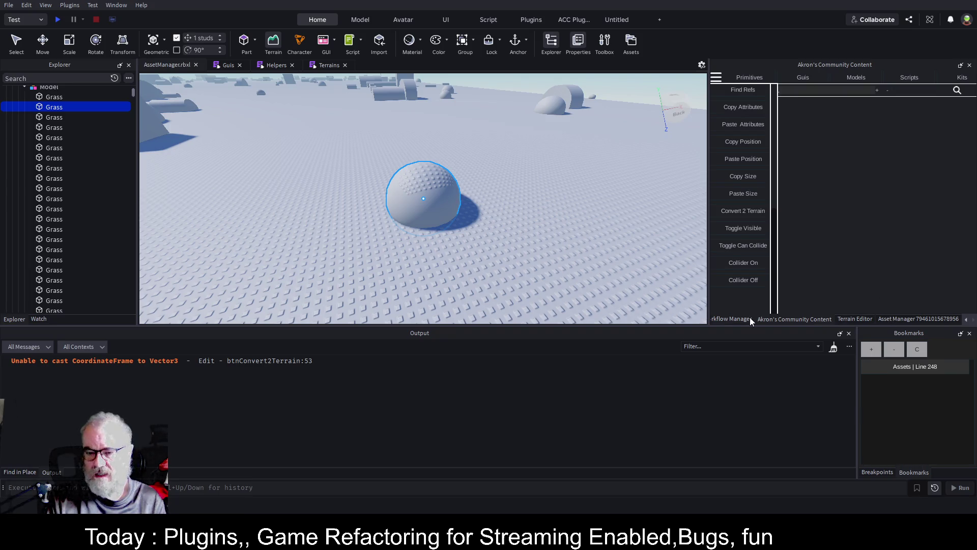
{"action": "scroll", "coordinate": [750, 315], "scroll_direction": "down", "scroll_amount": 3}
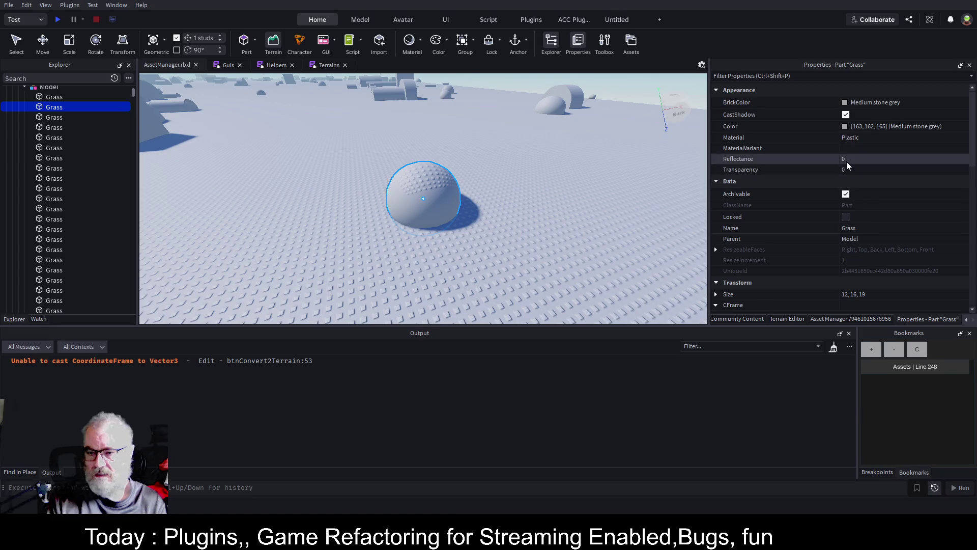
{"action": "scroll", "coordinate": [855, 213], "scroll_direction": "down", "scroll_amount": 3}
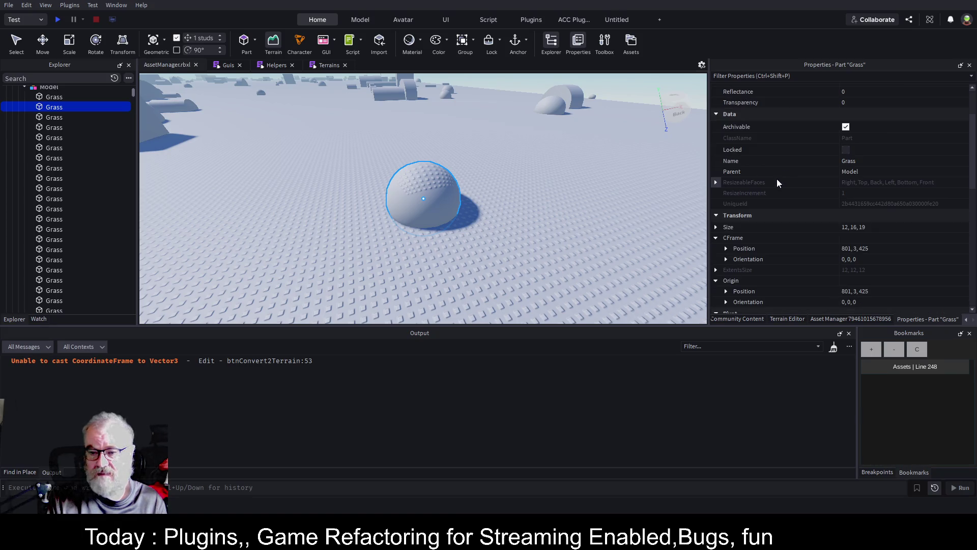
Set the Grass dome's Size to 12, 12, 12 in Properties
{"action": "left_click", "coordinate": [717, 227]}
{"action": "left_click", "coordinate": [866, 237]}
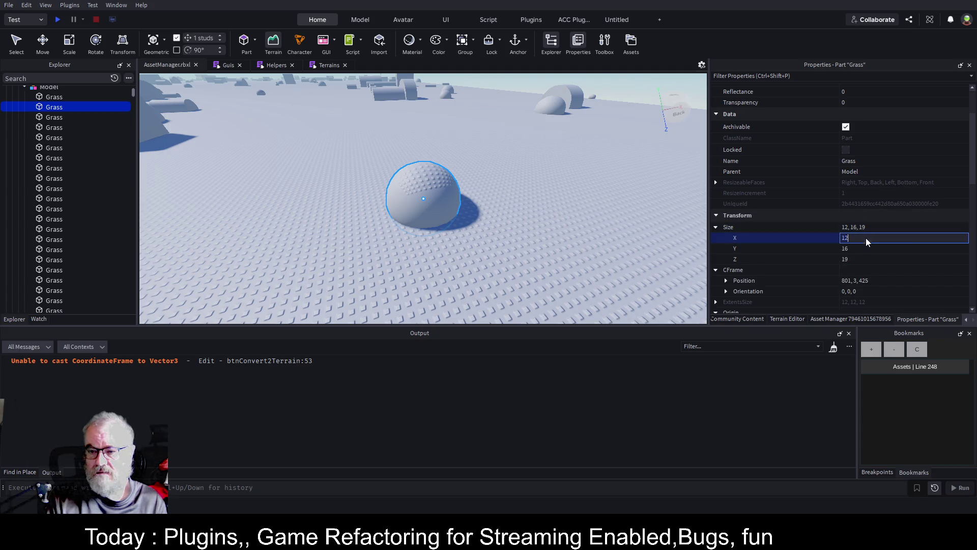
{"action": "left_click", "coordinate": [900, 250]}
{"action": "type", "text": "12"}
{"action": "left_click", "coordinate": [866, 259]}
{"action": "type", "text": "12"}
{"action": "key", "text": "Tab"}
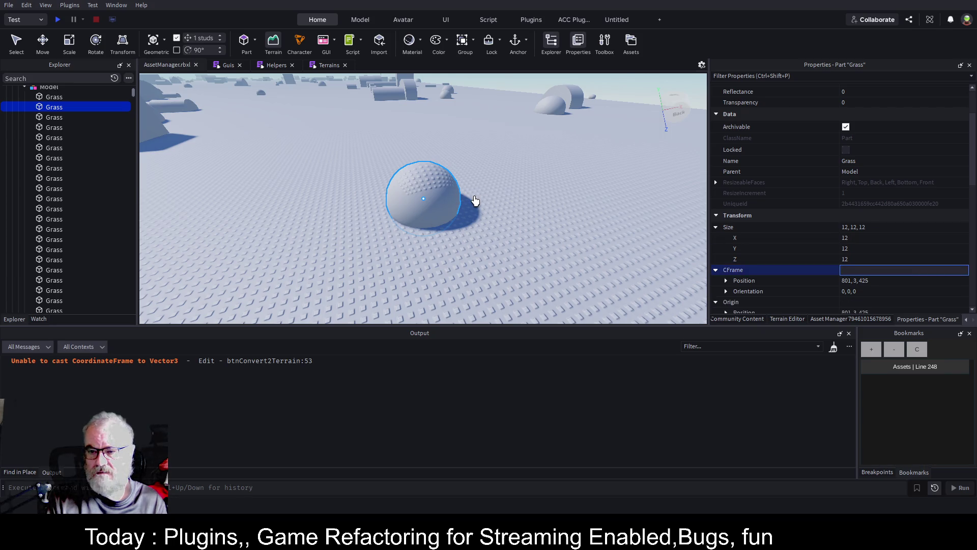
{"action": "left_click", "coordinate": [866, 248]}
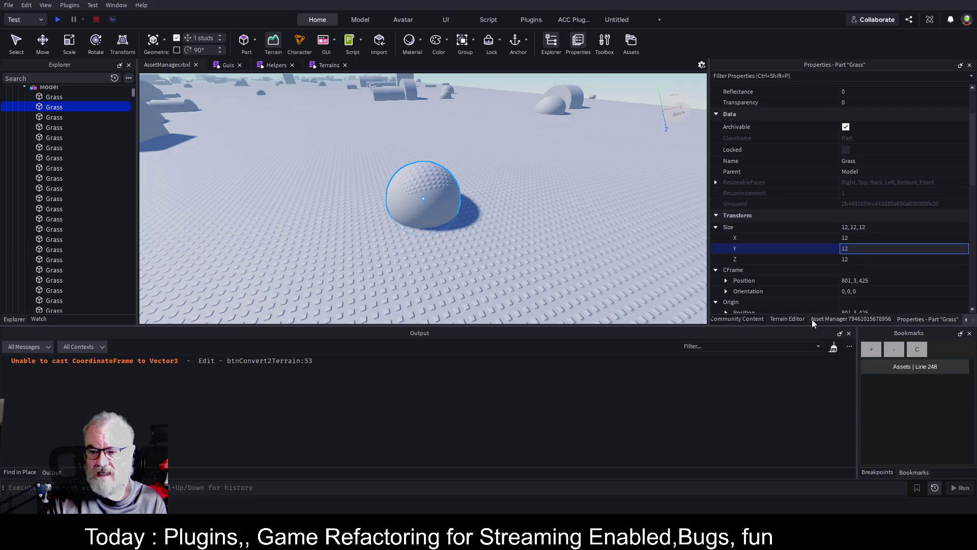
Retry Convert 2 Terrain on the 12-stud part, repeating the cast error
{"action": "left_click", "coordinate": [746, 319]}
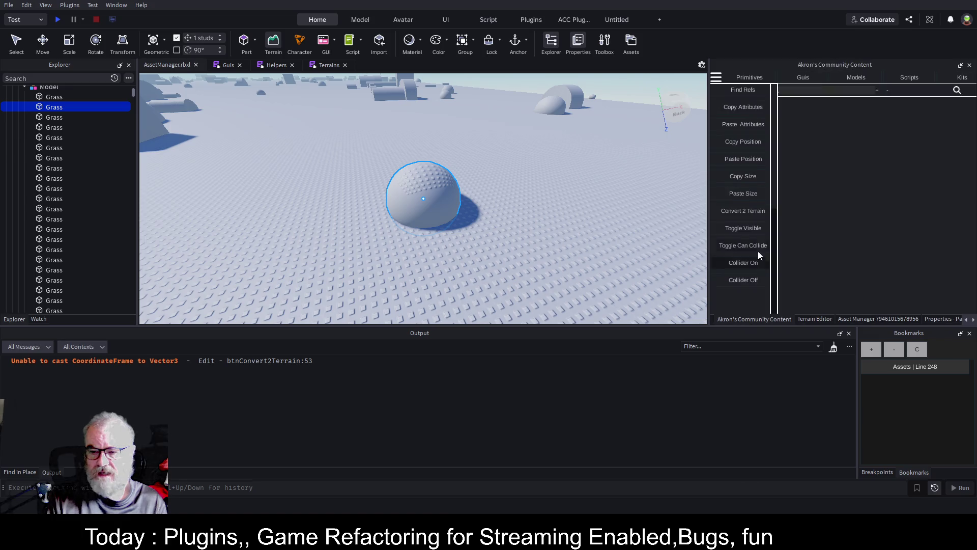
{"action": "left_click", "coordinate": [753, 212]}
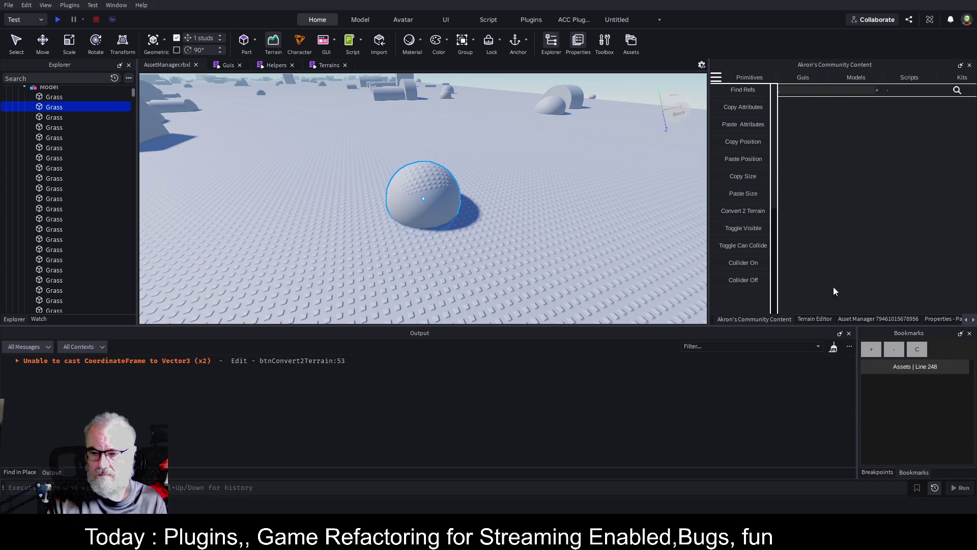
{"action": "left_click", "coordinate": [932, 319]}
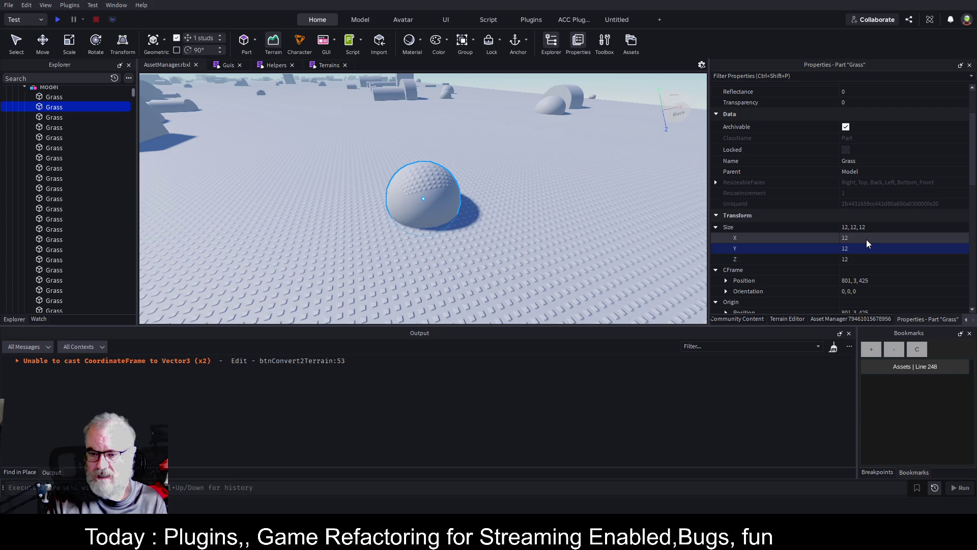
Shrink the Grass part's Size to 4, 4, 4
{"action": "left_click", "coordinate": [867, 239]}
{"action": "type", "text": "4"}
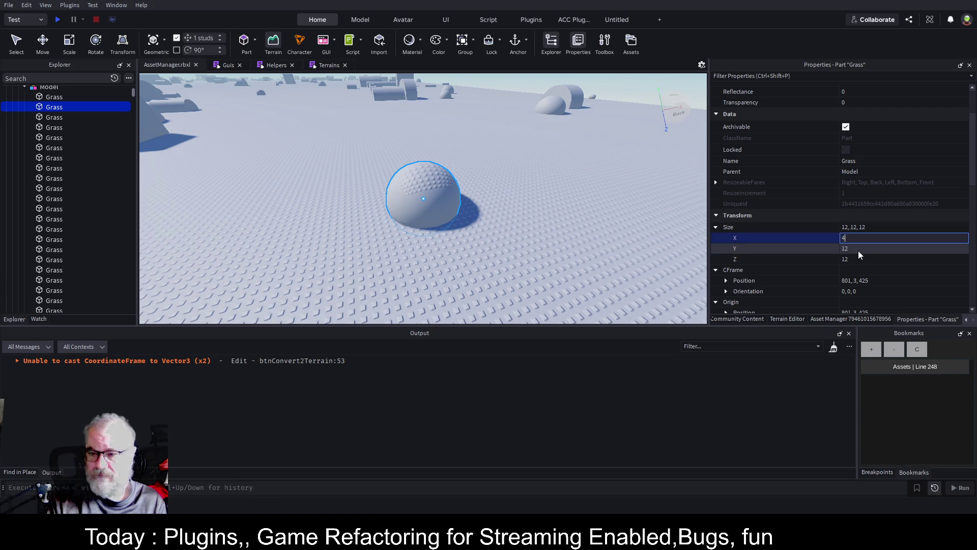
{"action": "left_click", "coordinate": [858, 250]}
{"action": "type", "text": "4"}
{"action": "left_click", "coordinate": [856, 260]}
{"action": "type", "text": "4"}
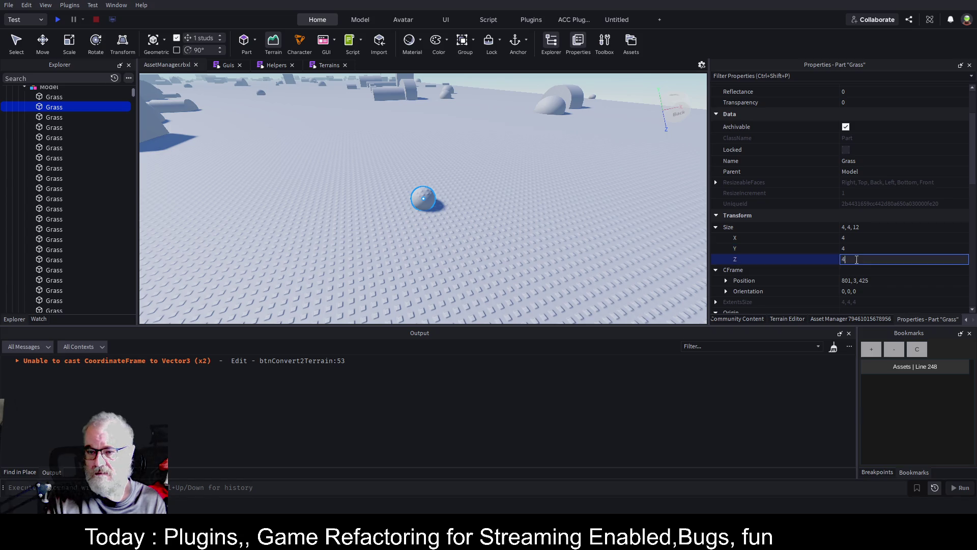
{"action": "left_click", "coordinate": [851, 237]}
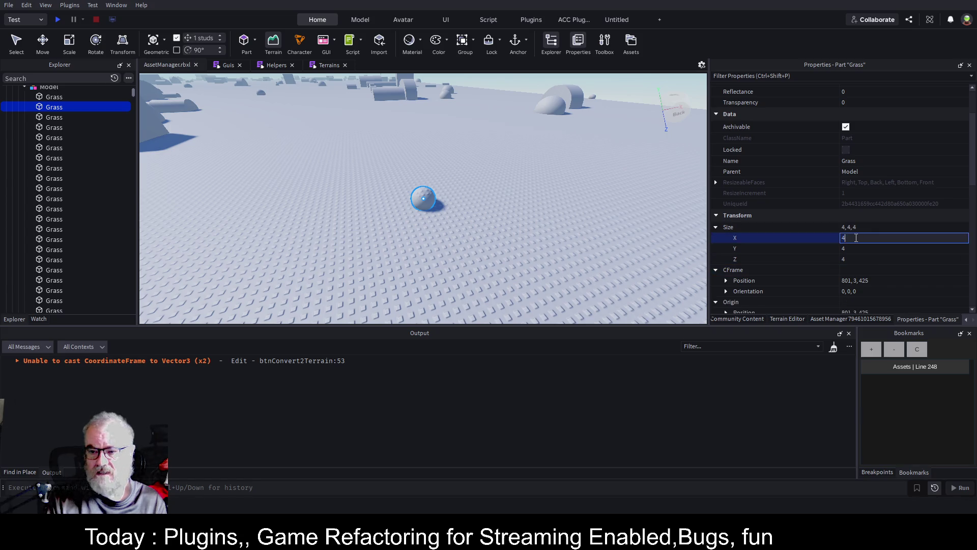
Retry Convert 2 Terrain on the 4-stud sphere, failing a third time
{"action": "left_click", "coordinate": [787, 319]}
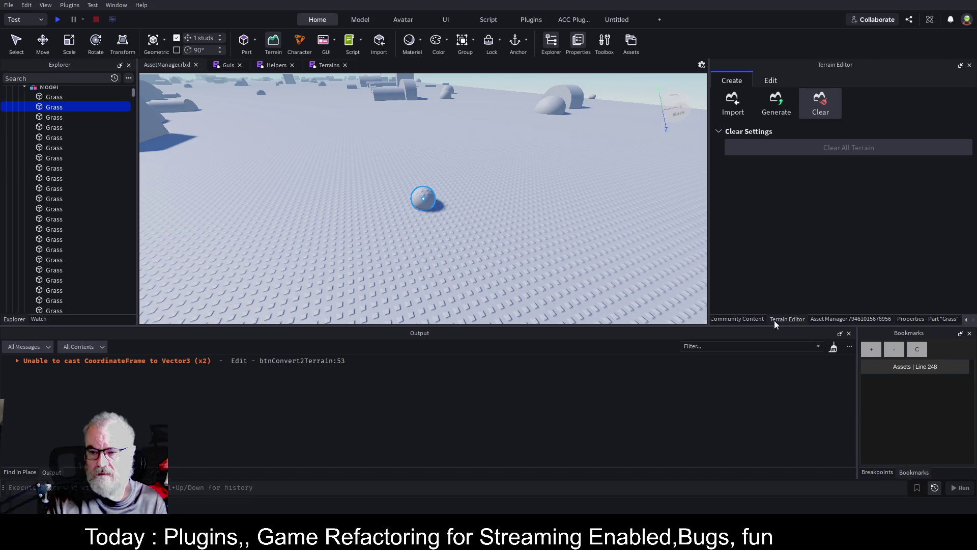
{"action": "left_click", "coordinate": [746, 318]}
{"action": "left_click", "coordinate": [756, 212]}
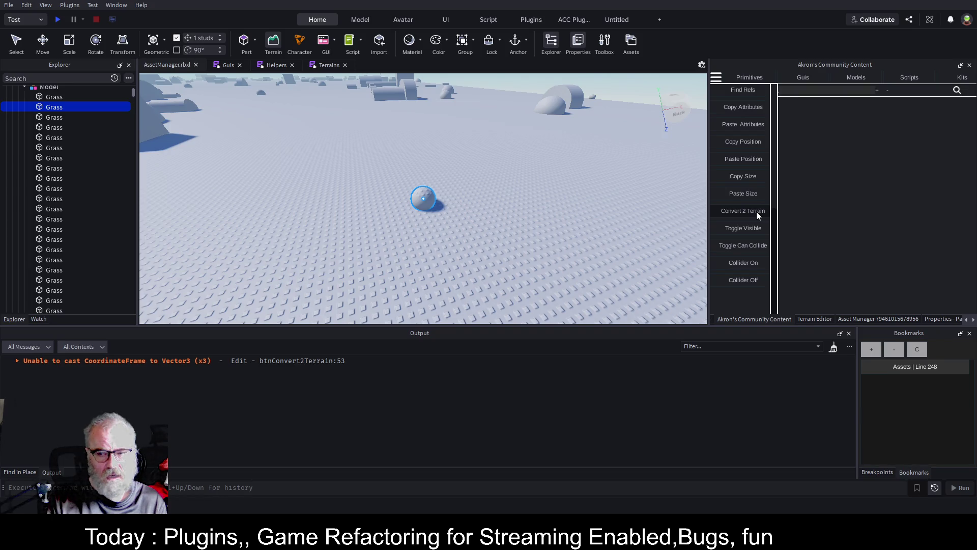
{"action": "key", "text": "ctrl+shift+p"}
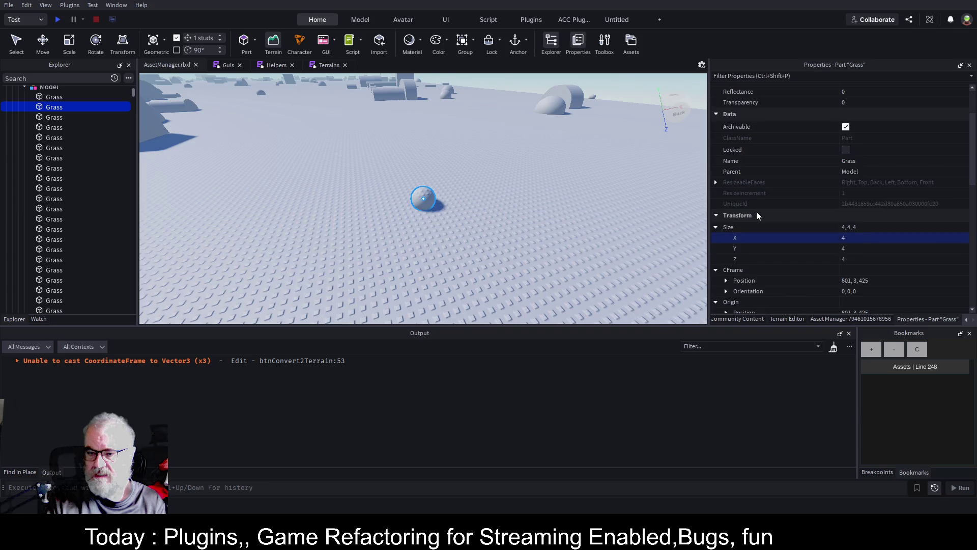
{"action": "scroll", "coordinate": [861, 257], "scroll_direction": "down", "scroll_amount": 5}
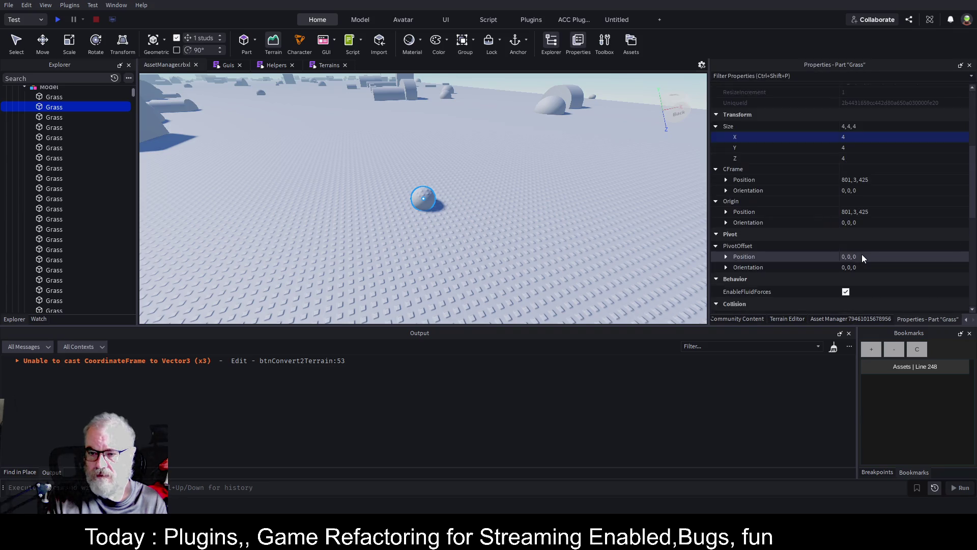
{"action": "scroll", "coordinate": [862, 261], "scroll_direction": "down", "scroll_amount": 4}
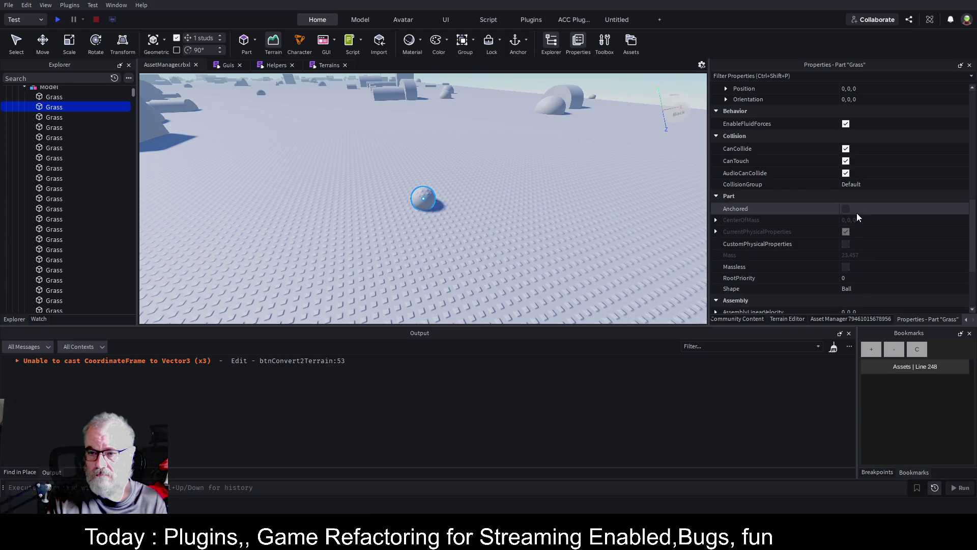
{"action": "scroll", "coordinate": [858, 213], "scroll_direction": "up", "scroll_amount": 1}
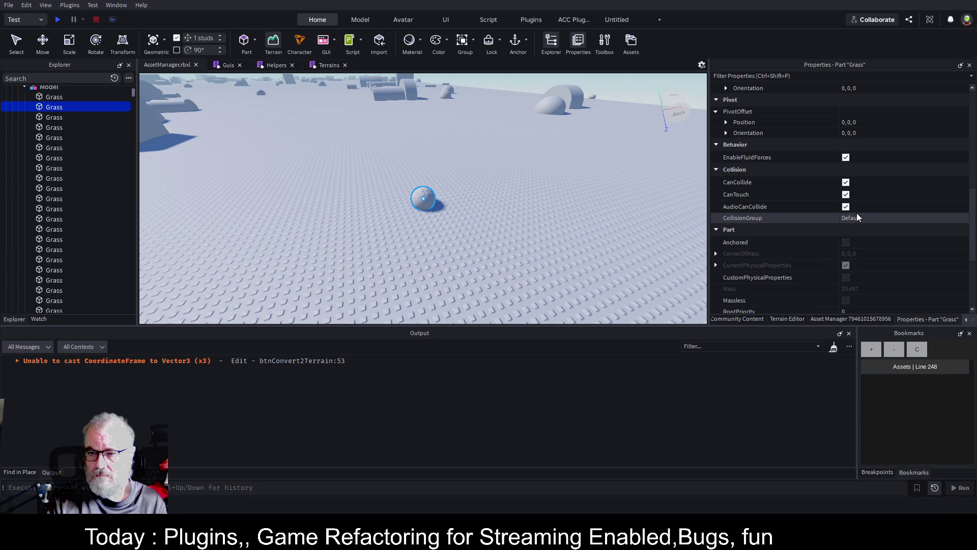
{"action": "scroll", "coordinate": [857, 214], "scroll_direction": "up", "scroll_amount": 1}
{"action": "scroll", "coordinate": [857, 213], "scroll_direction": "up", "scroll_amount": 2}
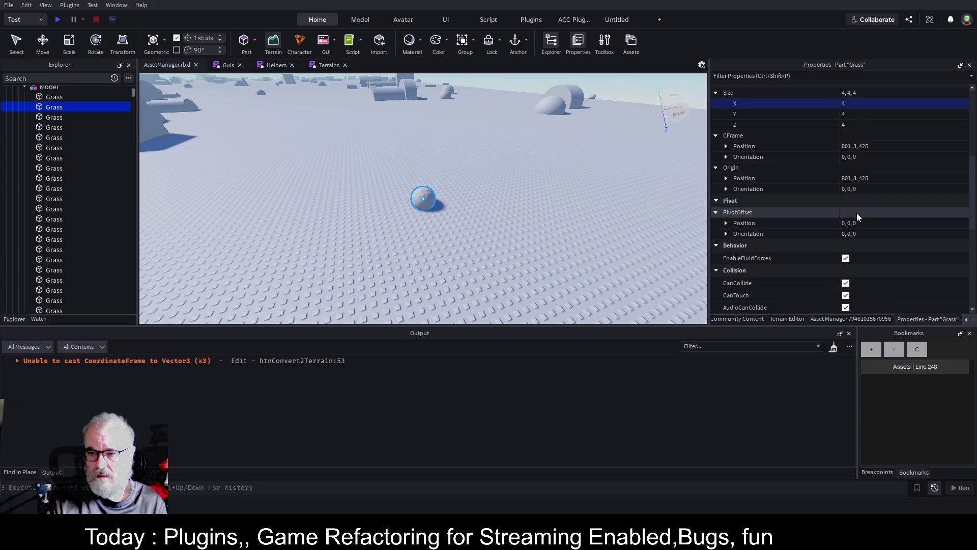
{"action": "scroll", "coordinate": [853, 168], "scroll_direction": "up", "scroll_amount": 2}
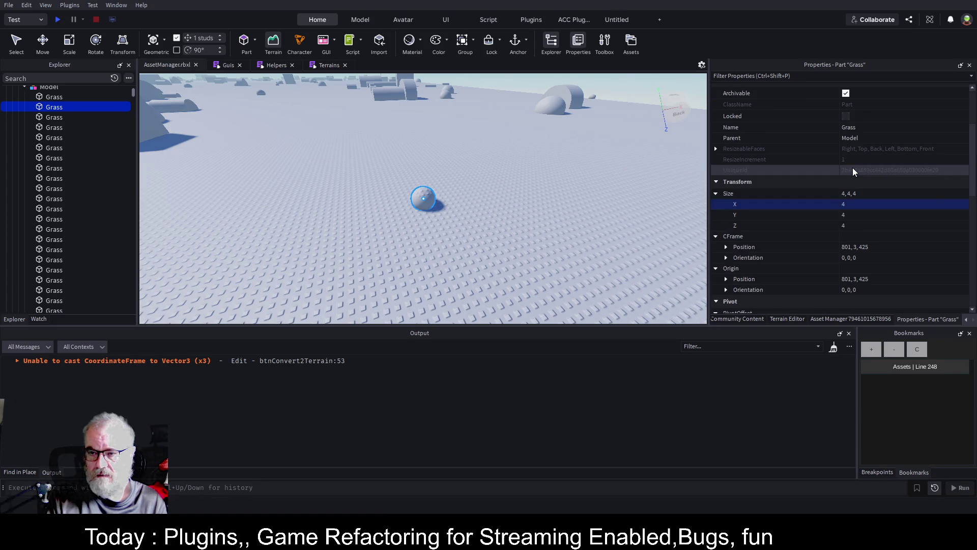
{"action": "scroll", "coordinate": [853, 167], "scroll_direction": "up", "scroll_amount": 2}
{"action": "left_click", "coordinate": [864, 162]}
Name the sphere Mud, then clear the Output log after the fourth cast error
{"action": "type", "text": "Mud"}
{"action": "key", "text": "Return"}
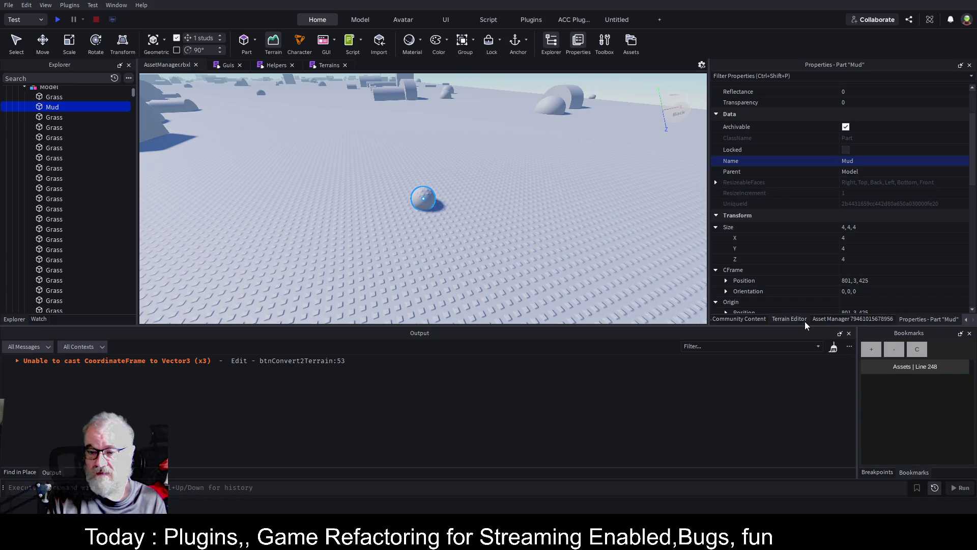
{"action": "left_click", "coordinate": [753, 319]}
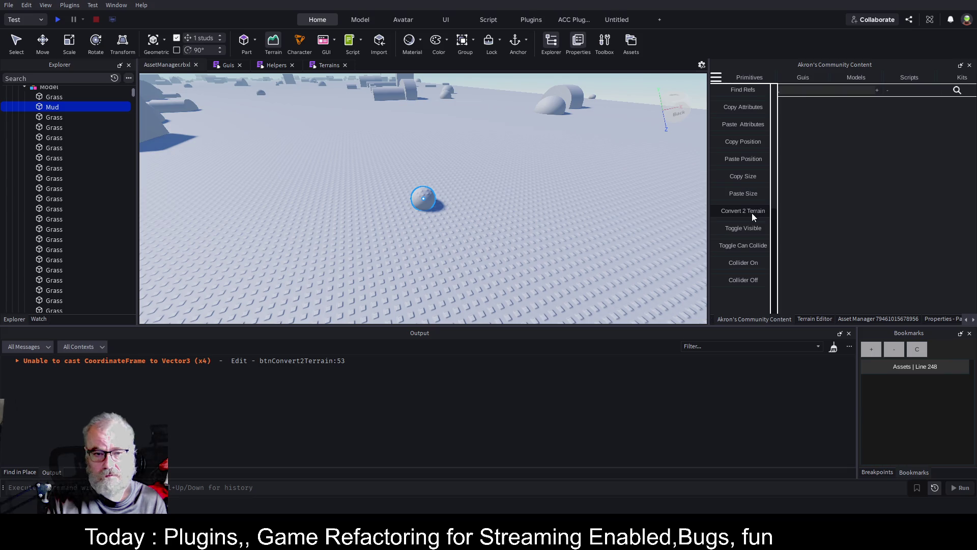
{"action": "left_click", "coordinate": [833, 347]}
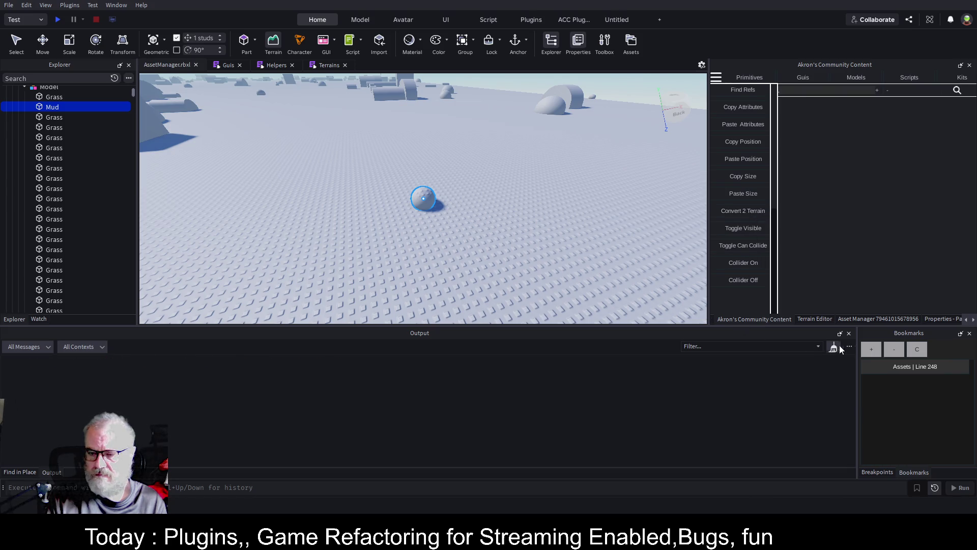
Replace the part's name Mud with Grass in Properties
{"action": "left_click", "coordinate": [938, 320]}
{"action": "left_click", "coordinate": [868, 160]}
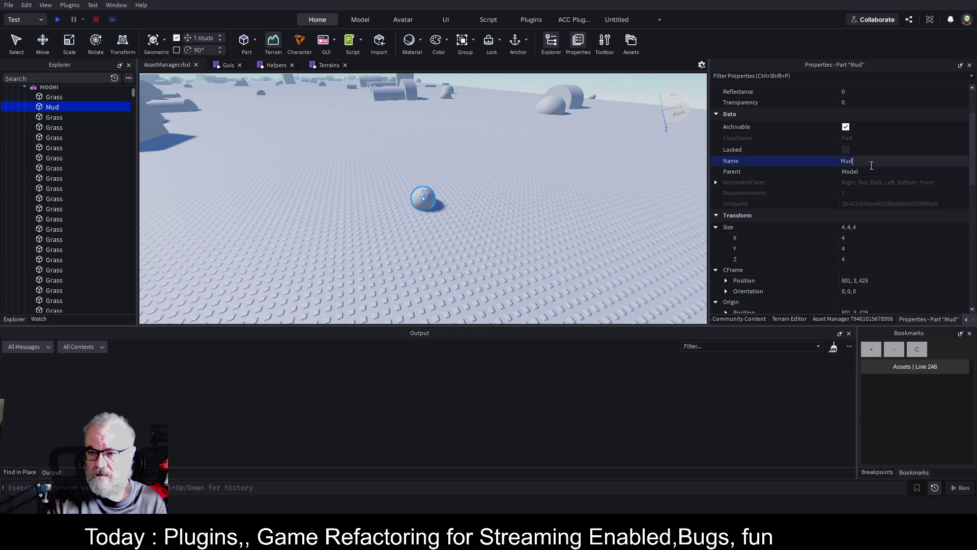
{"action": "key", "text": "BackSpace"}
{"action": "key", "text": "BackSpace"}
{"action": "key", "text": "BackSpace"}
{"action": "type", "text": "Grass"}
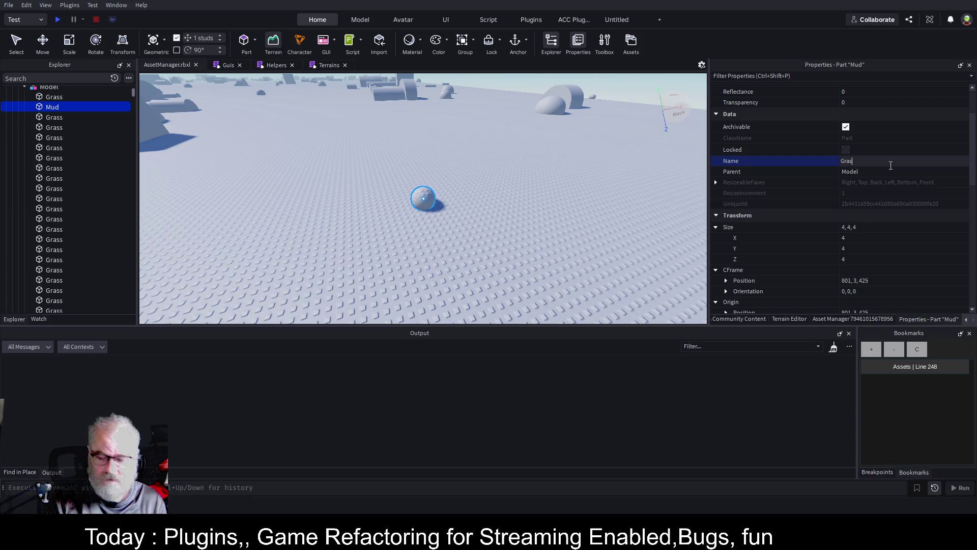
{"action": "key", "text": "Return"}
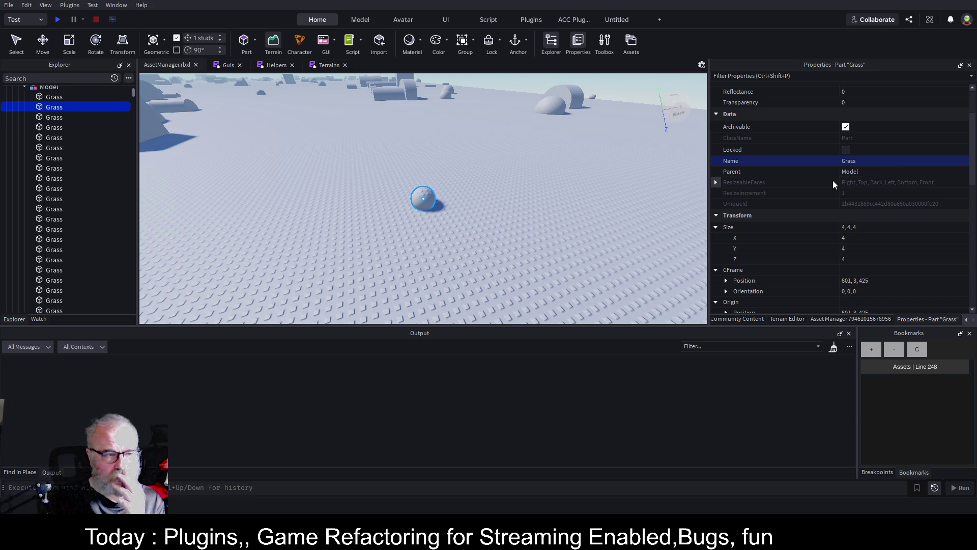
{"action": "scroll", "coordinate": [868, 187], "scroll_direction": "up", "scroll_amount": 3}
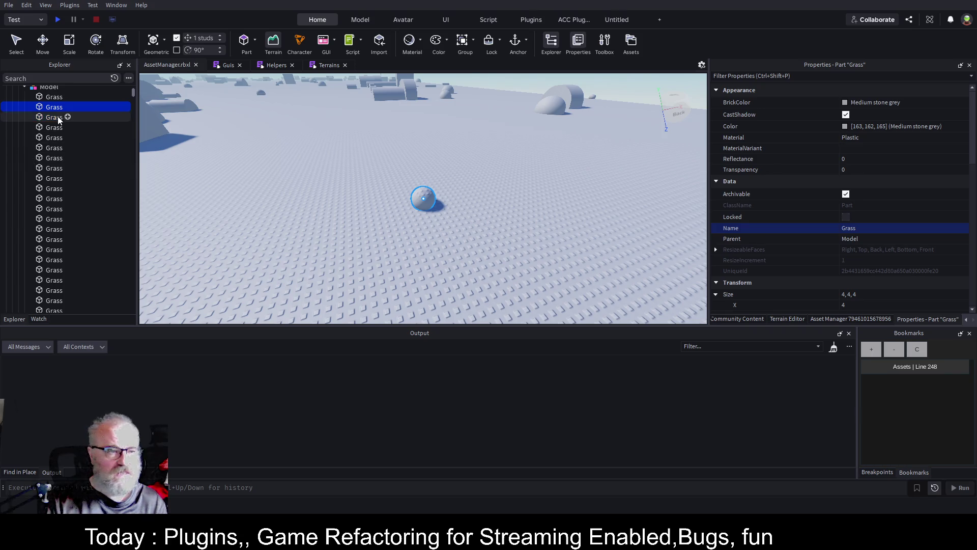
Rename the sphere Grass part to Grass1
{"action": "left_click", "coordinate": [51, 97]}
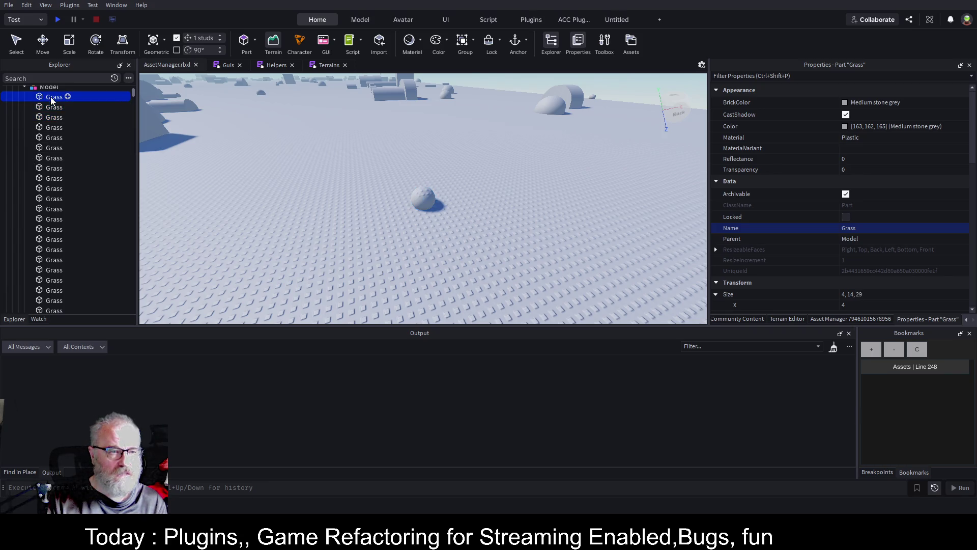
{"action": "double_click", "coordinate": [53, 108]}
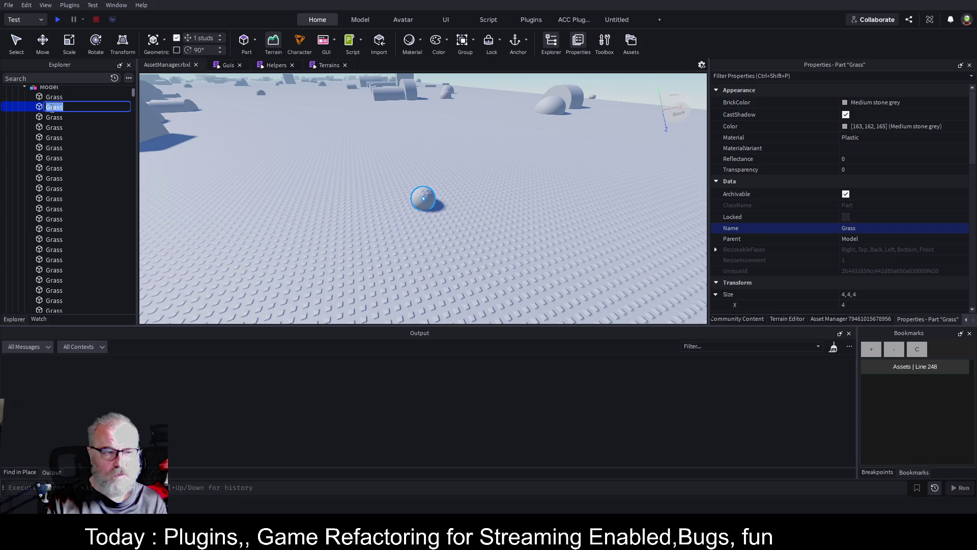
{"action": "type", "text": "Grass1"}
{"action": "key", "text": "Return"}
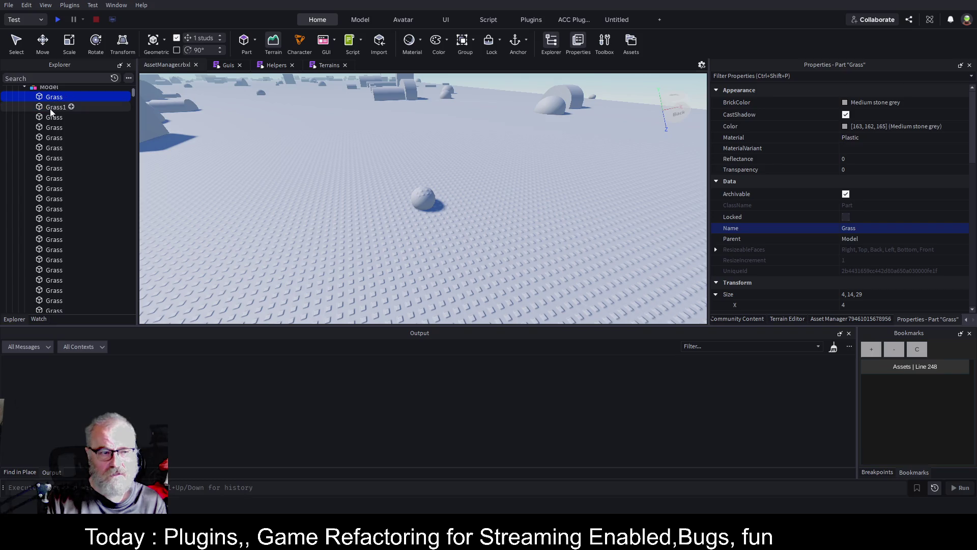
Move the wedge Grass part onto the sphere's position with Attribute Tools > Move To
{"action": "left_click", "coordinate": [728, 319]}
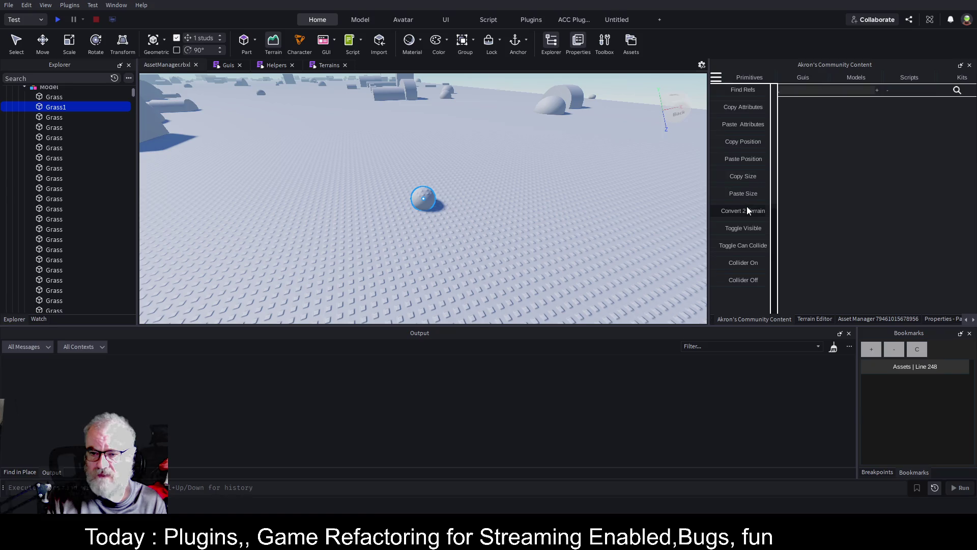
{"action": "scroll", "coordinate": [745, 204], "scroll_direction": "up", "scroll_amount": 4}
{"action": "scroll", "coordinate": [746, 167], "scroll_direction": "up", "scroll_amount": 2}
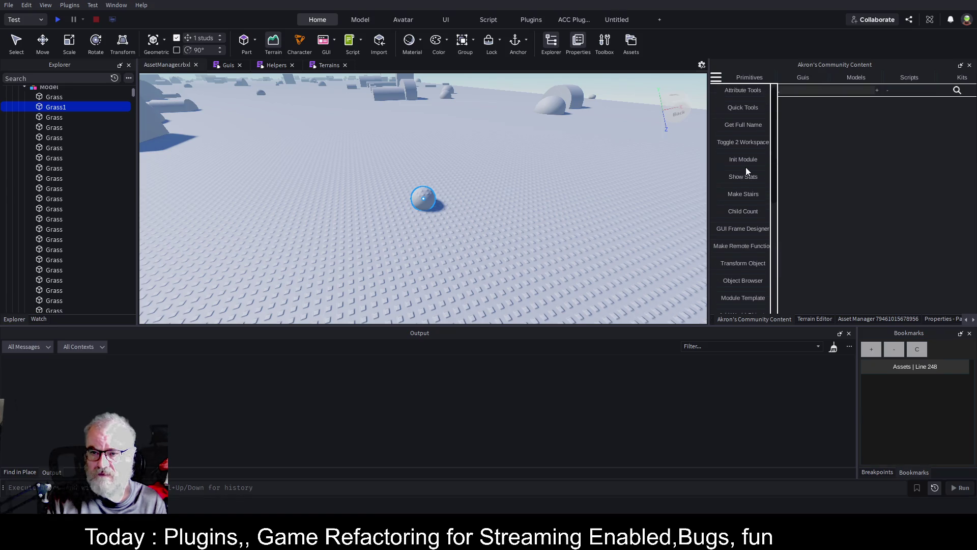
{"action": "left_click", "coordinate": [749, 93]}
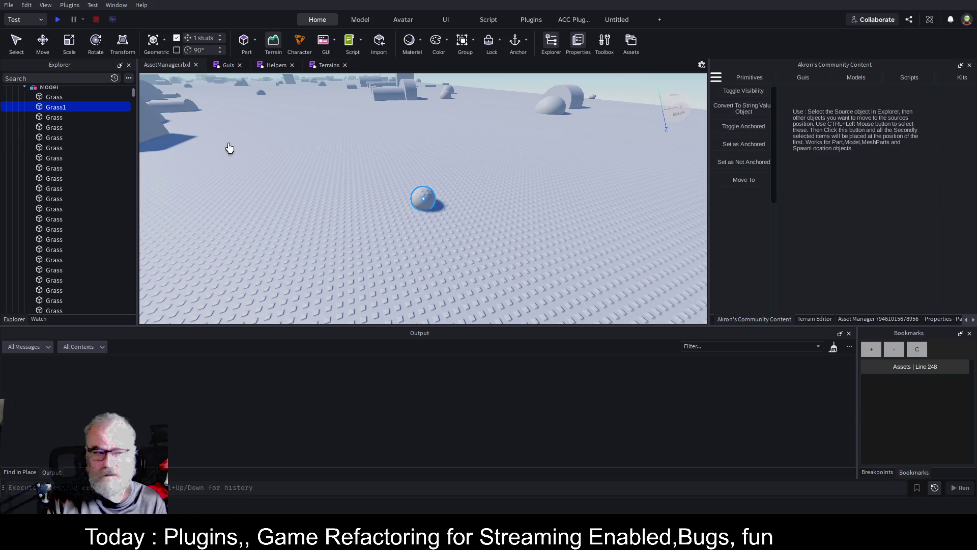
{"action": "left_click", "coordinate": [51, 97], "text": "ctrl"}
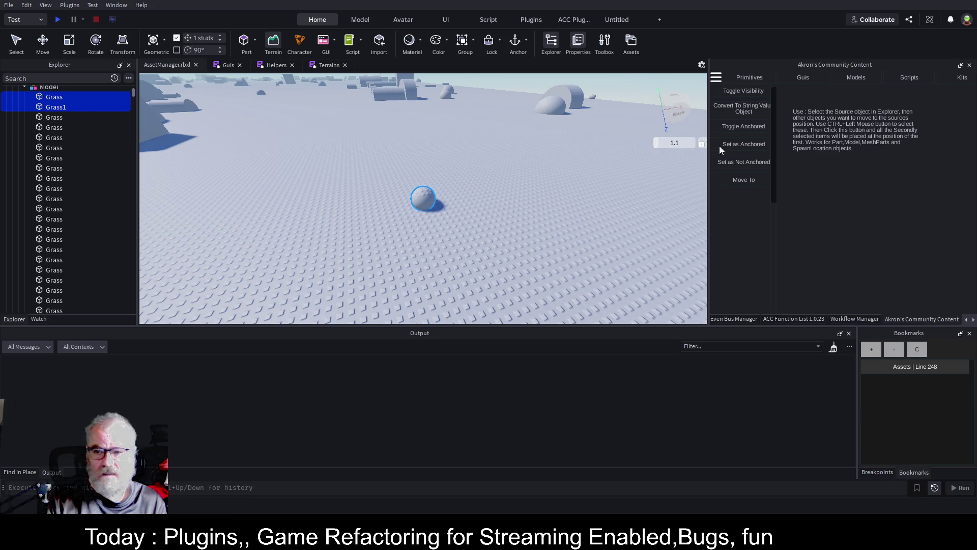
{"action": "left_click", "coordinate": [755, 180]}
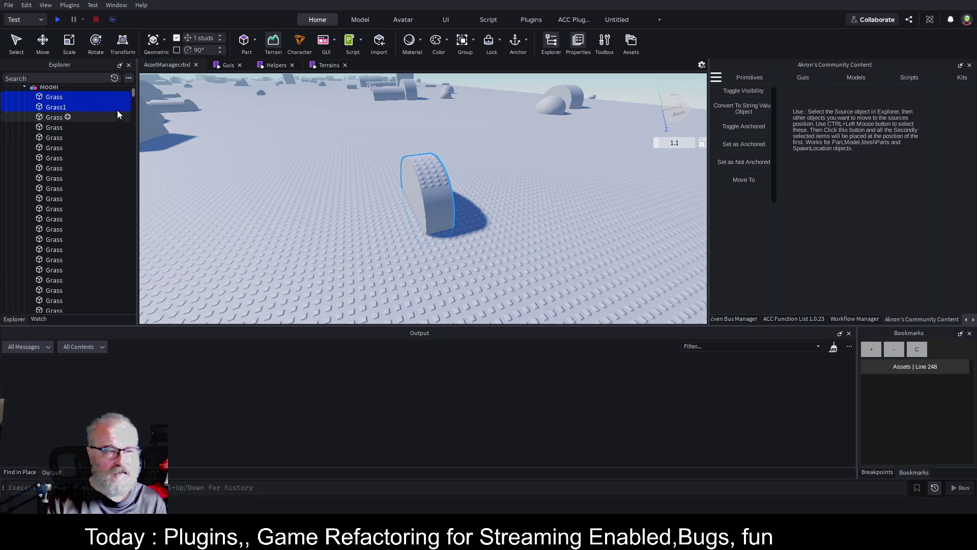
Rename Grass1 back to Grass
{"action": "left_click", "coordinate": [67, 107]}
{"action": "left_click", "coordinate": [68, 108]}
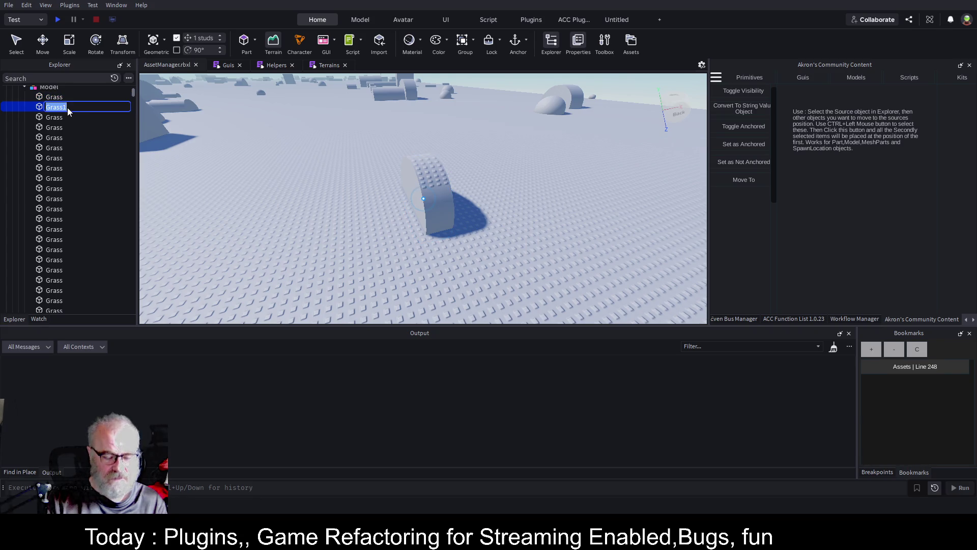
{"action": "type", "text": "Grass"}
{"action": "key", "text": "Return"}
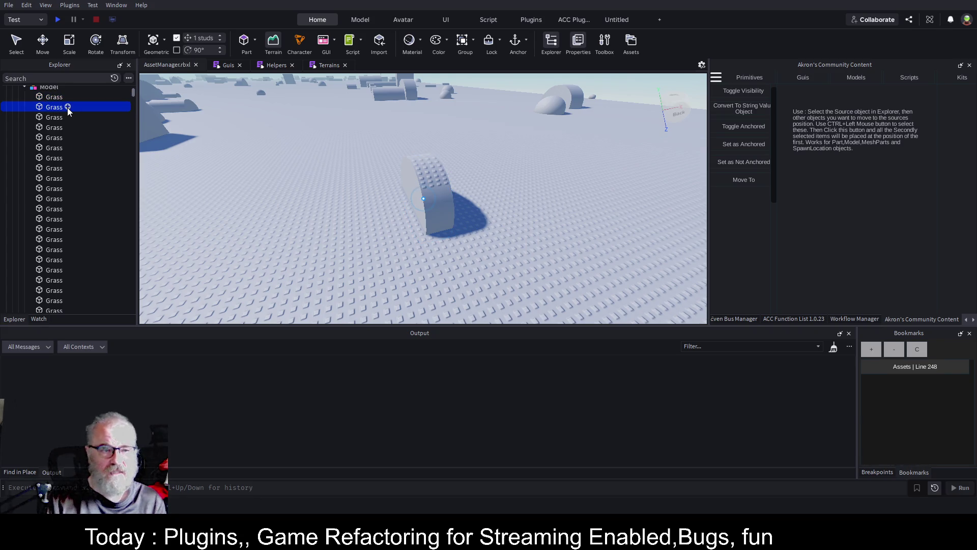
Drag the wedge 12 studs away from the sphere with the Move tool
{"action": "left_click", "coordinate": [71, 97]}
{"action": "key", "text": "ctrl+2"}
{"action": "mouse_move", "coordinate": [458, 194]}
{"action": "left_mouse_down"}
{"action": "mouse_move", "coordinate": [509, 219]}
{"action": "mouse_move", "coordinate": [521, 244]}
{"action": "left_mouse_up"}
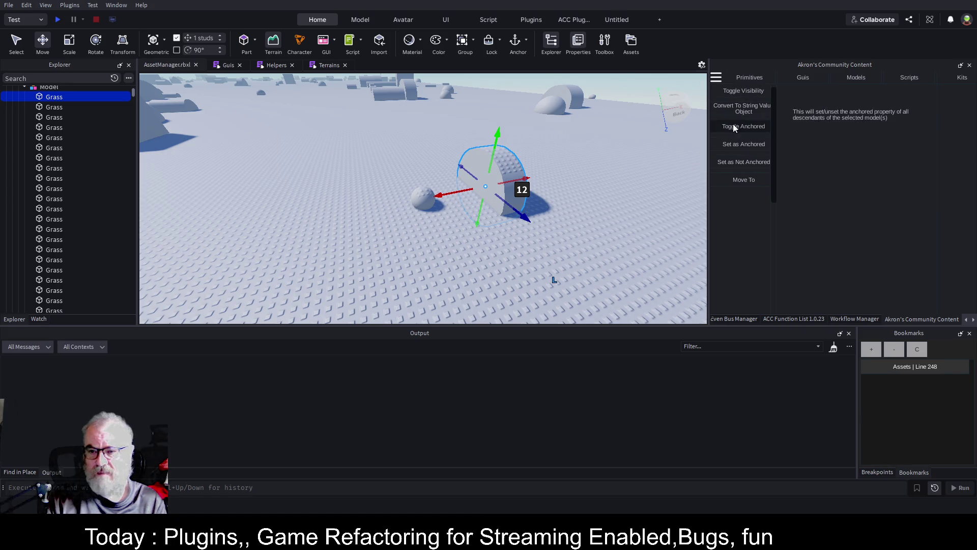
Run Convert 2 Terrain on the wedge, turning it into a green grass terrain mound
{"action": "left_click", "coordinate": [716, 77]}
{"action": "scroll", "coordinate": [744, 219], "scroll_direction": "down", "scroll_amount": 5}
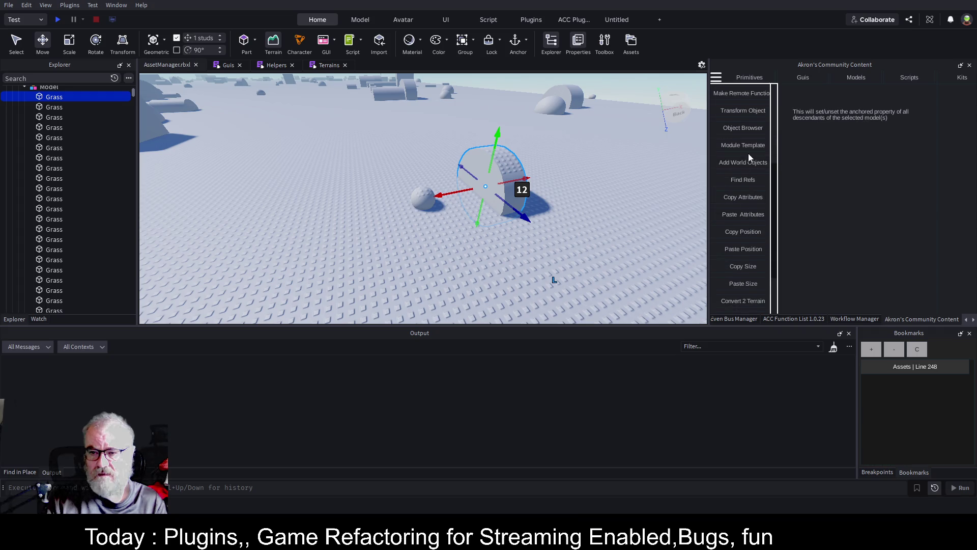
{"action": "scroll", "coordinate": [748, 168], "scroll_direction": "down", "scroll_amount": 3}
{"action": "left_click", "coordinate": [741, 213]}
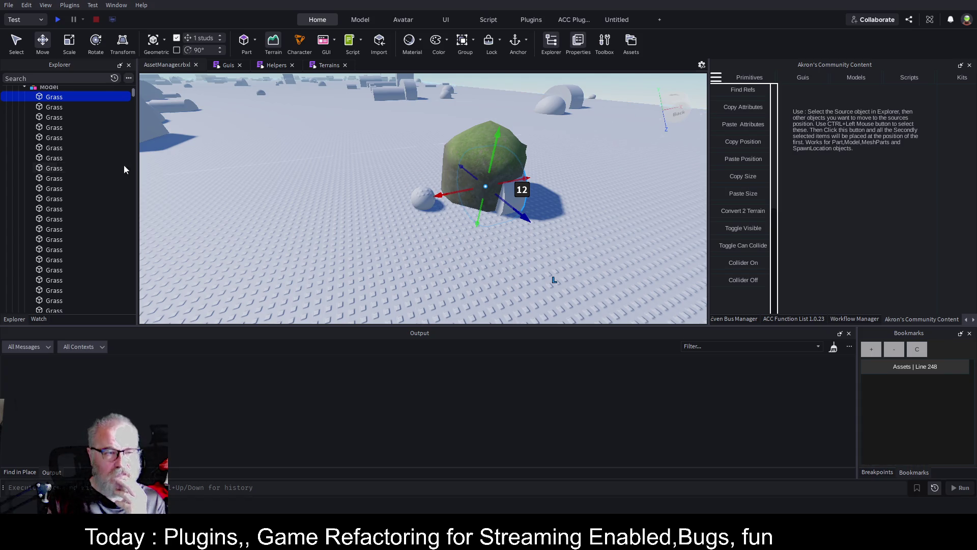
{"action": "left_click", "coordinate": [51, 107]}
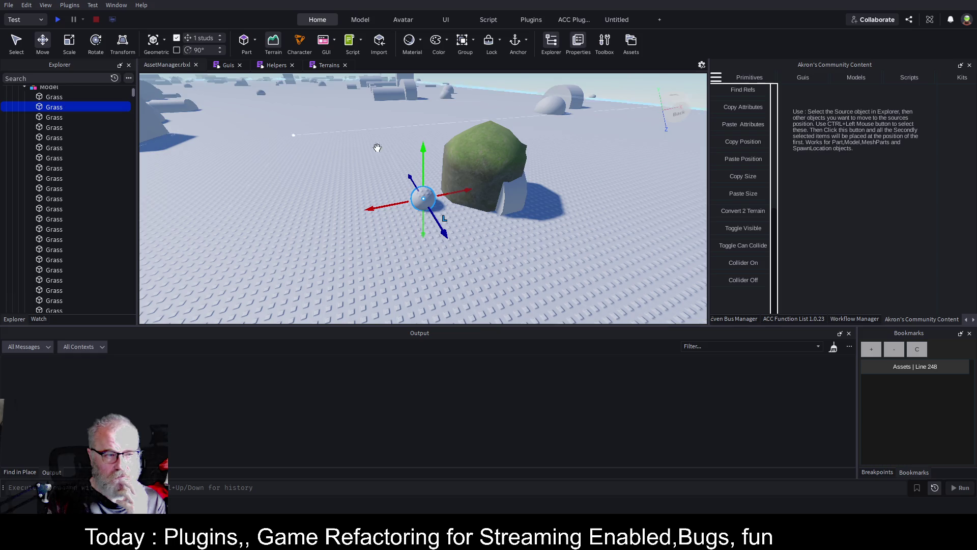
Try converting the sphere, then follow the cast error to btnConvert2Terrain line 53
{"action": "left_click", "coordinate": [752, 212]}
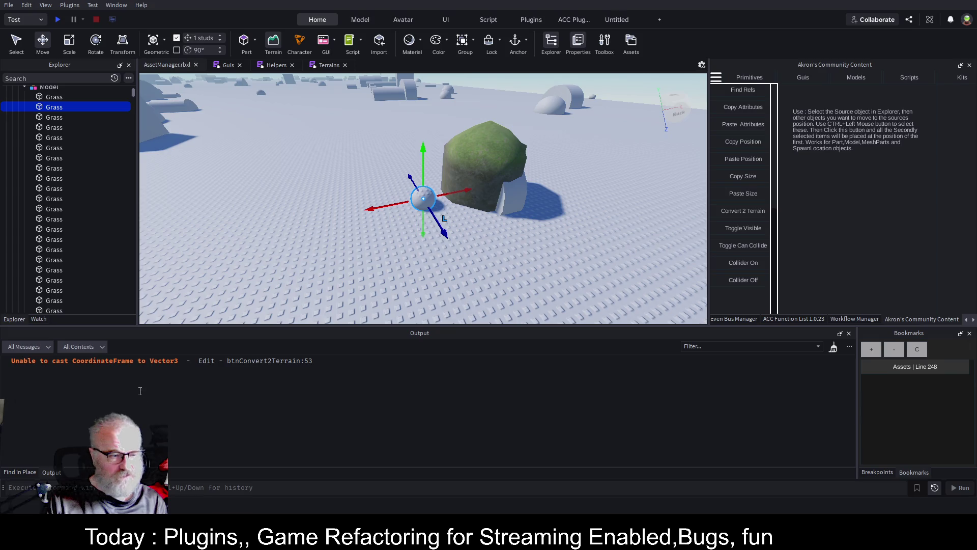
{"action": "left_click_drag", "start_coordinate": [182, 363], "coordinate": [14, 366]}
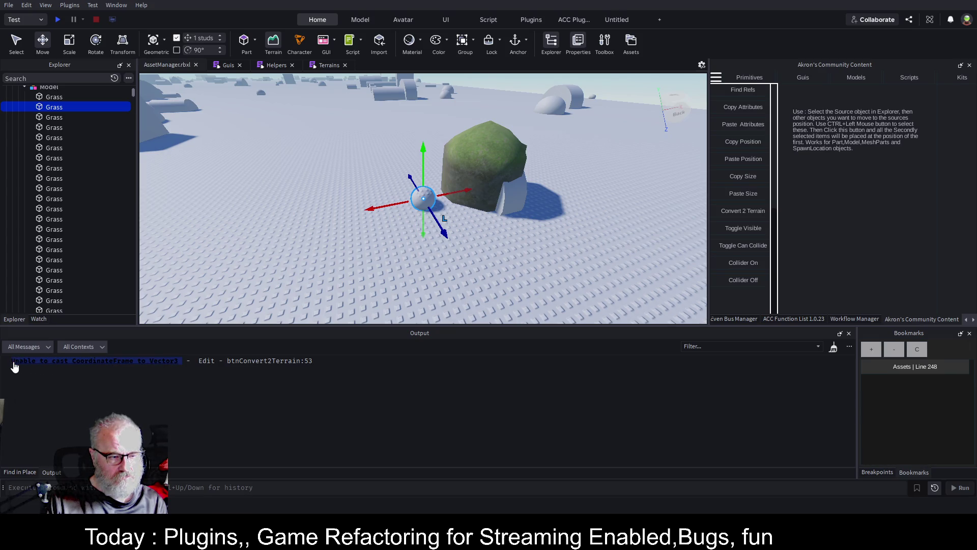
{"action": "left_click", "coordinate": [325, 65]}
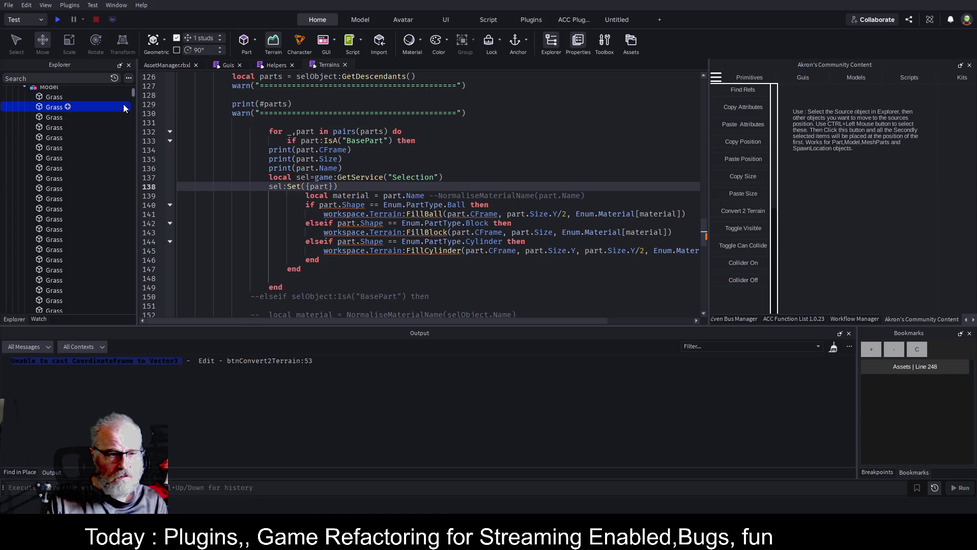
{"action": "left_click_drag", "start_coordinate": [134, 91], "coordinate": [135, 87]}
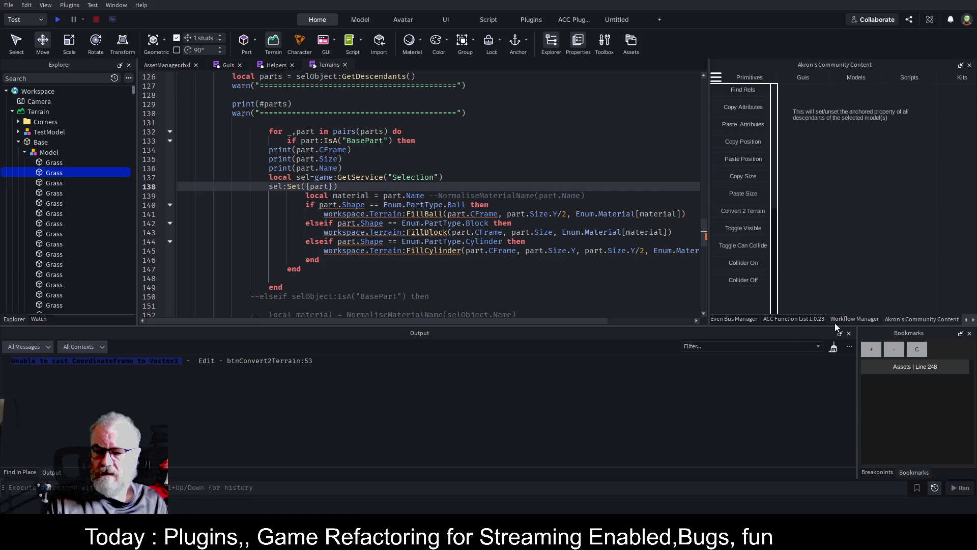
{"action": "left_click", "coordinate": [270, 361]}
Compare the Terrains parts loop at line 132 with btnConvert2Terrain, then return to AssetManager.rbxl
{"action": "scroll", "coordinate": [334, 161], "scroll_direction": "up", "scroll_amount": 8}
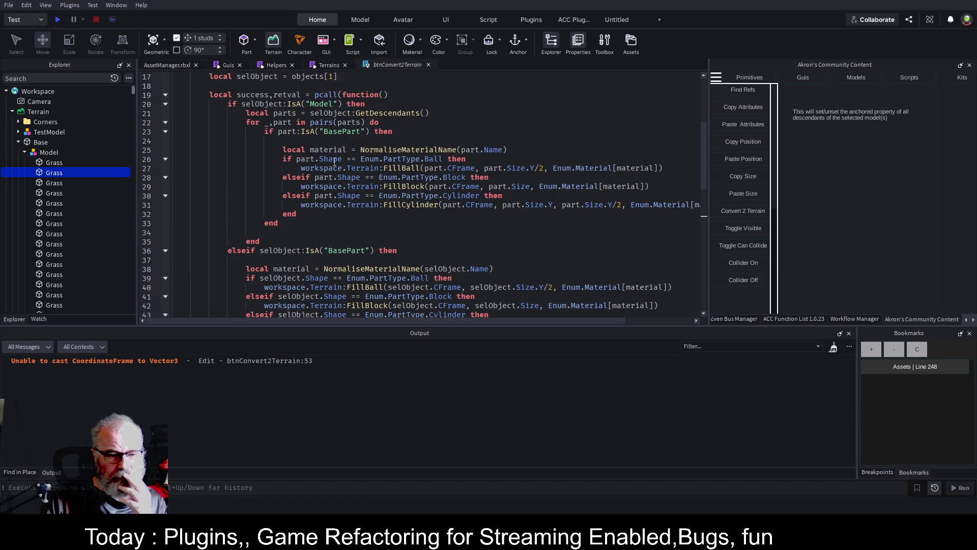
{"action": "scroll", "coordinate": [334, 162], "scroll_direction": "down", "scroll_amount": 2}
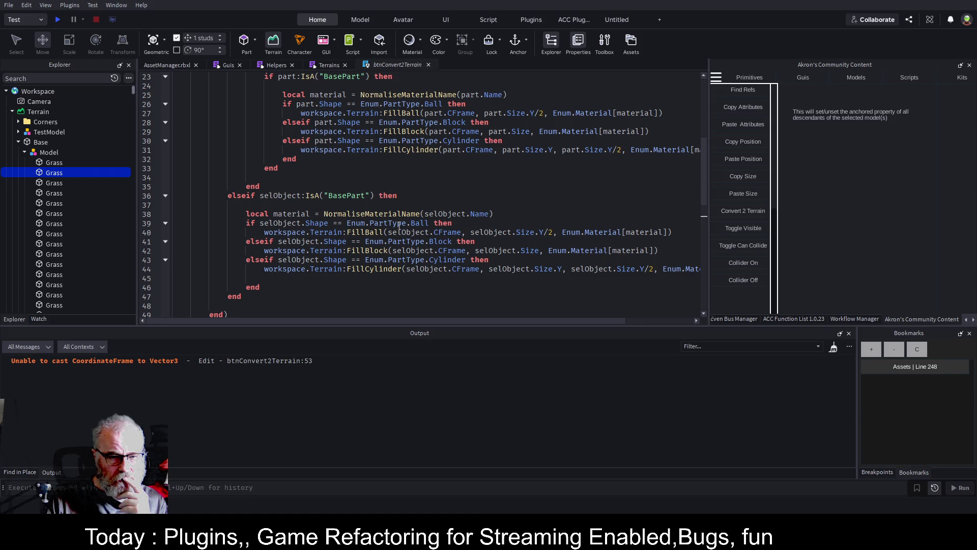
{"action": "key", "text": "ctrl+Tab"}
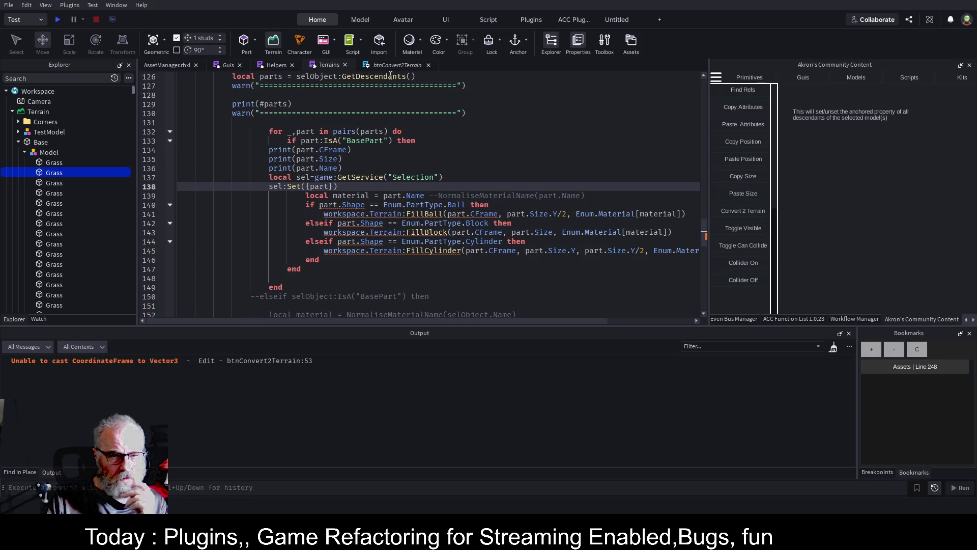
{"action": "left_click", "coordinate": [410, 133]}
{"action": "left_click", "coordinate": [403, 63]}
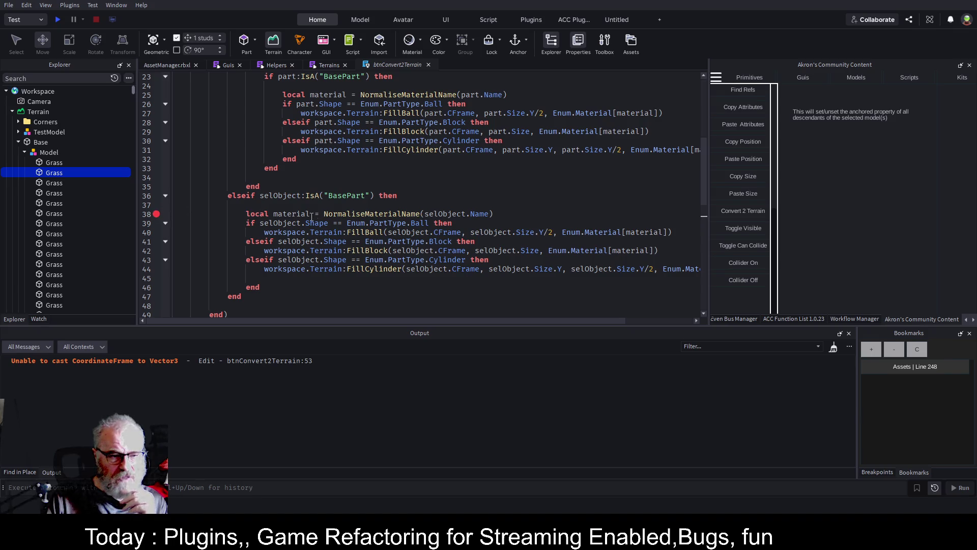
{"action": "left_click", "coordinate": [186, 67]}
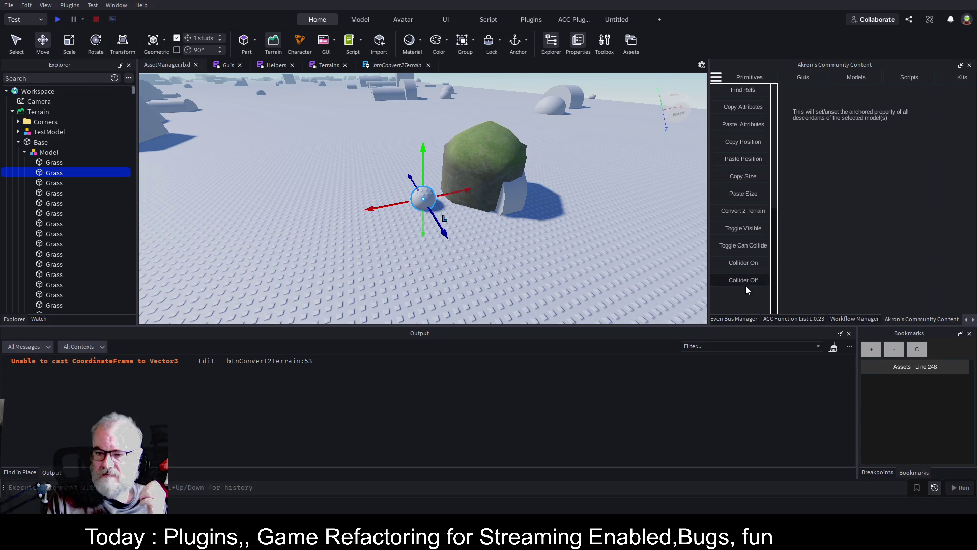
Retry the sphere conversion twice and inspect the failing btnConvert2Terrain line 53
{"action": "left_click", "coordinate": [747, 210]}
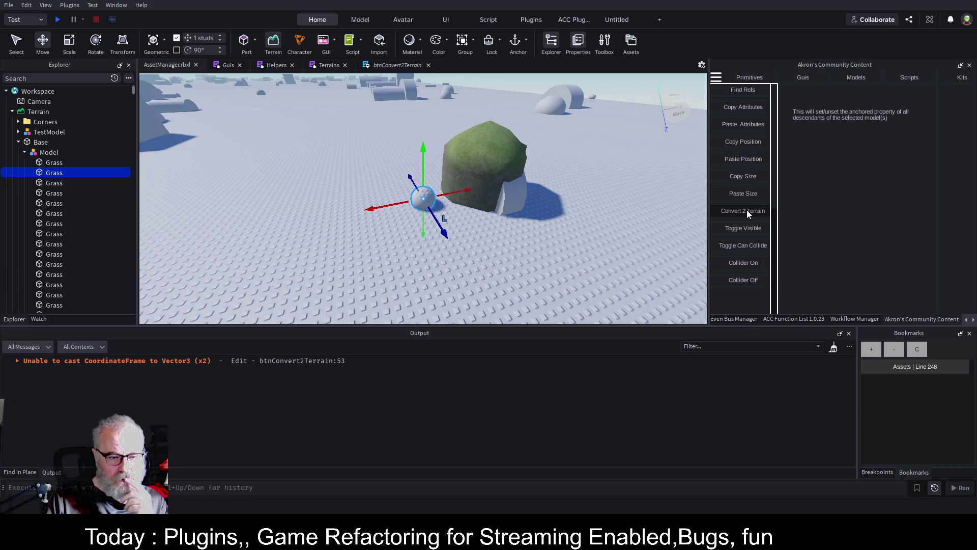
{"action": "left_click", "coordinate": [747, 210]}
{"action": "left_click", "coordinate": [332, 362]}
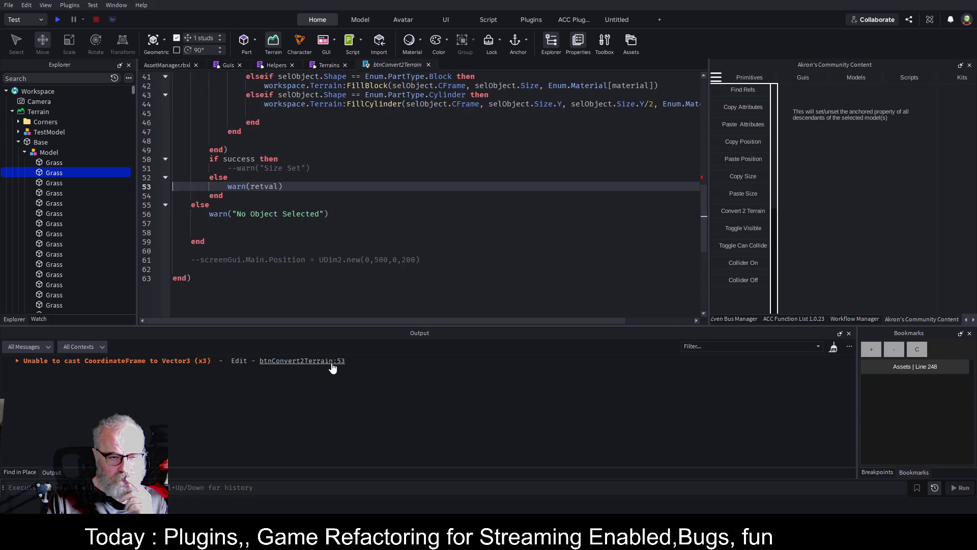
{"action": "scroll", "coordinate": [216, 188], "scroll_direction": "up", "scroll_amount": 4}
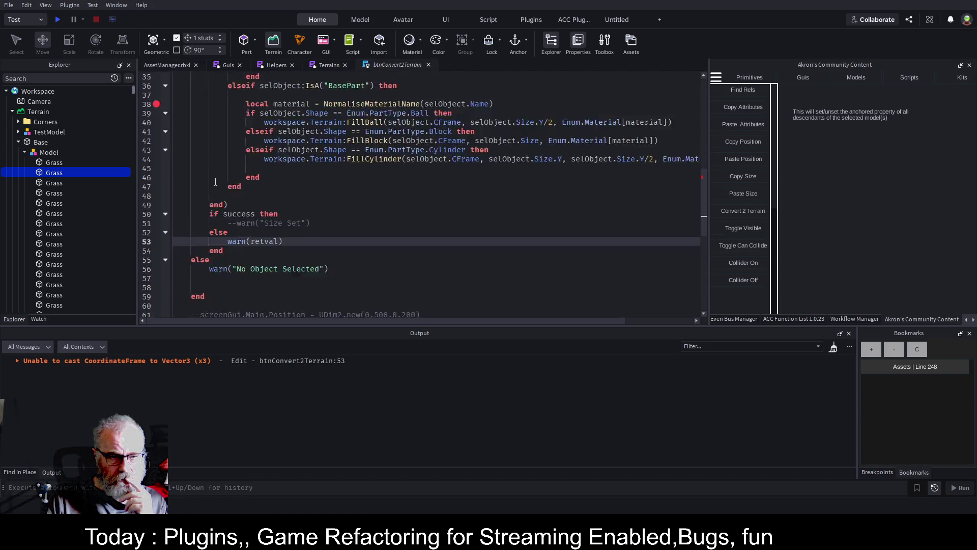
{"action": "scroll", "coordinate": [215, 181], "scroll_direction": "up", "scroll_amount": 5}
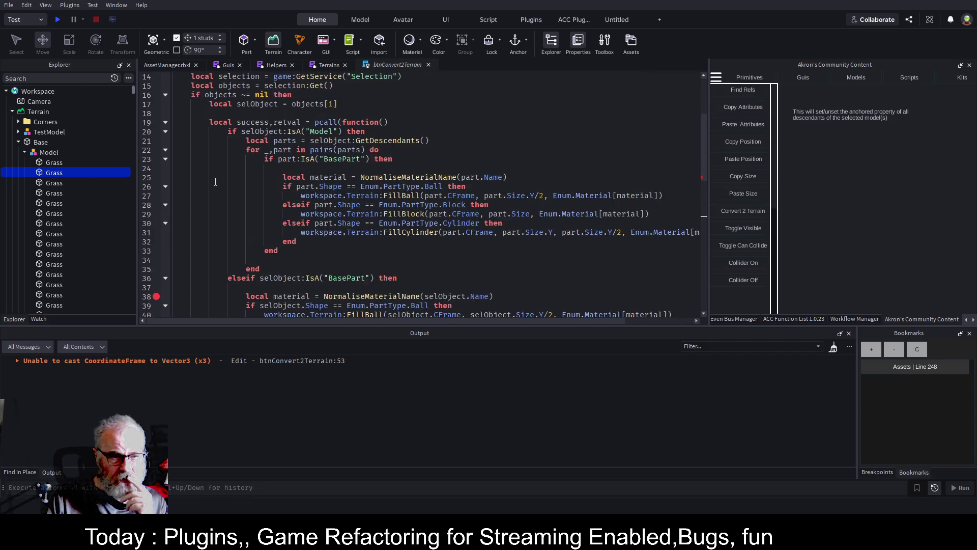
{"action": "scroll", "coordinate": [215, 182], "scroll_direction": "up", "scroll_amount": 1}
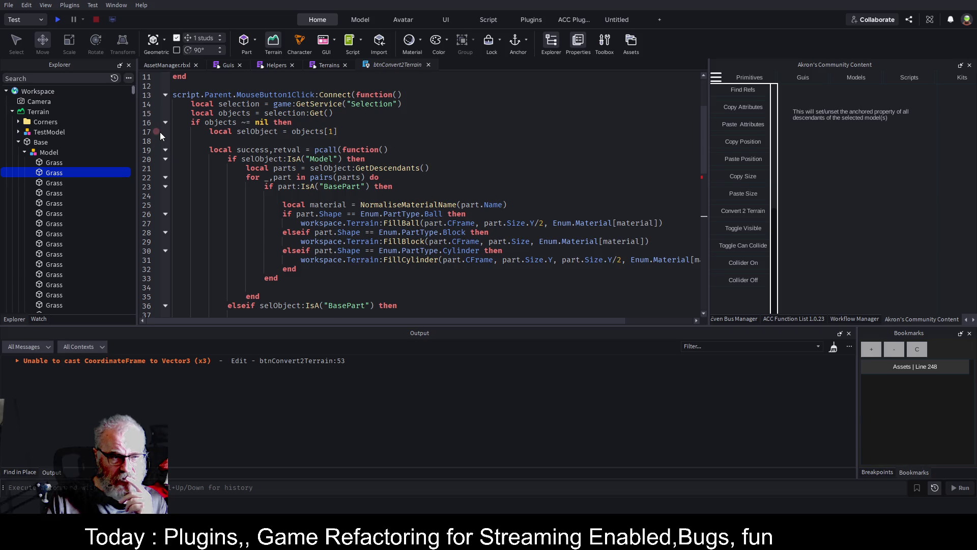
Retry converting the grass part from the 3D scene, then close the btnConvert2Terrain script
{"action": "left_click", "coordinate": [170, 66]}
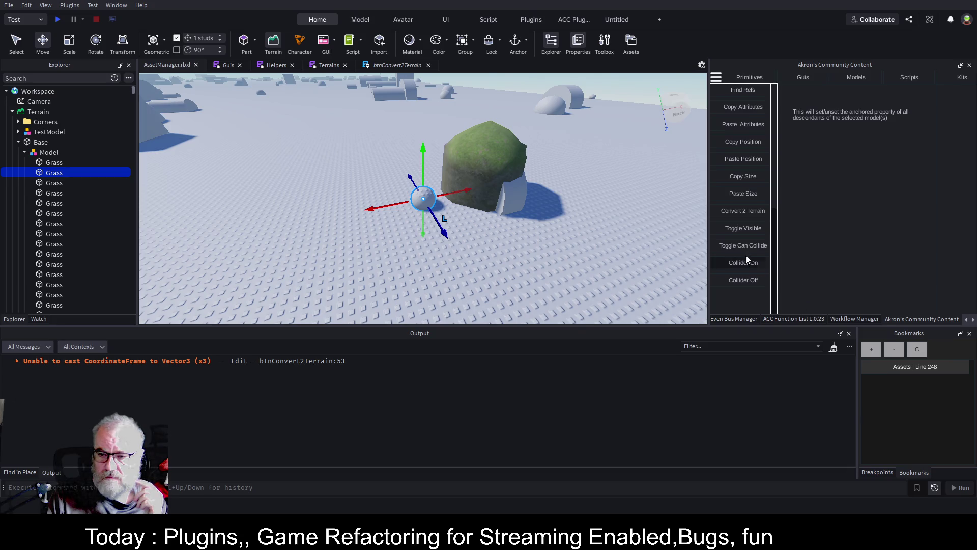
{"action": "left_click", "coordinate": [752, 212]}
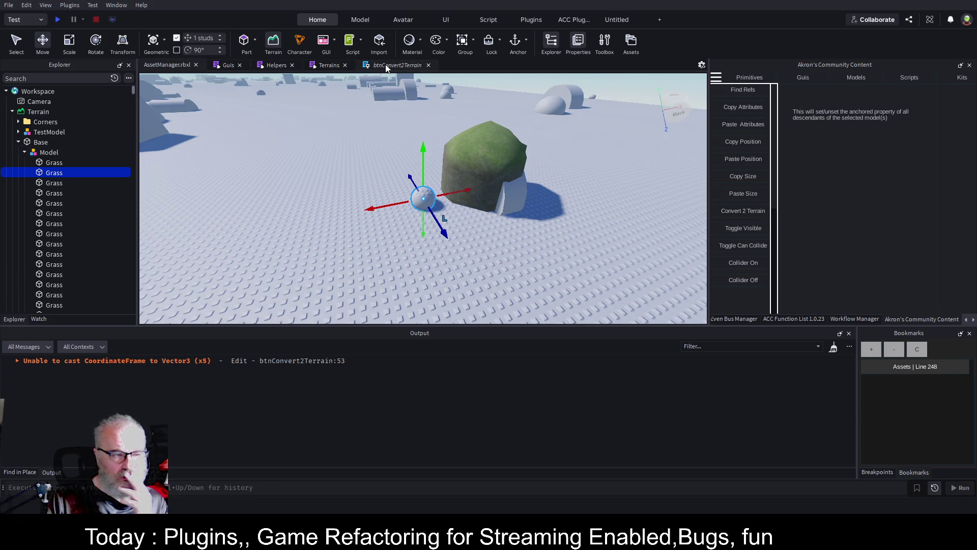
{"action": "left_click", "coordinate": [428, 65]}
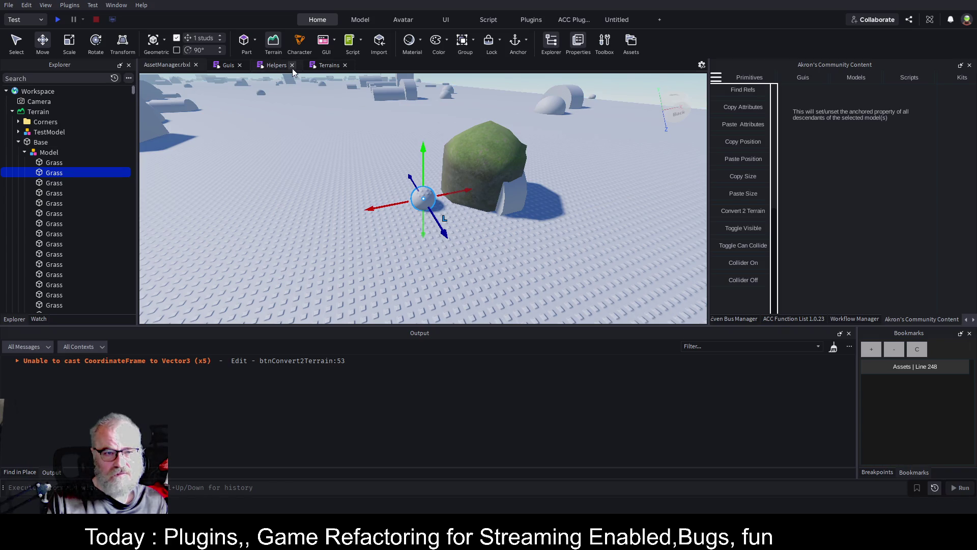
With the Terrains script showing, delete the Base model of grass parts from Workspace > Terrain
{"action": "left_click", "coordinate": [325, 66]}
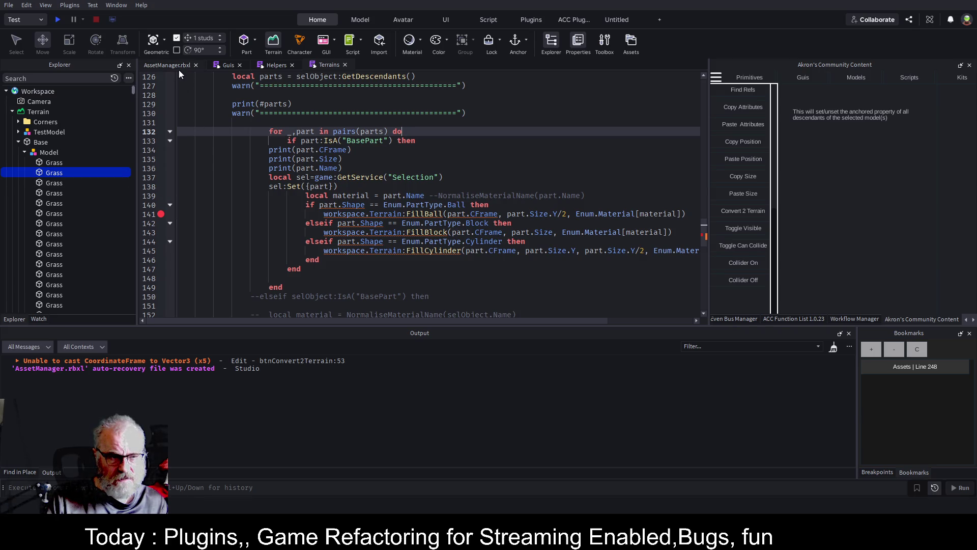
{"action": "left_click", "coordinate": [18, 143]}
{"action": "left_click", "coordinate": [37, 145]}
{"action": "key", "text": "Delete"}
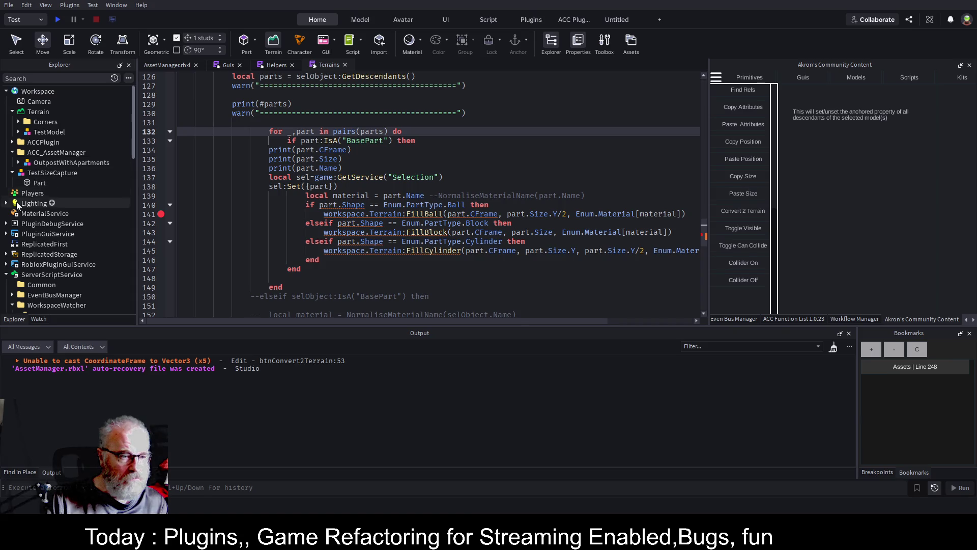
Open Terrains from PluginDebugService > user_WorkspaceWatcher.rbxmx > WorkspaceWatcher and scroll to its FillBall/FillBlock/FillCylinder loop
{"action": "left_click", "coordinate": [6, 224]}
{"action": "scroll", "coordinate": [51, 217], "scroll_direction": "down", "scroll_amount": 7}
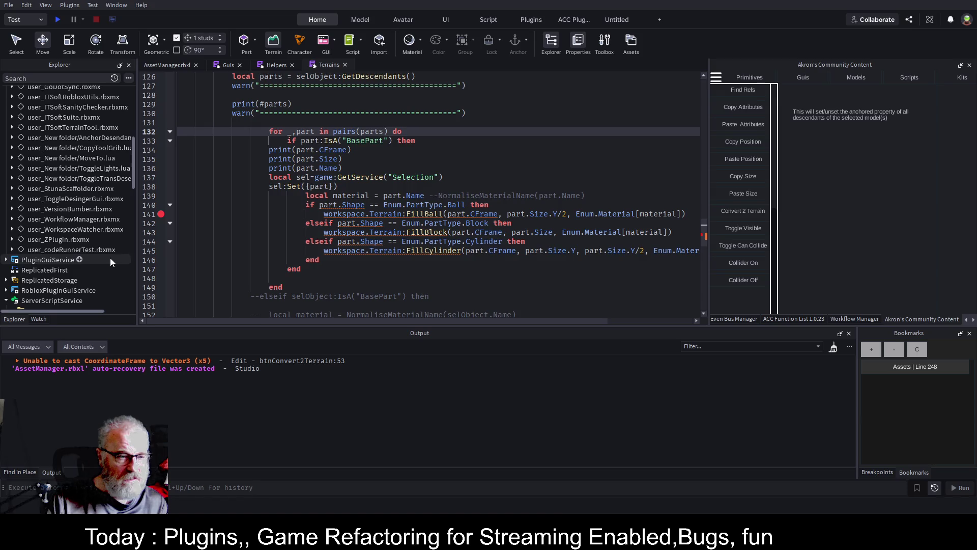
{"action": "left_click", "coordinate": [12, 230]}
{"action": "scroll", "coordinate": [53, 175], "scroll_direction": "down", "scroll_amount": 2}
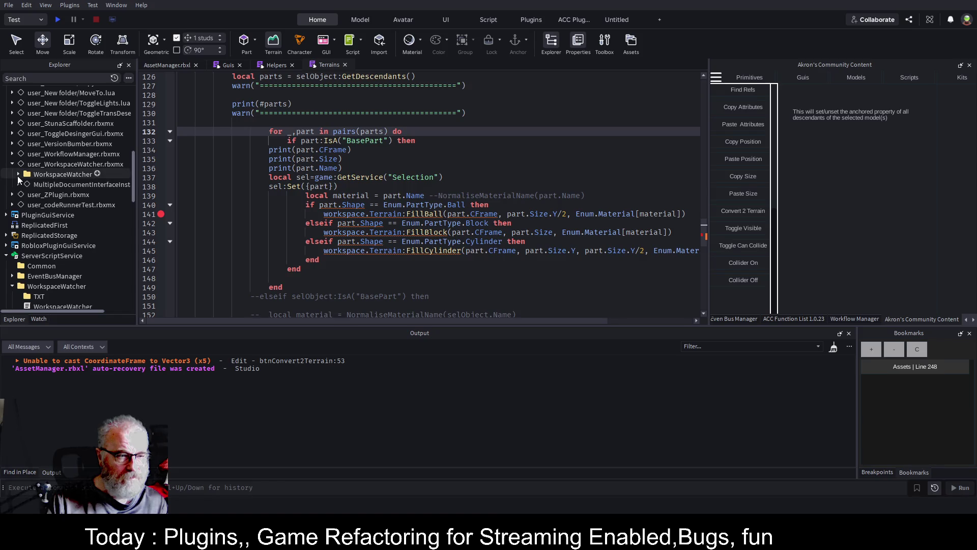
{"action": "left_click", "coordinate": [19, 174]}
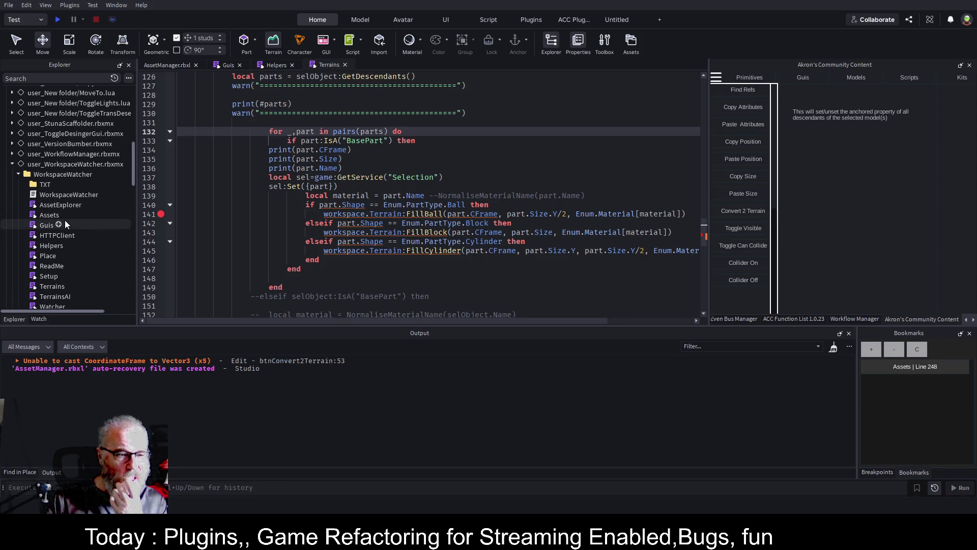
{"action": "scroll", "coordinate": [65, 220], "scroll_direction": "down", "scroll_amount": 2}
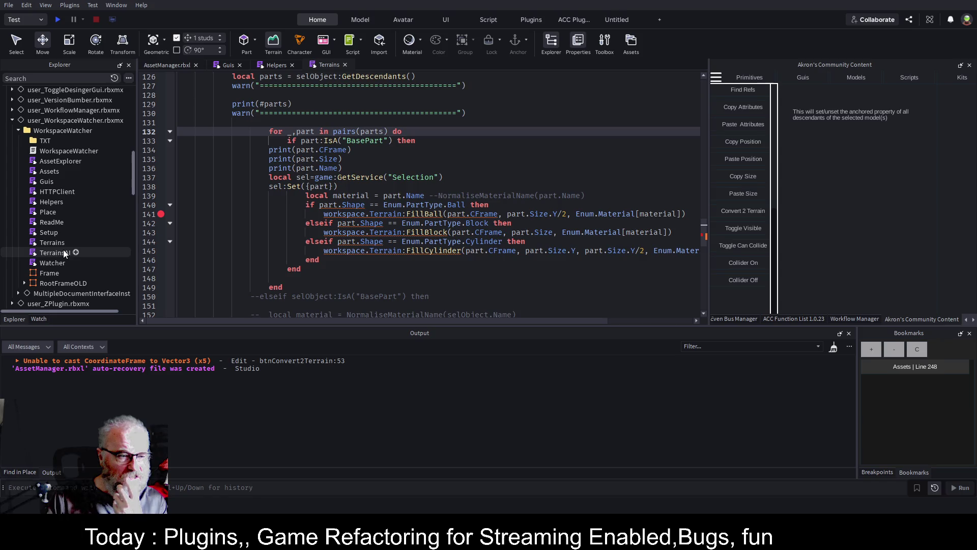
{"action": "double_click", "coordinate": [58, 242]}
{"action": "left_click", "coordinate": [336, 203]}
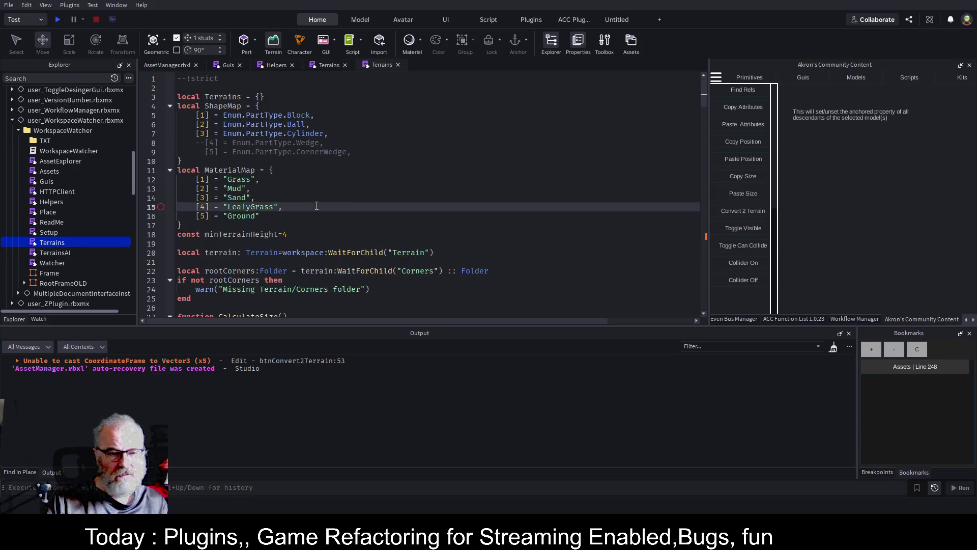
{"action": "scroll", "coordinate": [337, 203], "scroll_direction": "down", "scroll_amount": 15}
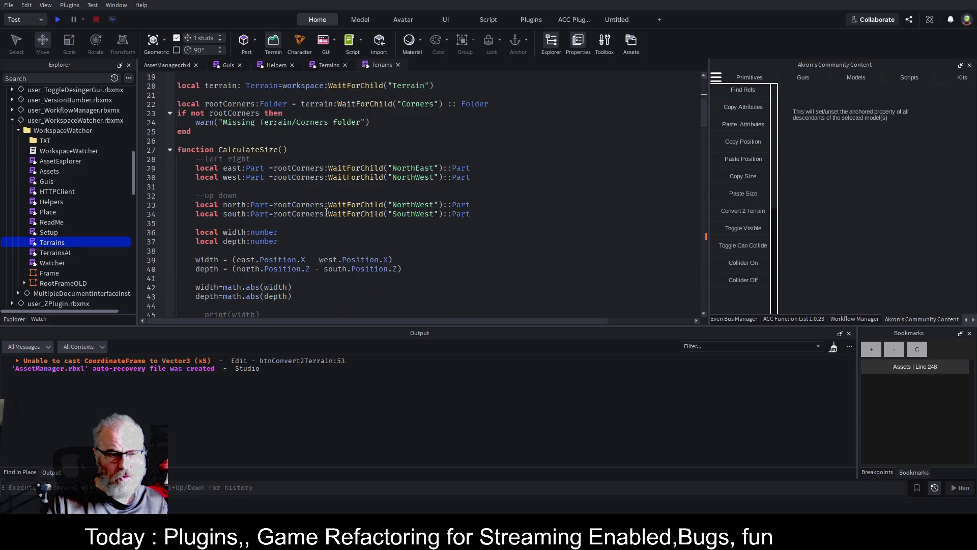
{"action": "scroll", "coordinate": [322, 214], "scroll_direction": "down", "scroll_amount": 19}
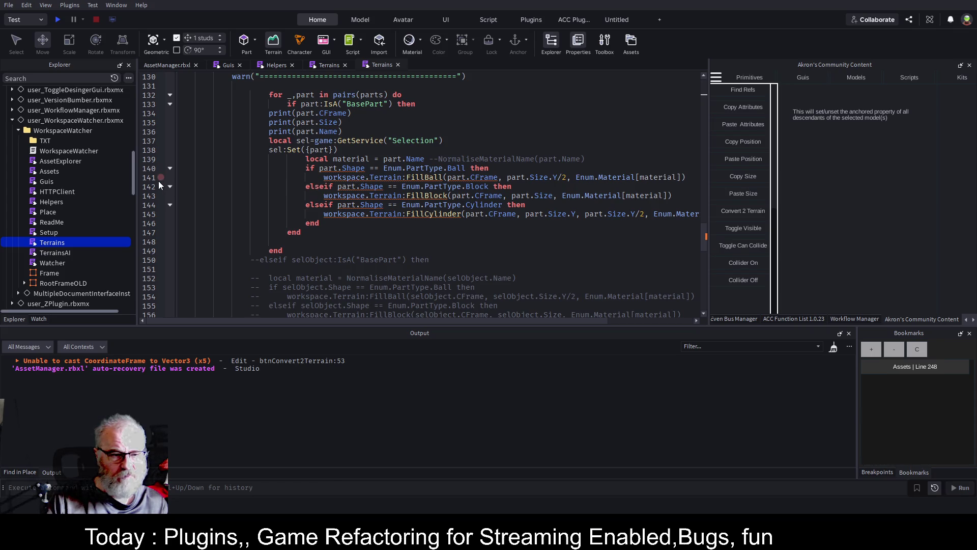
Close the older Terrains, Helpers and Guis script tabs, keeping the new Terrains tab
{"action": "left_click", "coordinate": [160, 68]}
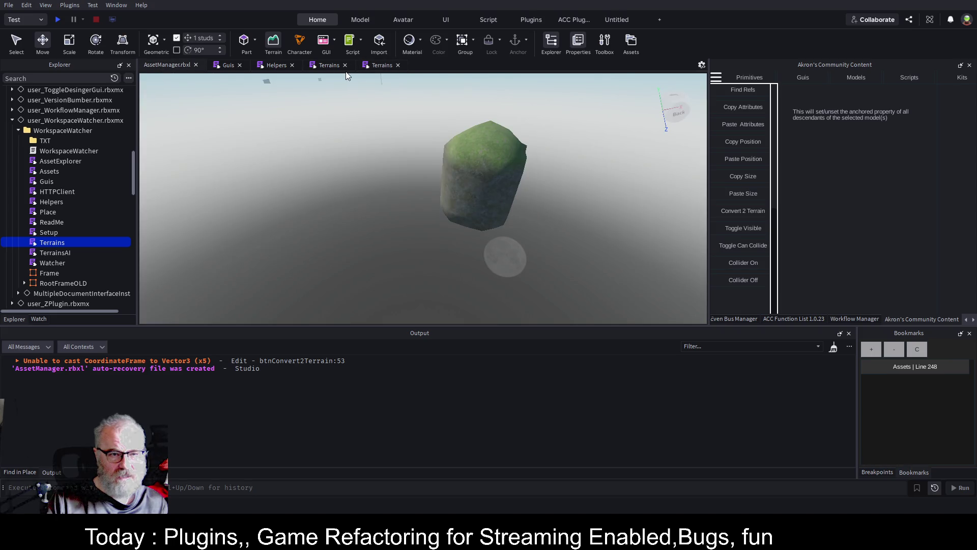
{"action": "left_click", "coordinate": [382, 65]}
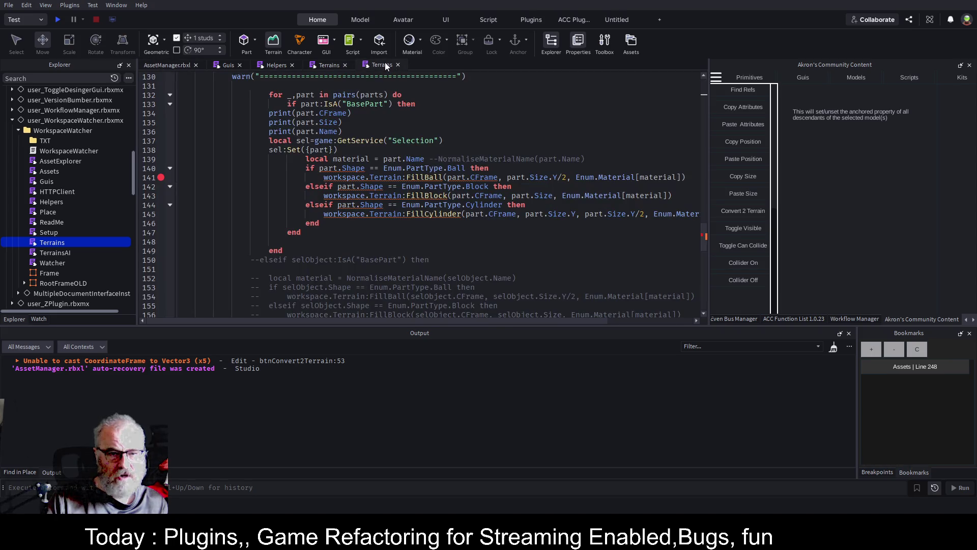
{"action": "left_click", "coordinate": [345, 65]}
{"action": "left_click", "coordinate": [292, 65]}
{"action": "left_click", "coordinate": [239, 65]}
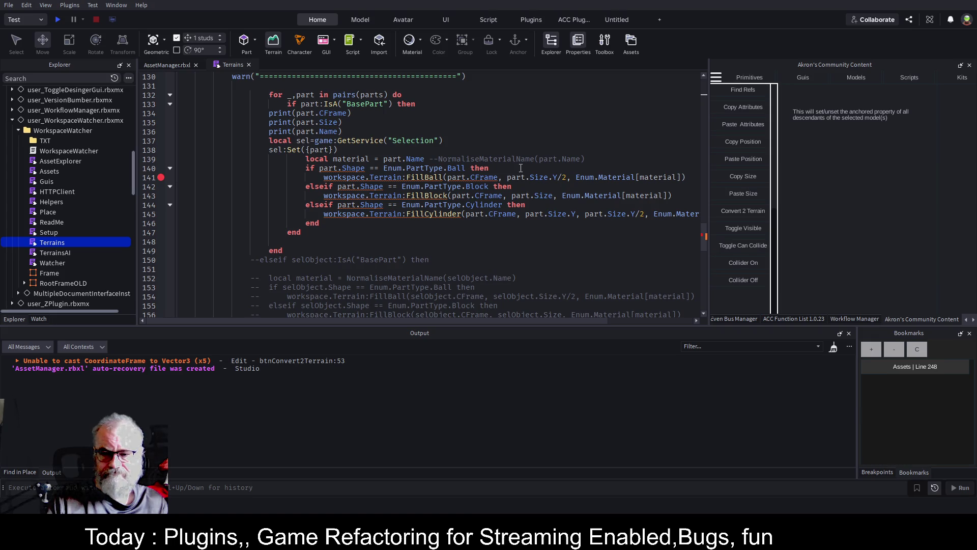
Bring the Asset Manager plugin panel out from the hidden docked panels
{"action": "left_click", "coordinate": [973, 319]}
{"action": "left_click", "coordinate": [973, 319]}
{"action": "left_click", "coordinate": [832, 317]}
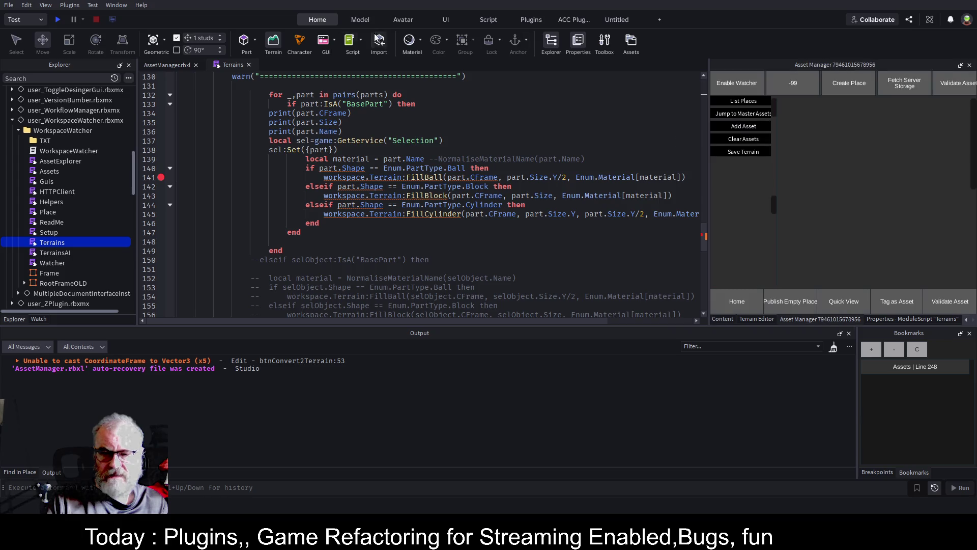
Clear all terrain with the Terrain Editor, then run Save Terrain from Asset Manager
{"action": "left_click", "coordinate": [173, 68]}
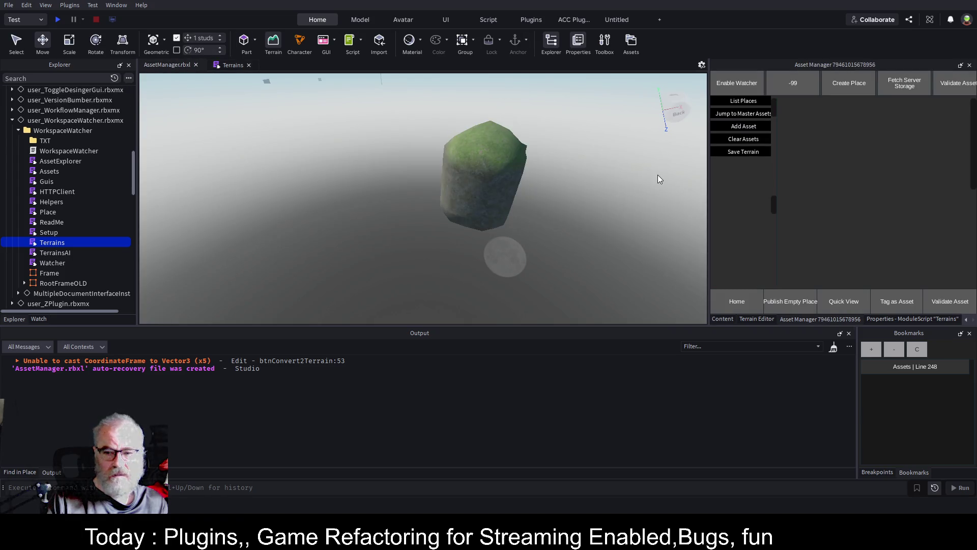
{"action": "left_click", "coordinate": [273, 44]}
{"action": "left_click", "coordinate": [274, 45]}
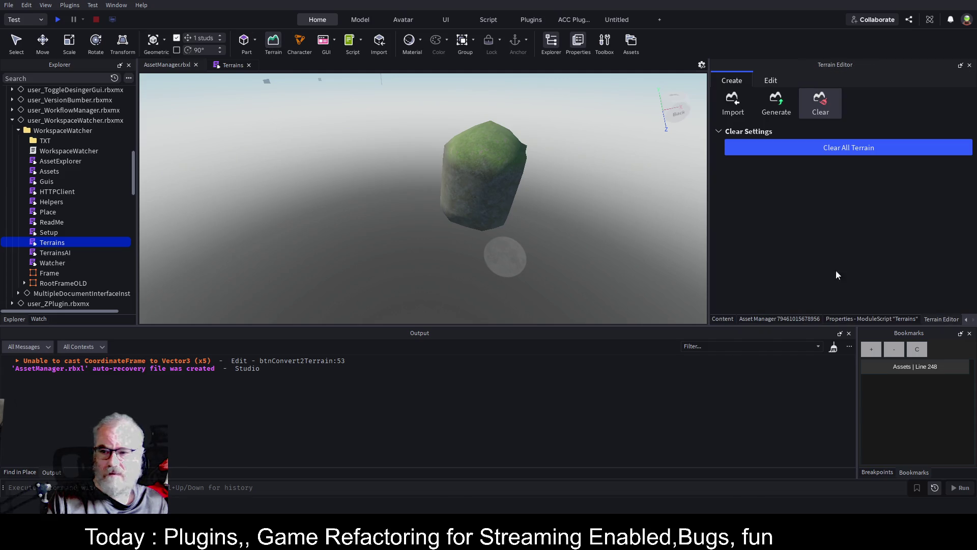
{"action": "left_click", "coordinate": [852, 146]}
{"action": "key", "text": "ctrl+2"}
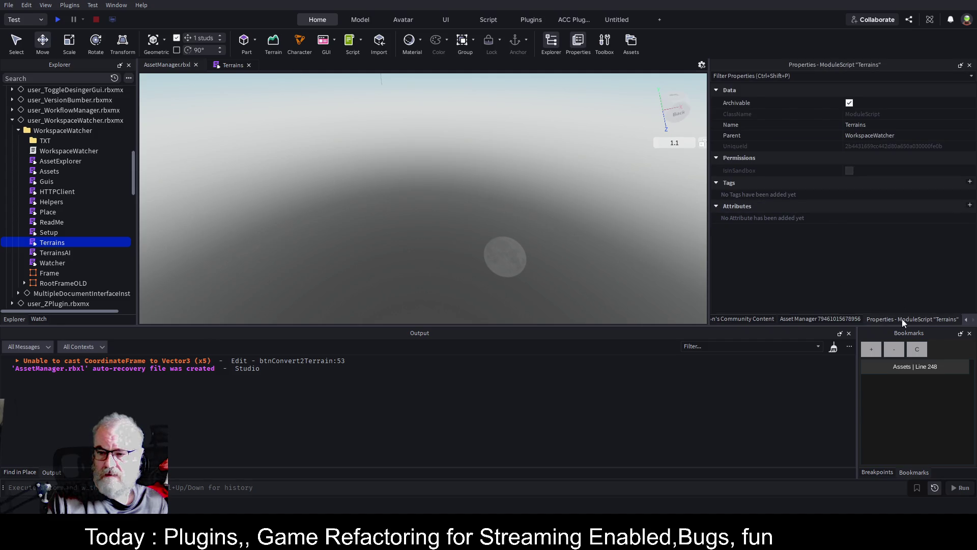
{"action": "left_click", "coordinate": [827, 317]}
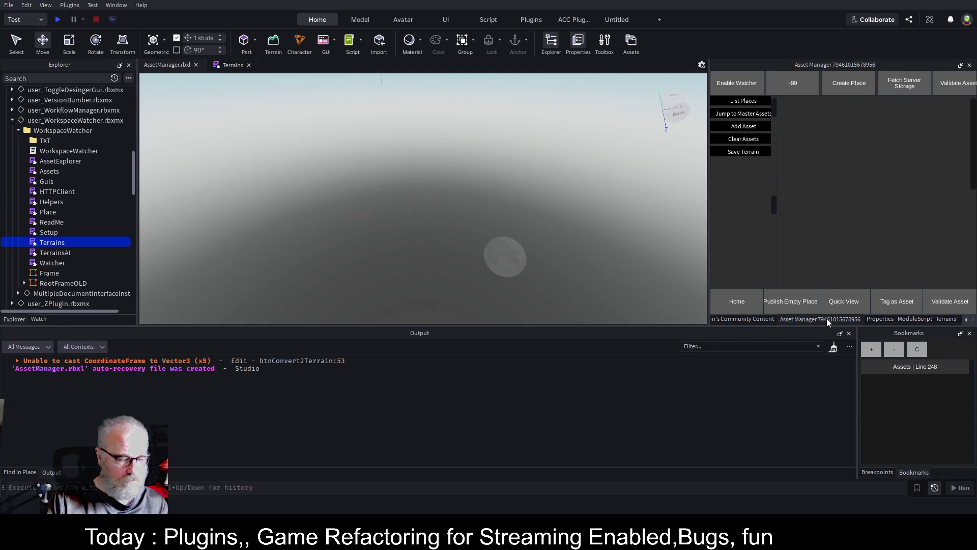
{"action": "left_click", "coordinate": [750, 151]}
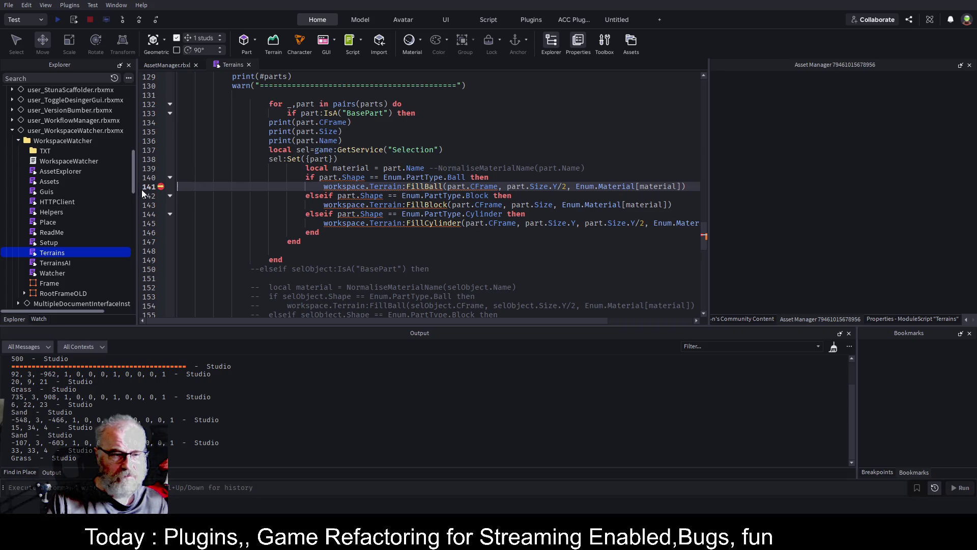
Wait for the save to pause at the line 141 breakpoint, then step over to line 164
{"action": "mouse_move", "coordinate": [132, 175]}
{"action": "left_mouse_down"}
{"action": "mouse_move", "coordinate": [138, 267]}
{"action": "mouse_move", "coordinate": [127, 96]}
{"action": "left_mouse_up"}
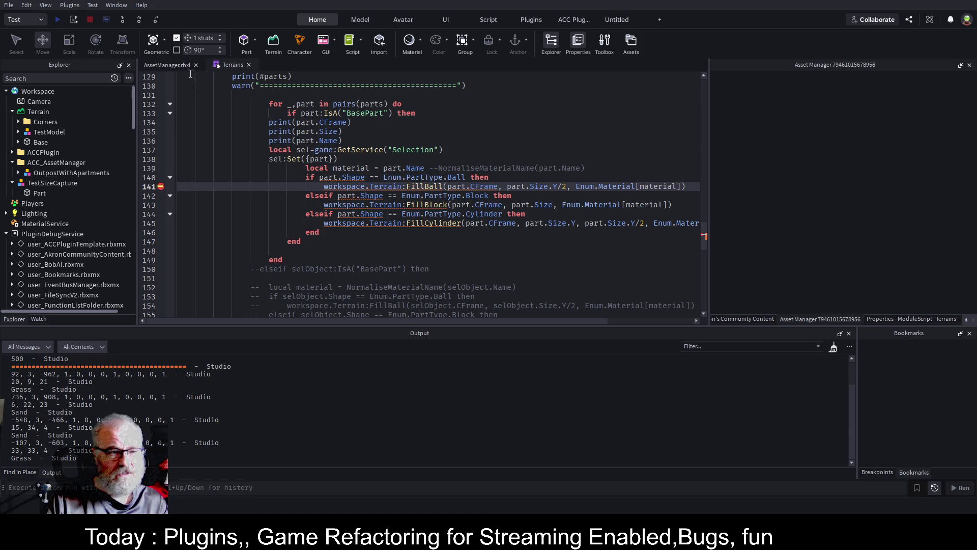
{"action": "left_click", "coordinate": [136, 19]}
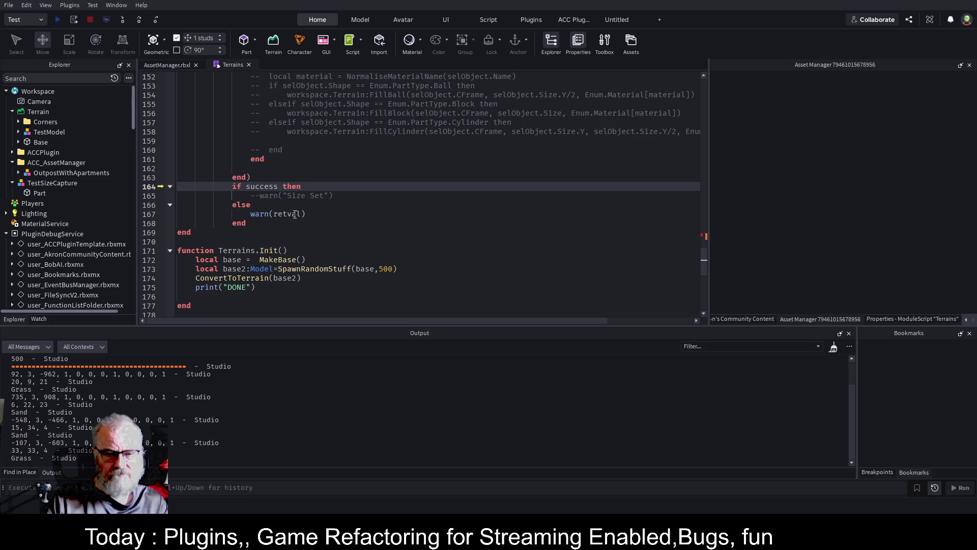
Delete the commented-out --elseif selObject BasePart block at lines 150–160 in ConvertToTerrain
{"action": "scroll", "coordinate": [295, 214], "scroll_direction": "up", "scroll_amount": 6}
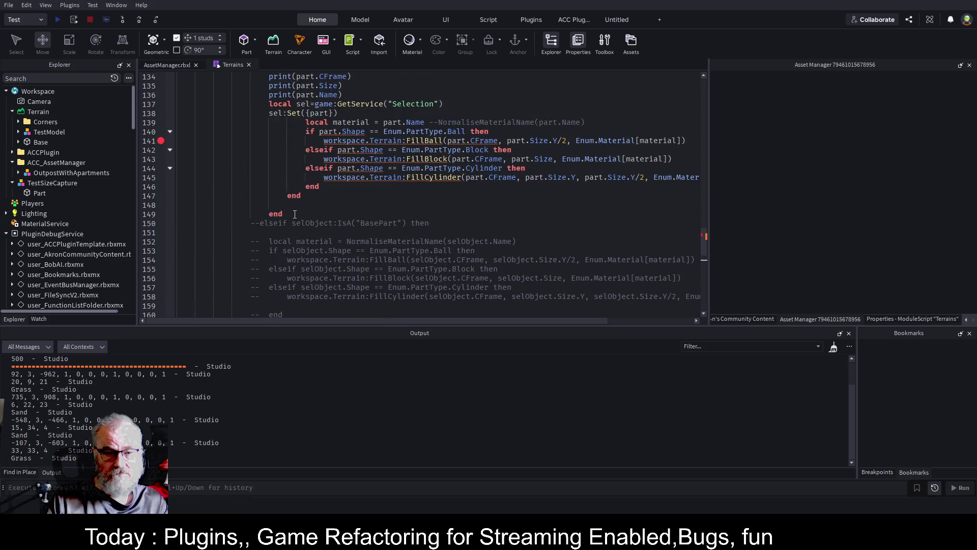
{"action": "scroll", "coordinate": [353, 205], "scroll_direction": "down", "scroll_amount": 3}
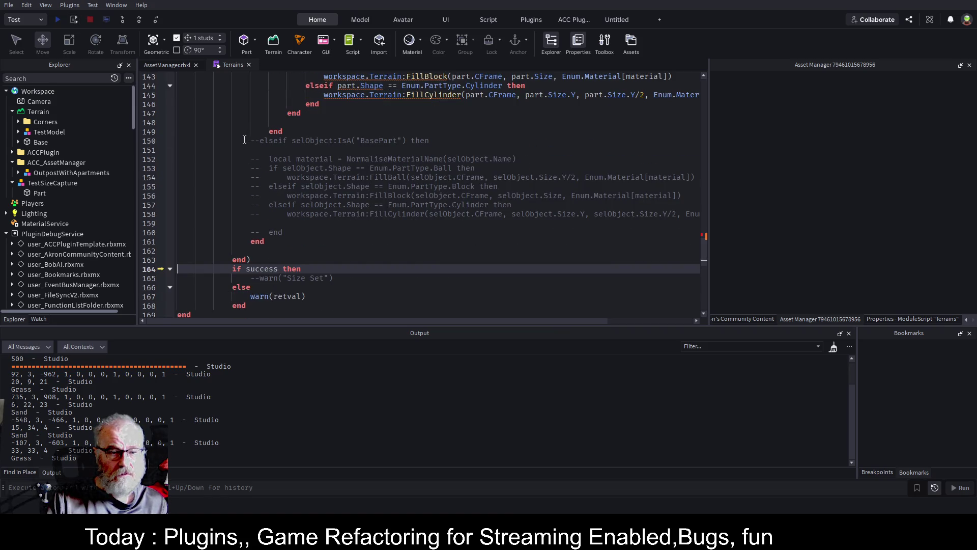
{"action": "left_click_drag", "start_coordinate": [250, 141], "coordinate": [323, 232]}
{"action": "key", "text": "Delete"}
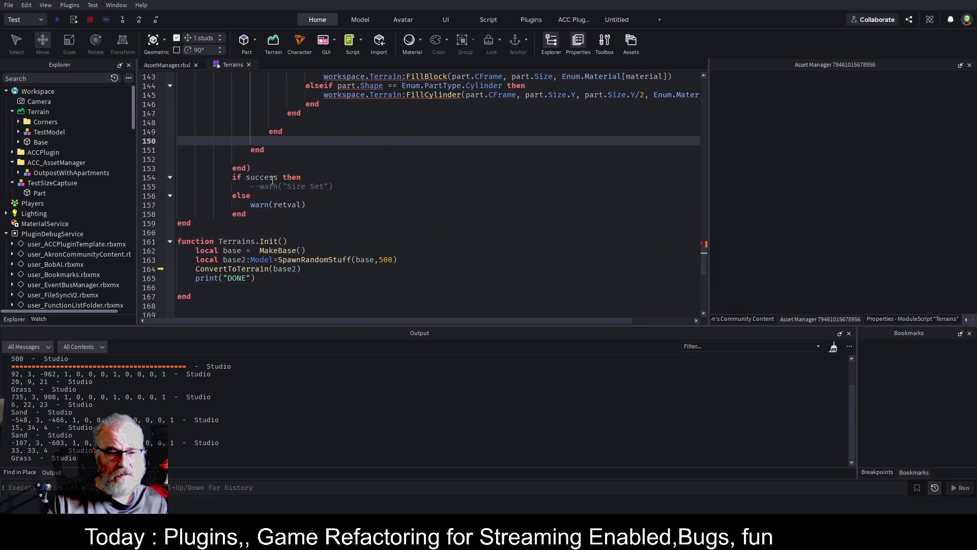
{"action": "scroll", "coordinate": [294, 204], "scroll_direction": "up", "scroll_amount": 3}
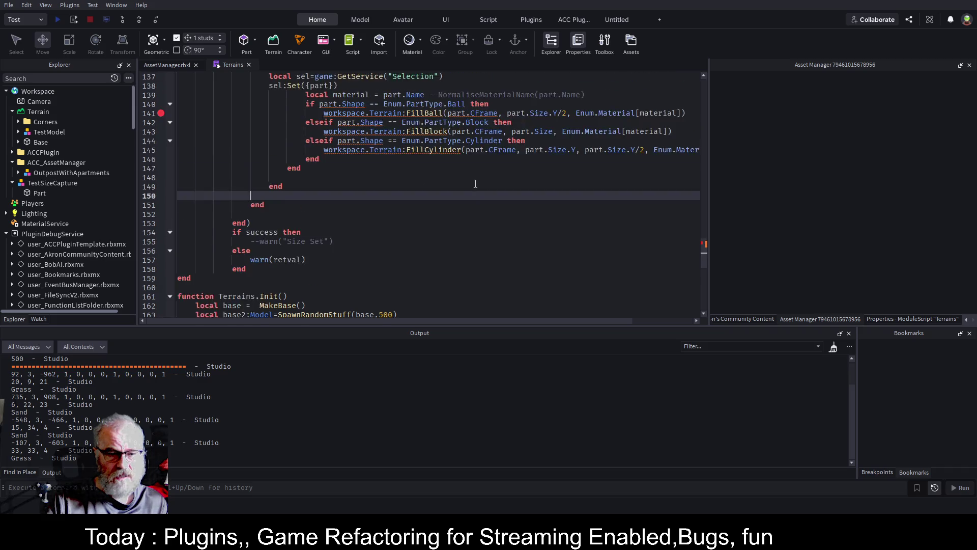
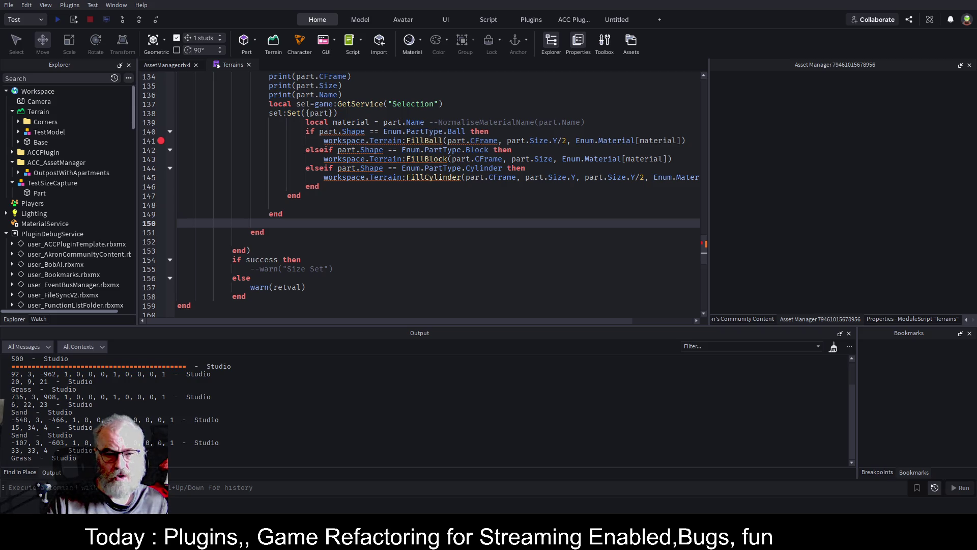
Change line 141's FillBall argument to part.CFrame.Position, save the place, and close the Terrains tab
{"action": "left_click", "coordinate": [498, 141]}
{"action": "type", "text": ".po"}
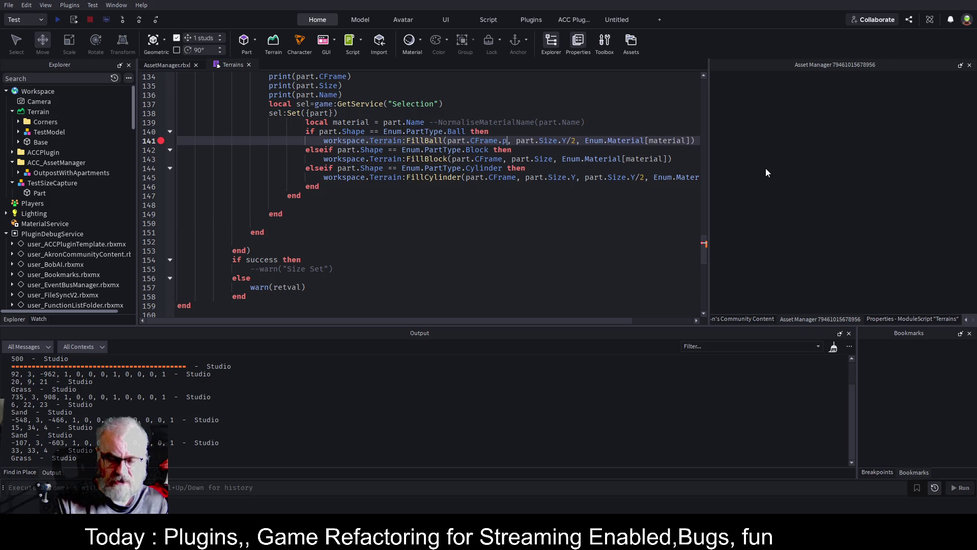
{"action": "type", "text": "sition"}
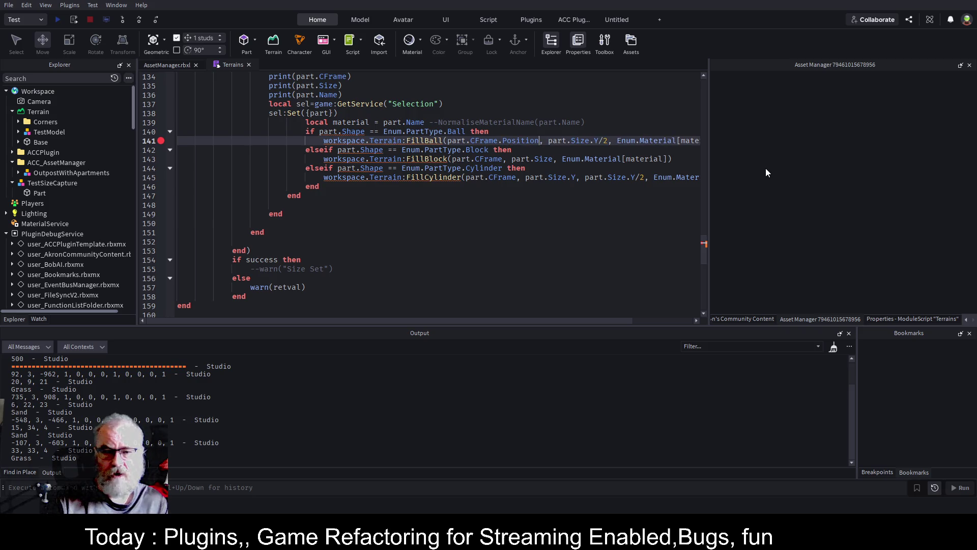
{"action": "key", "text": "ctrl+s"}
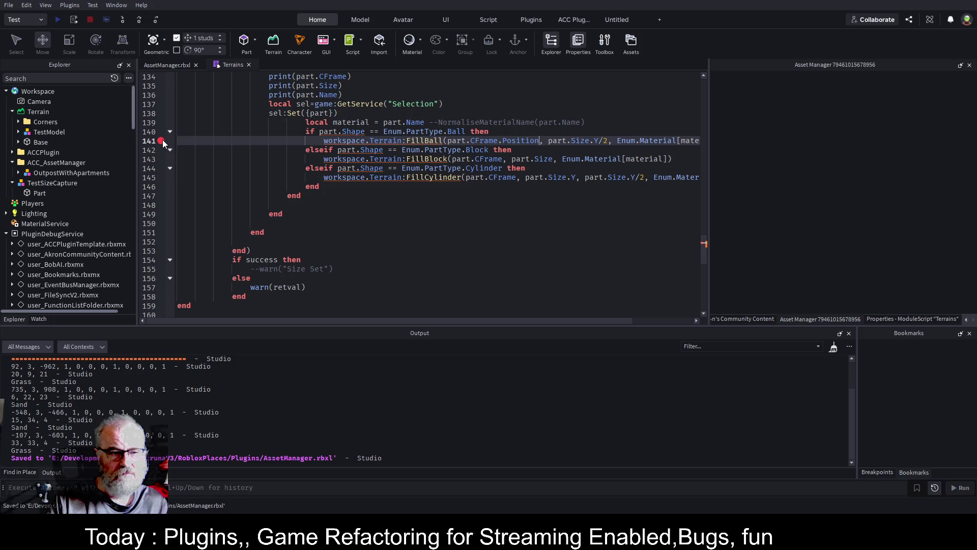
{"action": "scroll", "coordinate": [79, 155], "scroll_direction": "down", "scroll_amount": 10}
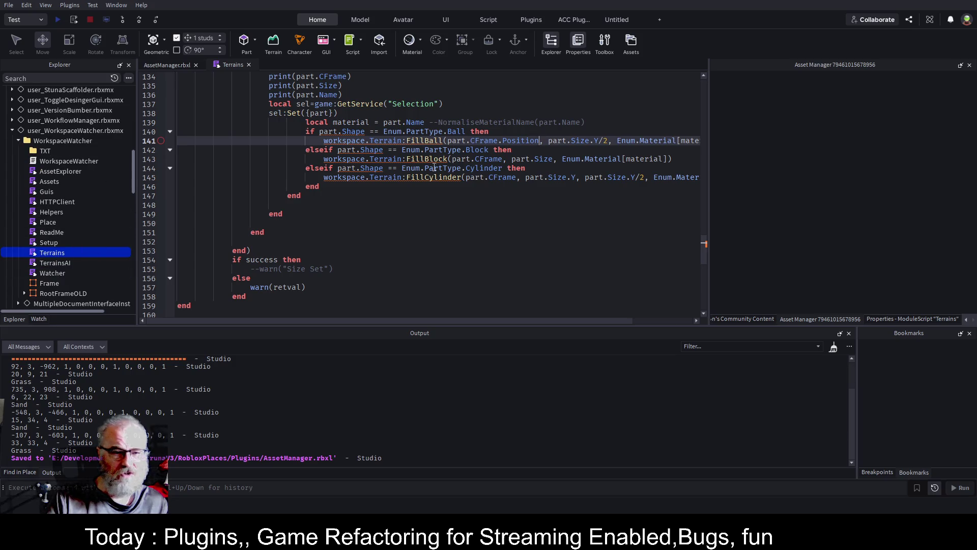
{"action": "left_click", "coordinate": [249, 65]}
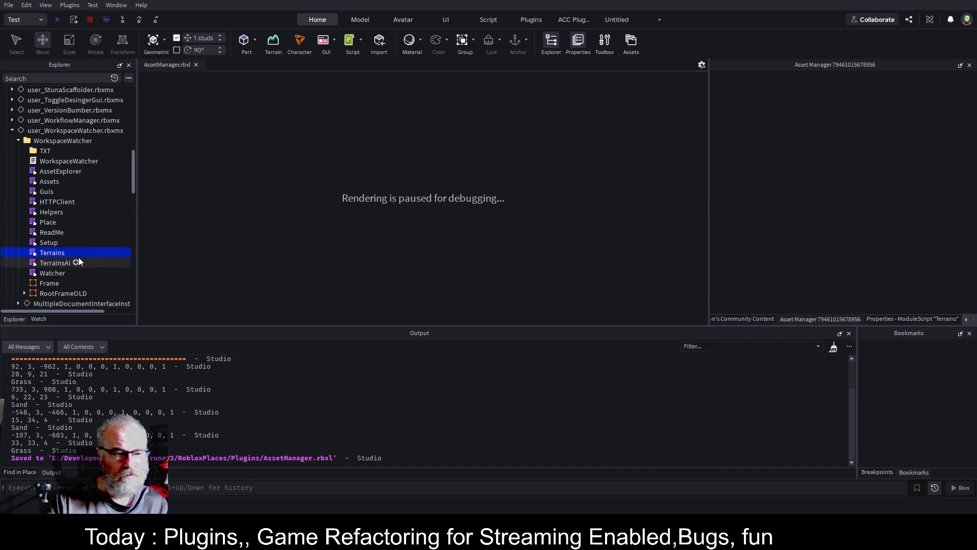
Resume the paused debug run with F5 and delete the Base model
{"action": "double_click", "coordinate": [48, 252]}
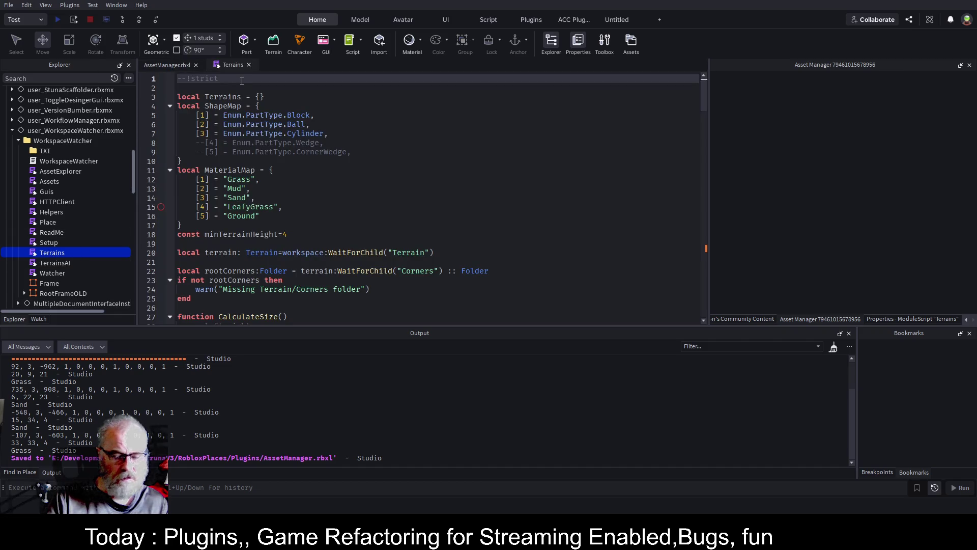
{"action": "key", "text": "F5"}
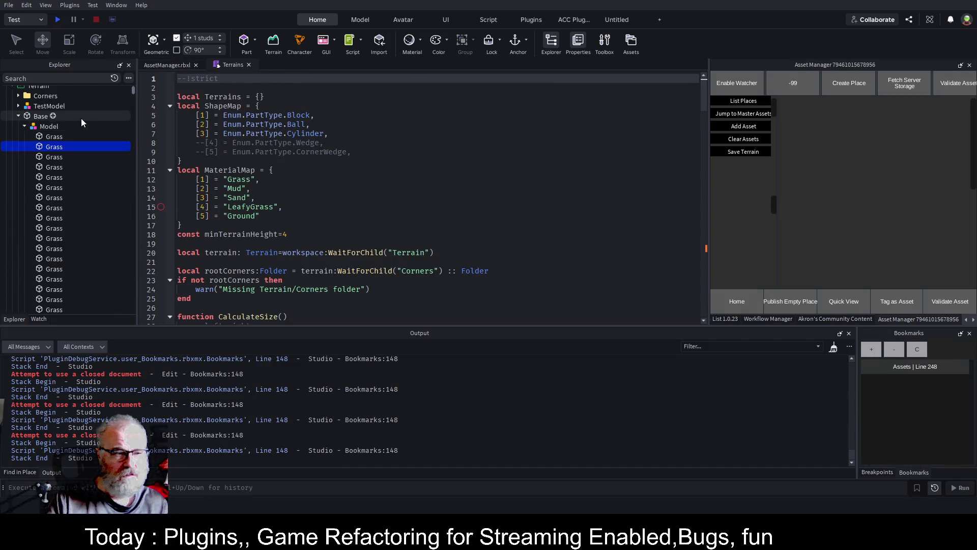
{"action": "left_click", "coordinate": [39, 117]}
{"action": "key", "text": "Delete"}
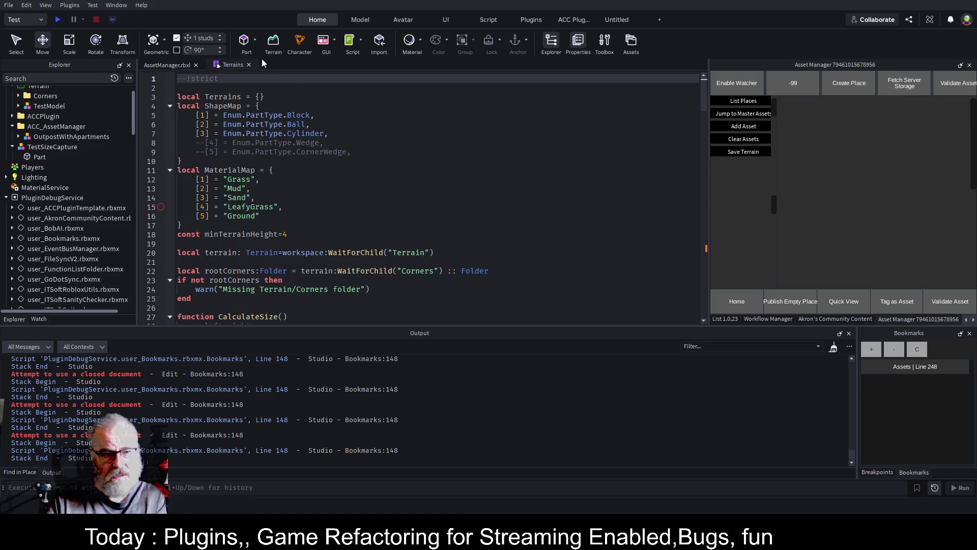
{"action": "left_click", "coordinate": [248, 64]}
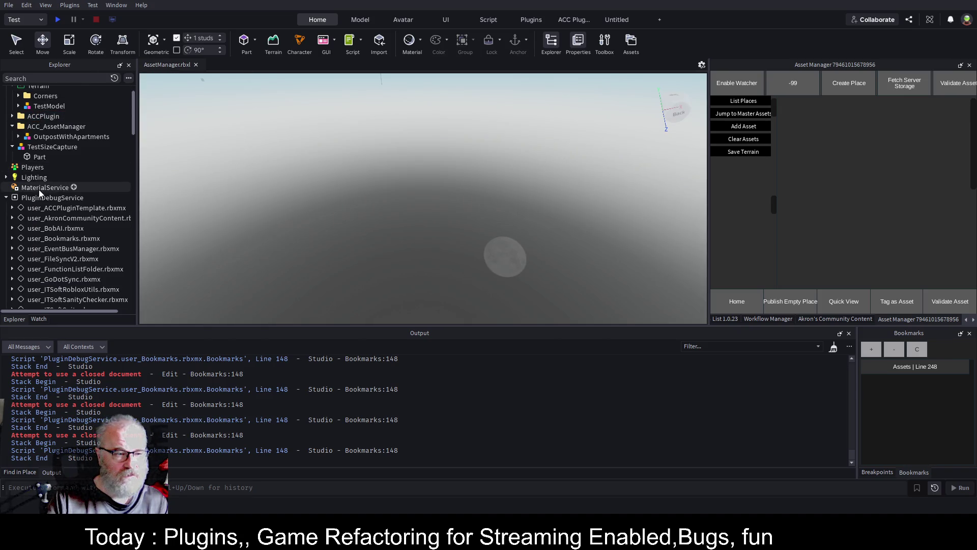
Reopen the Terrains script and scroll down to the FillBall call on line 141
{"action": "left_click", "coordinate": [6, 198]}
{"action": "scroll", "coordinate": [72, 173], "scroll_direction": "down", "scroll_amount": 5}
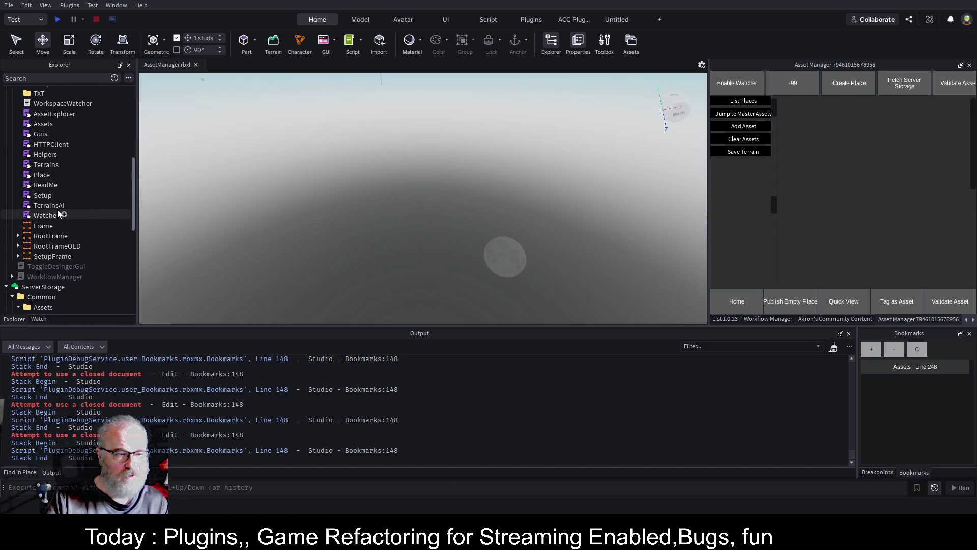
{"action": "double_click", "coordinate": [47, 164]}
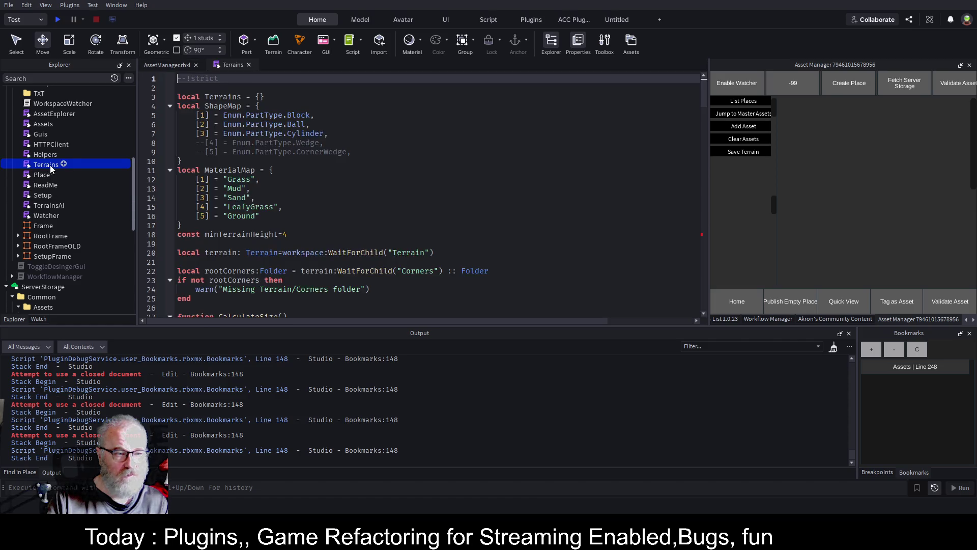
{"action": "scroll", "coordinate": [448, 210], "scroll_direction": "down", "scroll_amount": 8}
{"action": "scroll", "coordinate": [448, 211], "scroll_direction": "down", "scroll_amount": 8}
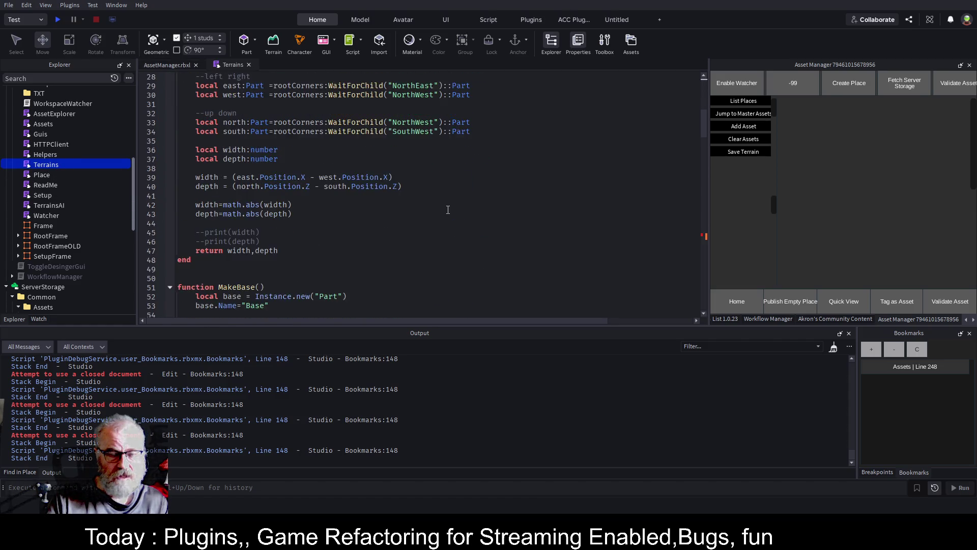
{"action": "scroll", "coordinate": [448, 210], "scroll_direction": "down", "scroll_amount": 20}
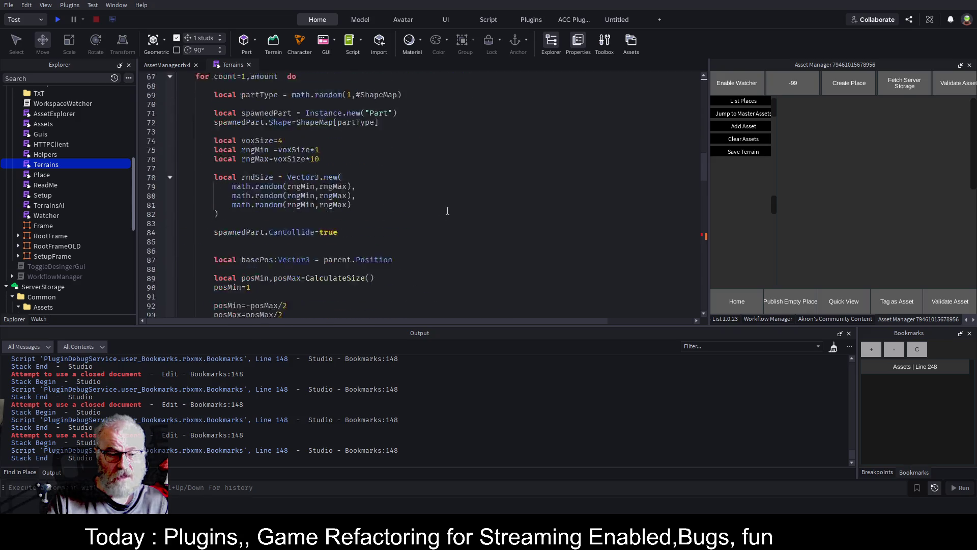
{"action": "scroll", "coordinate": [436, 224], "scroll_direction": "down", "scroll_amount": 6}
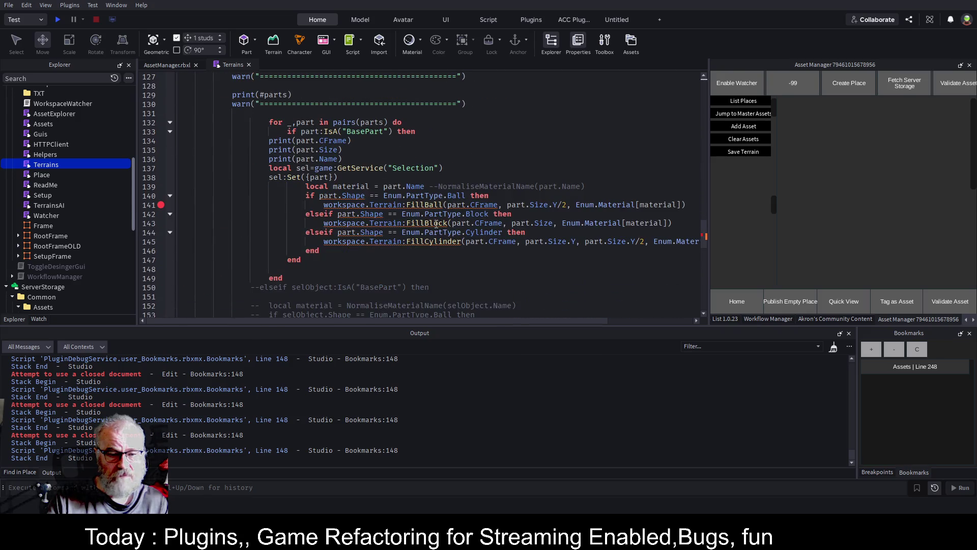
{"action": "left_click", "coordinate": [500, 206]}
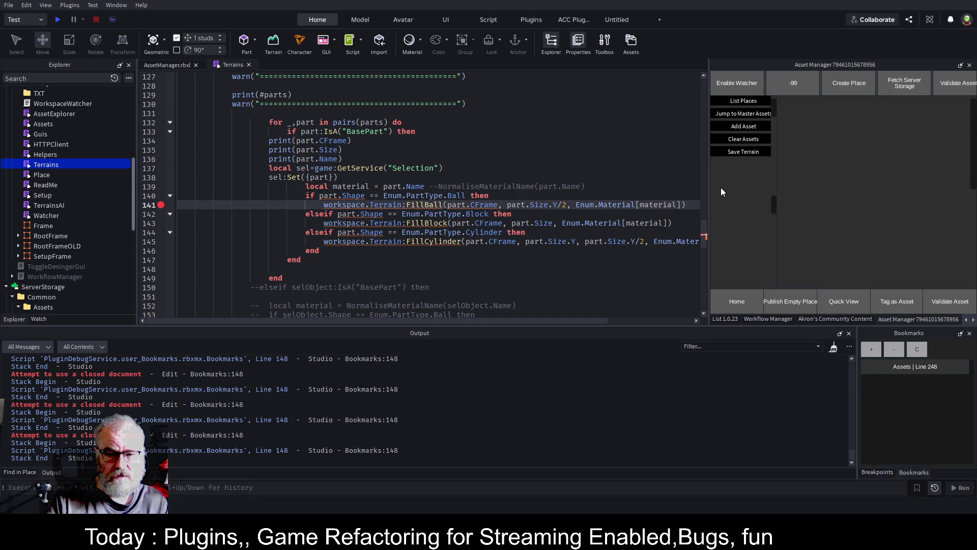
Add .Position after part.CFrame on line 141, save the place, and select the WorkspaceWatcher folder
{"action": "type", "text": ".Position"}
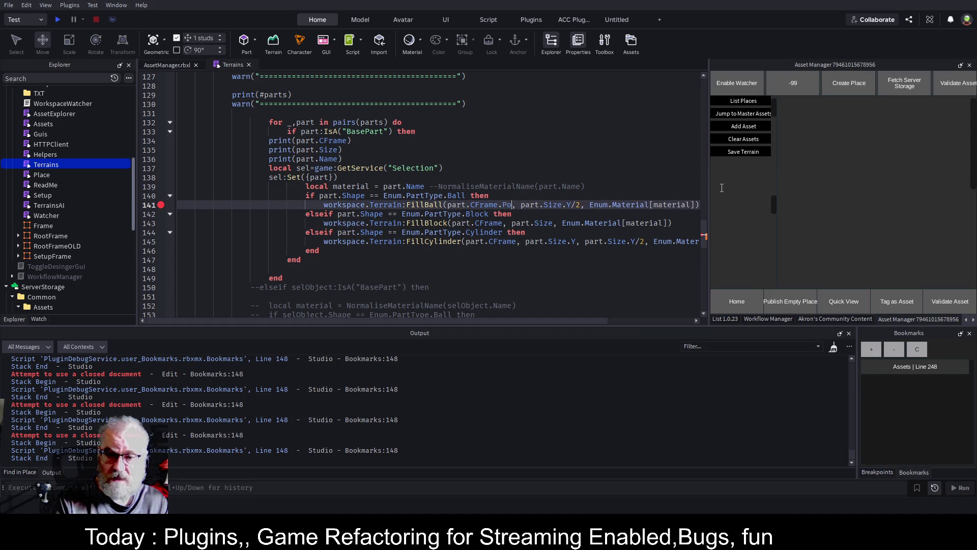
{"action": "key", "text": "Up"}
{"action": "key", "text": "Up"}
{"action": "key", "text": "Up"}
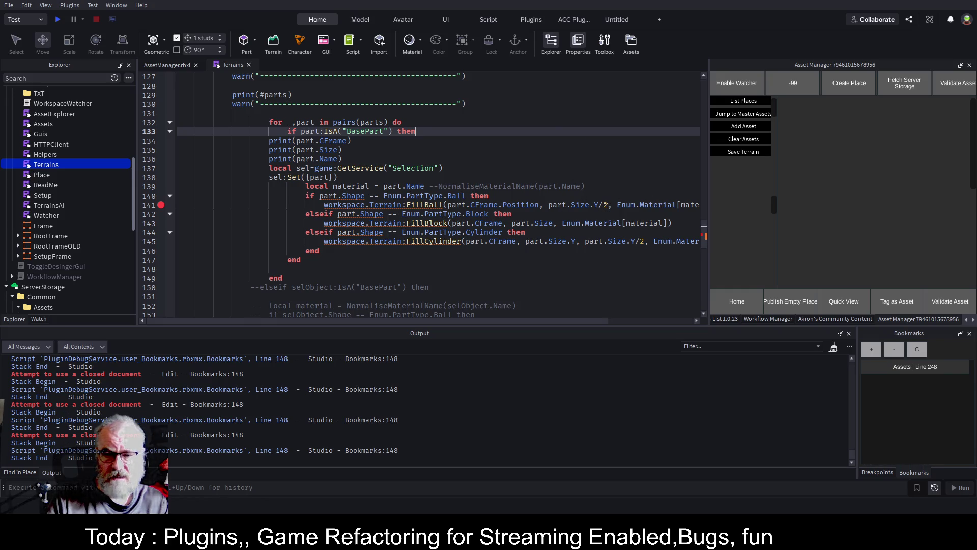
{"action": "key", "text": "ctrl+s"}
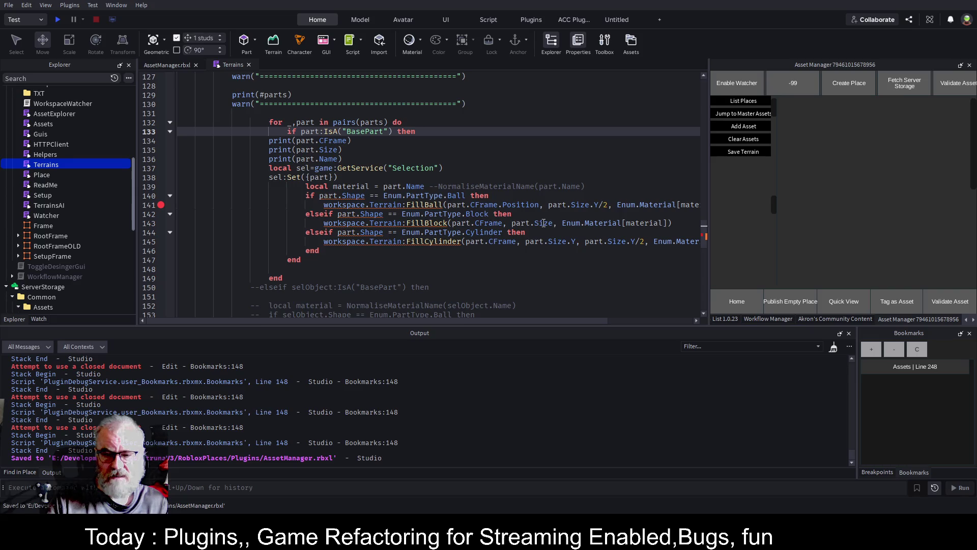
{"action": "key", "text": "ctrl+s"}
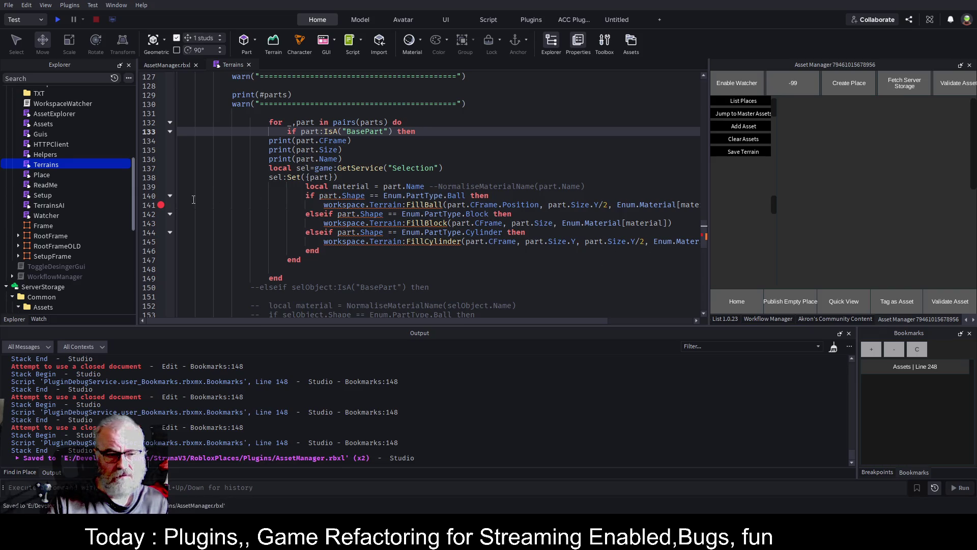
{"action": "key", "text": "ctrl+s"}
{"action": "scroll", "coordinate": [44, 130], "scroll_direction": "up", "scroll_amount": 3}
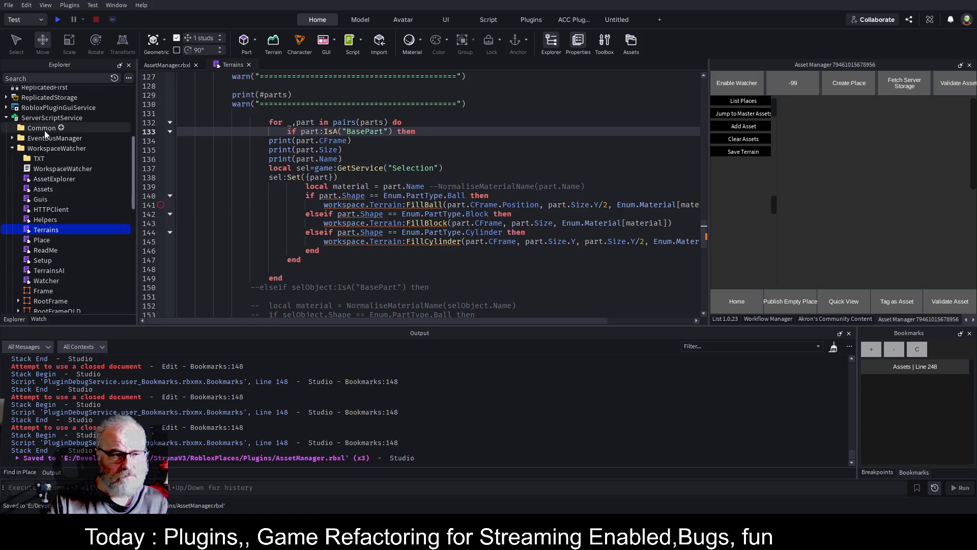
{"action": "left_click", "coordinate": [57, 147]}
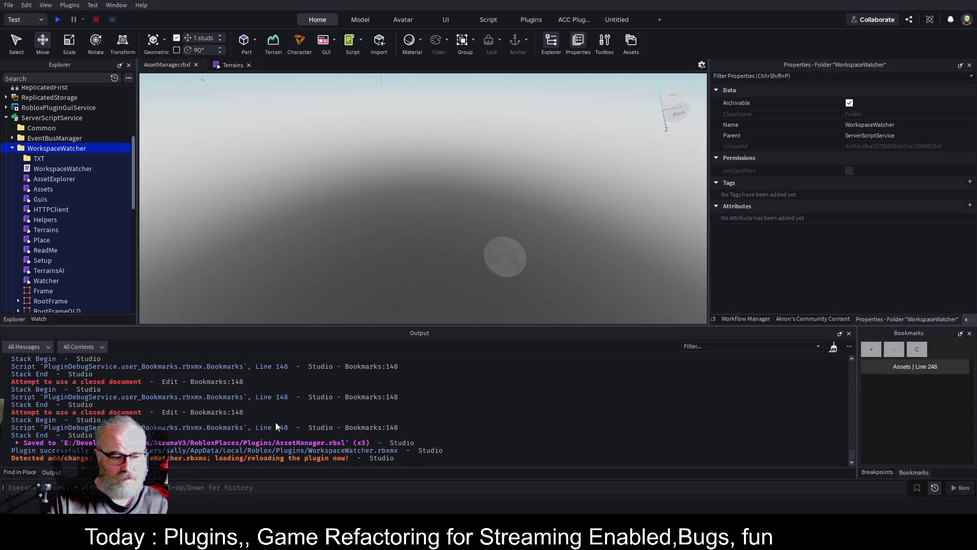
Clear the output and run the plugin to convert the parts into terrain rock formations
{"action": "left_click", "coordinate": [833, 348]}
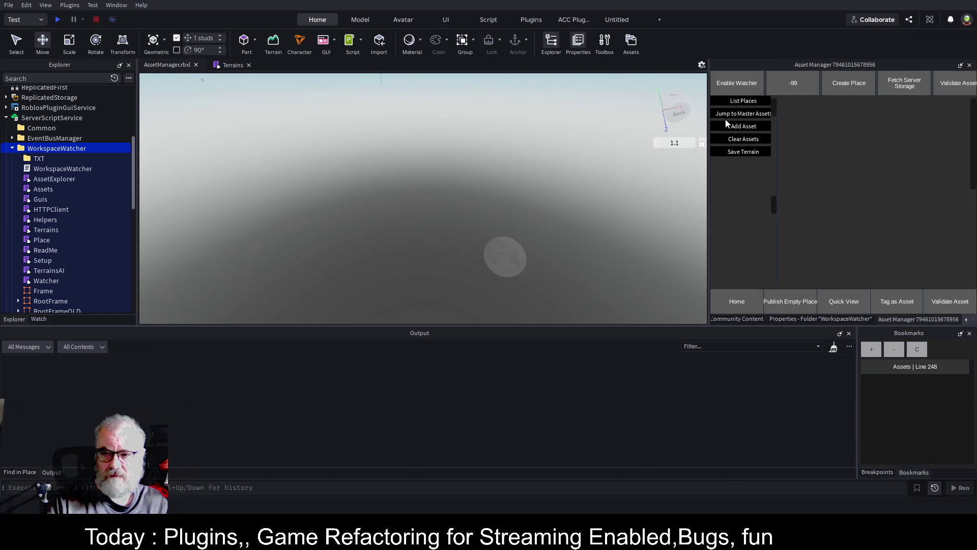
{"action": "scroll", "coordinate": [69, 178], "scroll_direction": "up", "scroll_amount": 5}
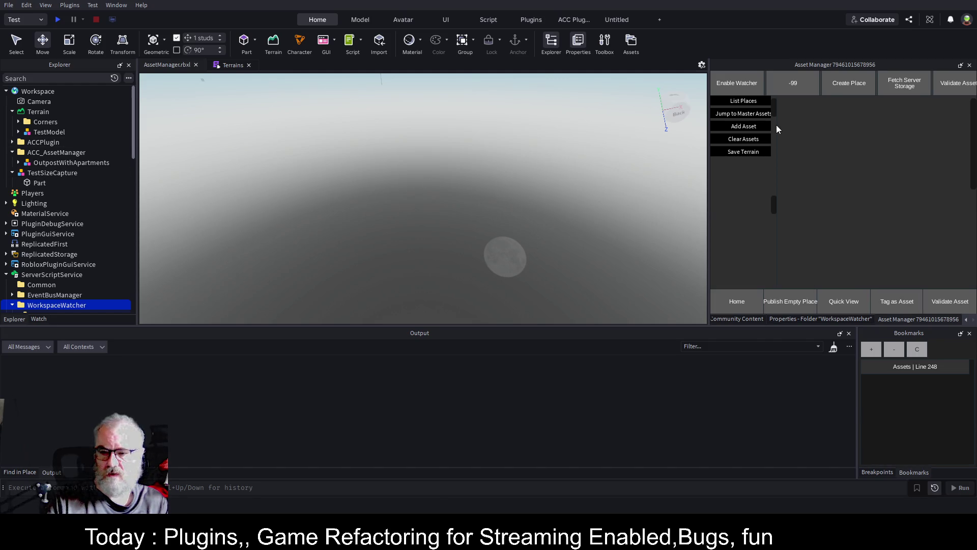
{"action": "left_click", "coordinate": [749, 151]}
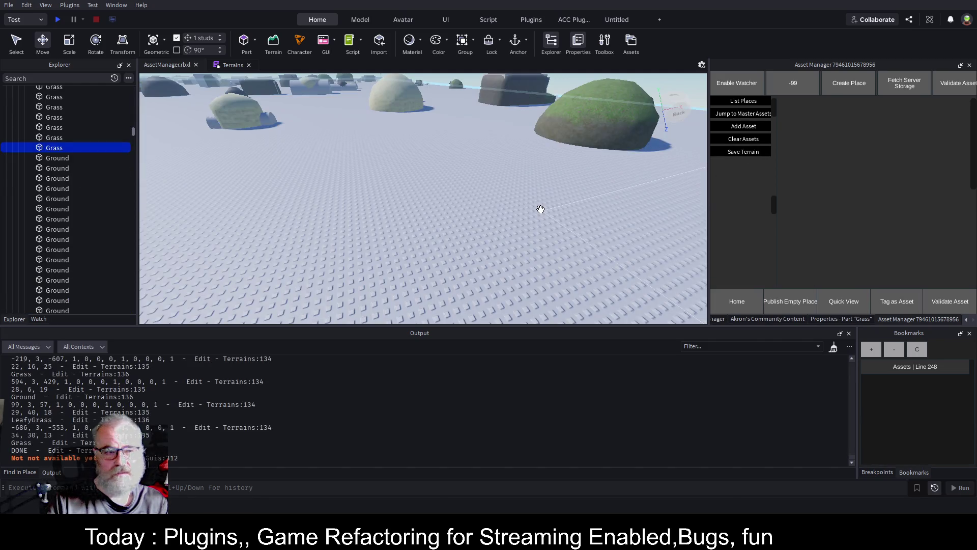
Fly the camera across the rock formations, then select the Base model and return to the Terrains script
{"action": "left_click_drag", "start_coordinate": [548, 209], "coordinate": [550, 212]}
{"action": "key", "text": "a"}
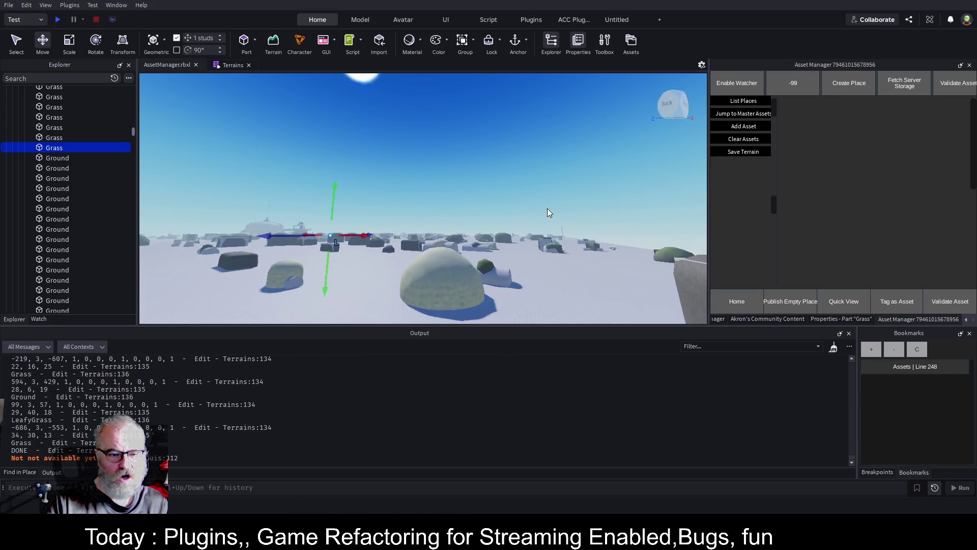
{"action": "key", "text": "w"}
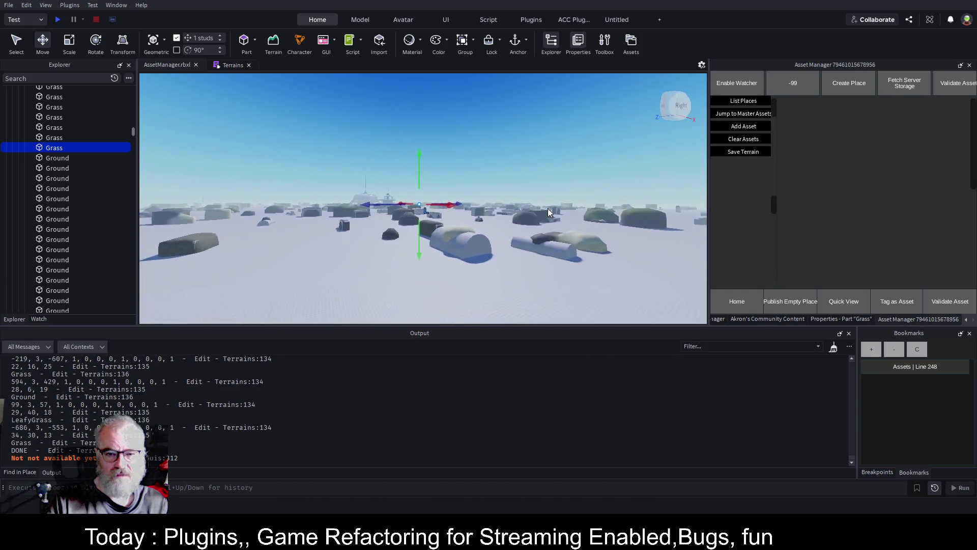
{"action": "key", "text": "Left"}
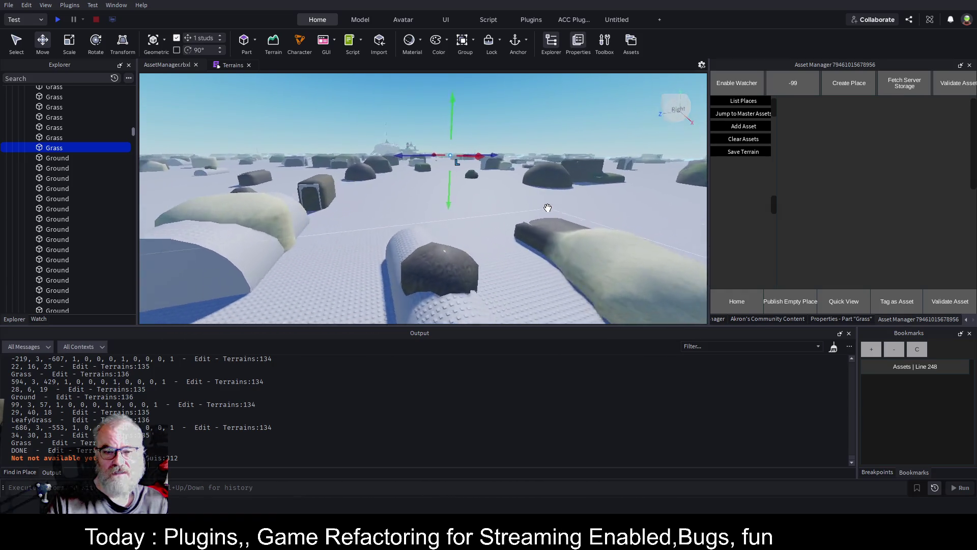
{"action": "key", "text": "d"}
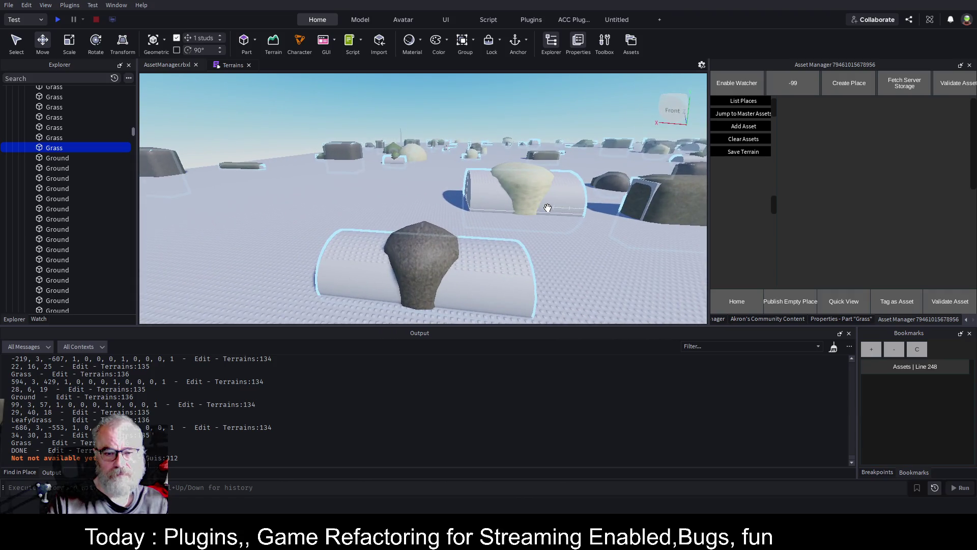
{"action": "key", "text": "Left"}
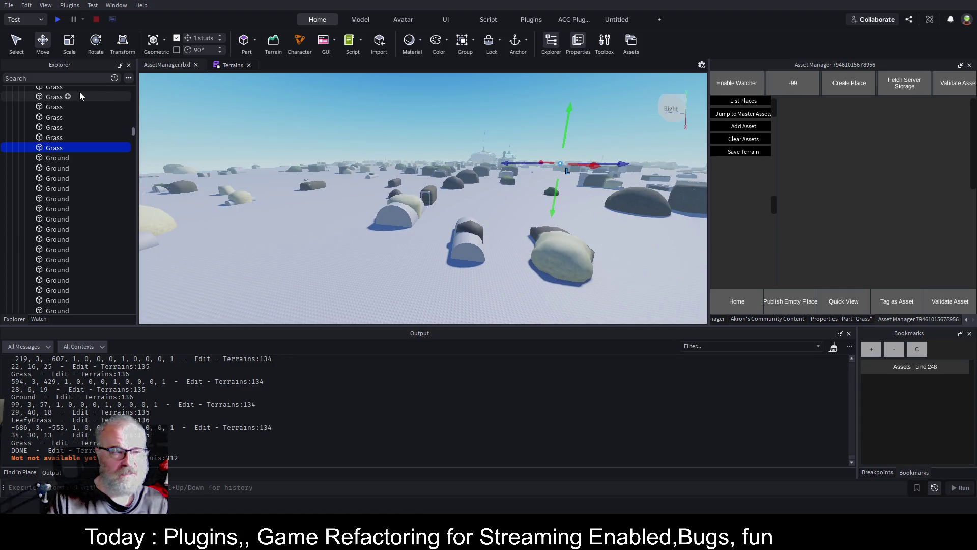
{"action": "scroll", "coordinate": [71, 127], "scroll_direction": "up", "scroll_amount": 4}
{"action": "scroll", "coordinate": [66, 126], "scroll_direction": "up", "scroll_amount": 5}
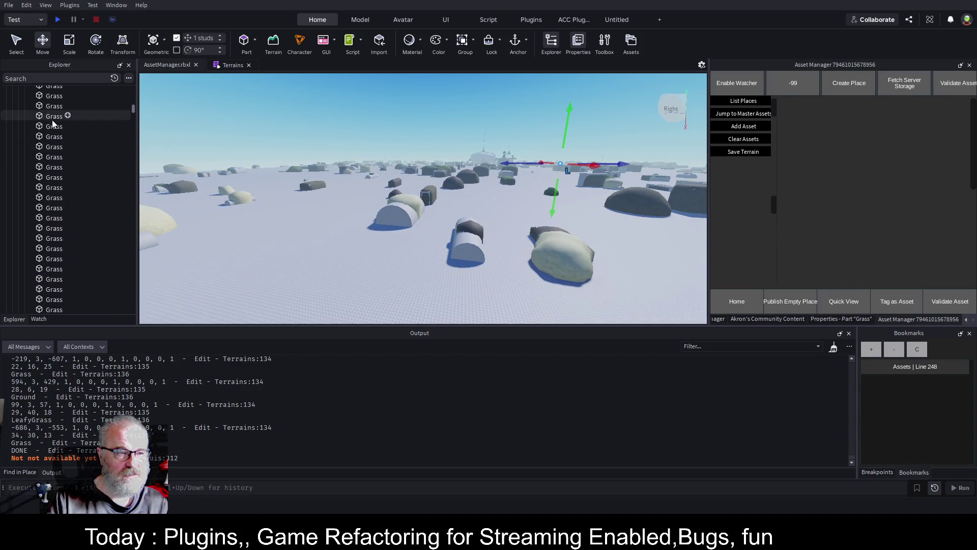
{"action": "scroll", "coordinate": [52, 121], "scroll_direction": "up", "scroll_amount": 5}
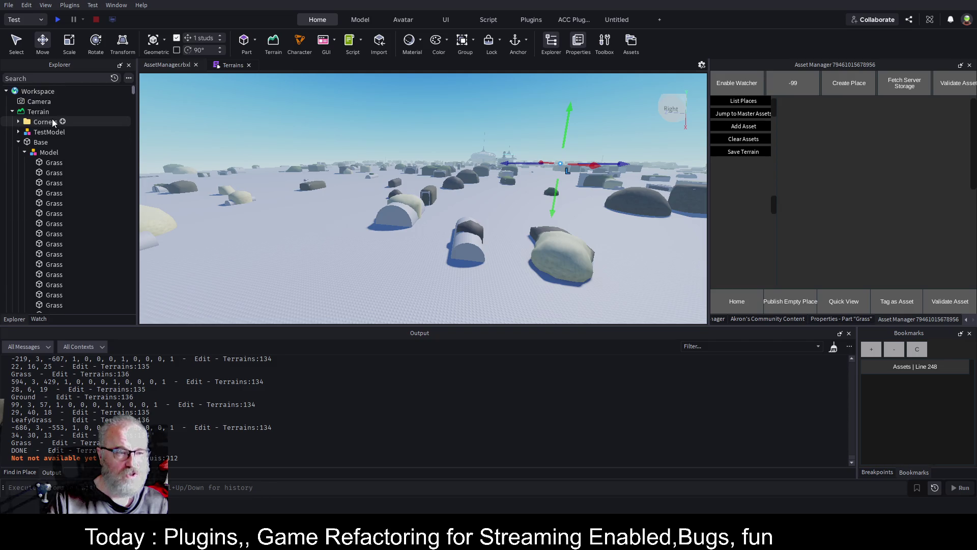
{"action": "left_click", "coordinate": [47, 142]}
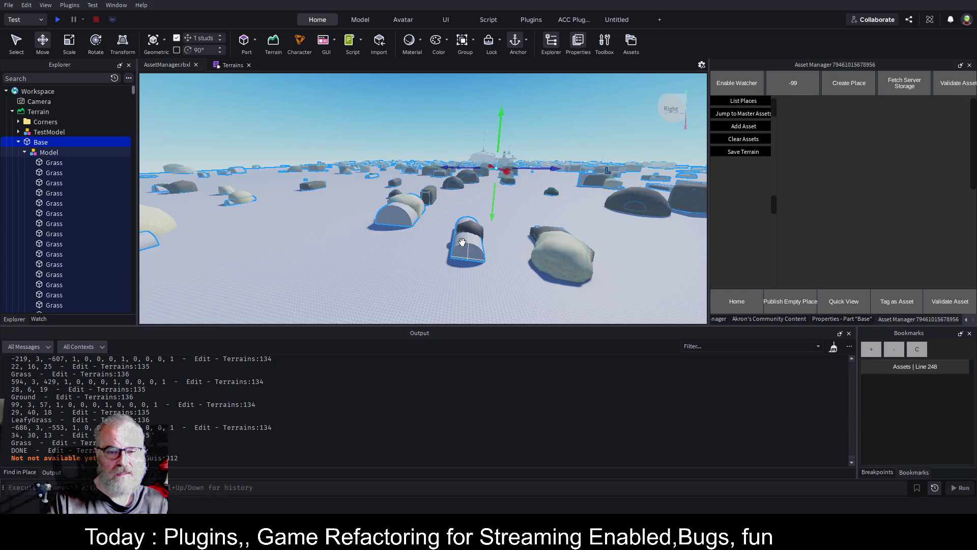
{"action": "left_click", "coordinate": [234, 65]}
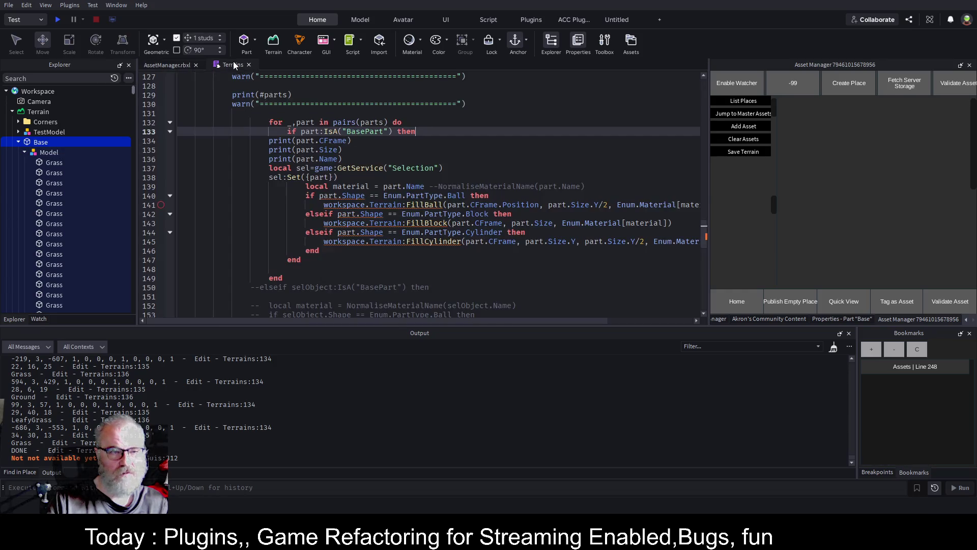
Fold the ConvertToTerrain function body to bring Terrains.Init into view
{"action": "scroll", "coordinate": [393, 168], "scroll_direction": "up", "scroll_amount": 4}
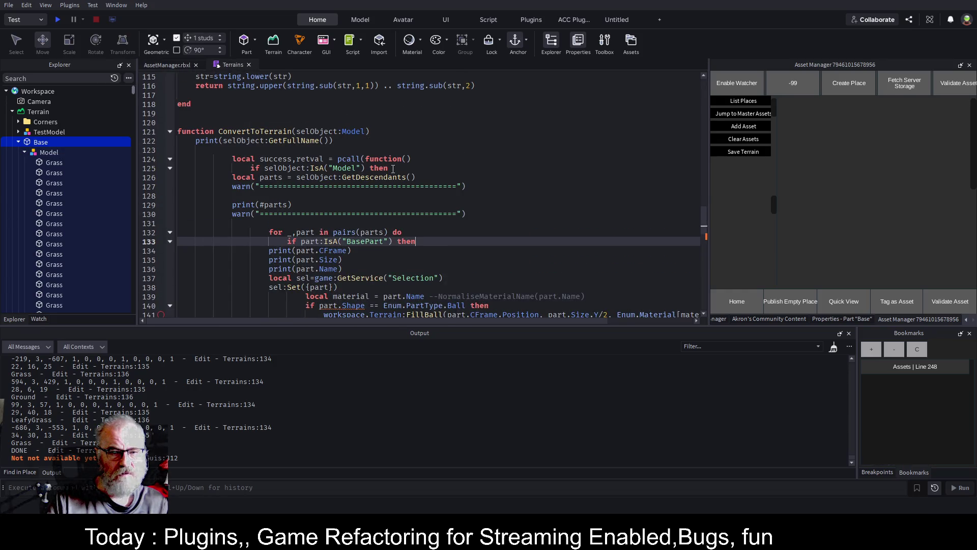
{"action": "left_click", "coordinate": [170, 132]}
{"action": "scroll", "coordinate": [266, 153], "scroll_direction": "up", "scroll_amount": 5}
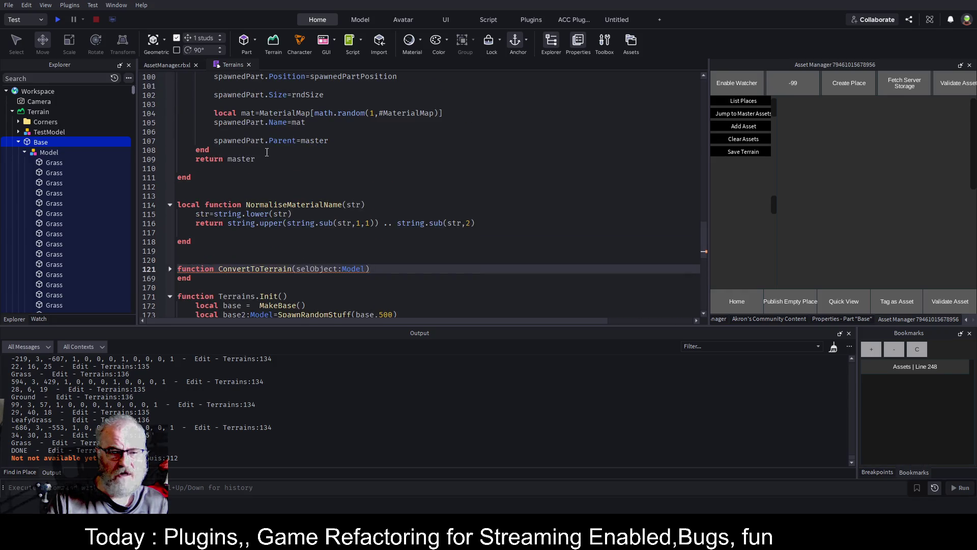
{"action": "scroll", "coordinate": [266, 152], "scroll_direction": "down", "scroll_amount": 4}
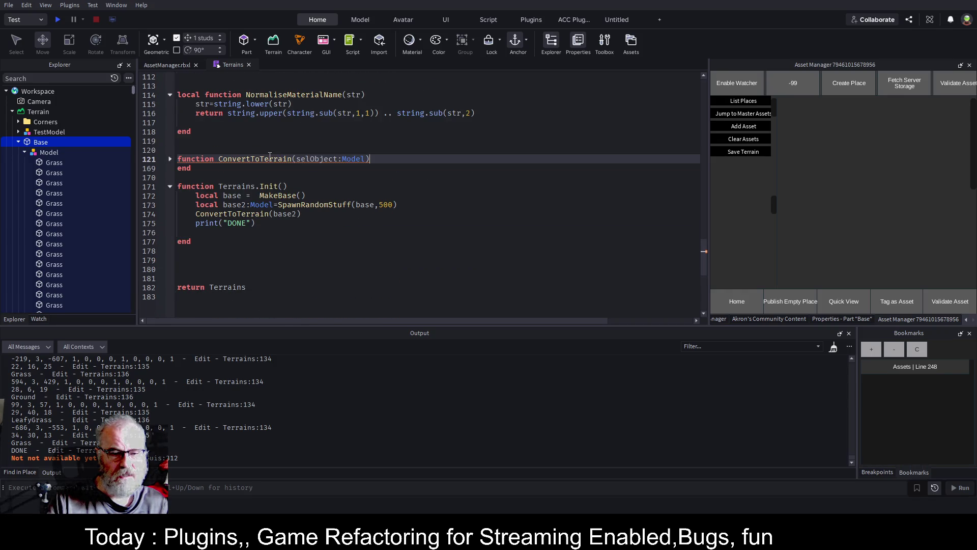
{"action": "left_click", "coordinate": [279, 196]}
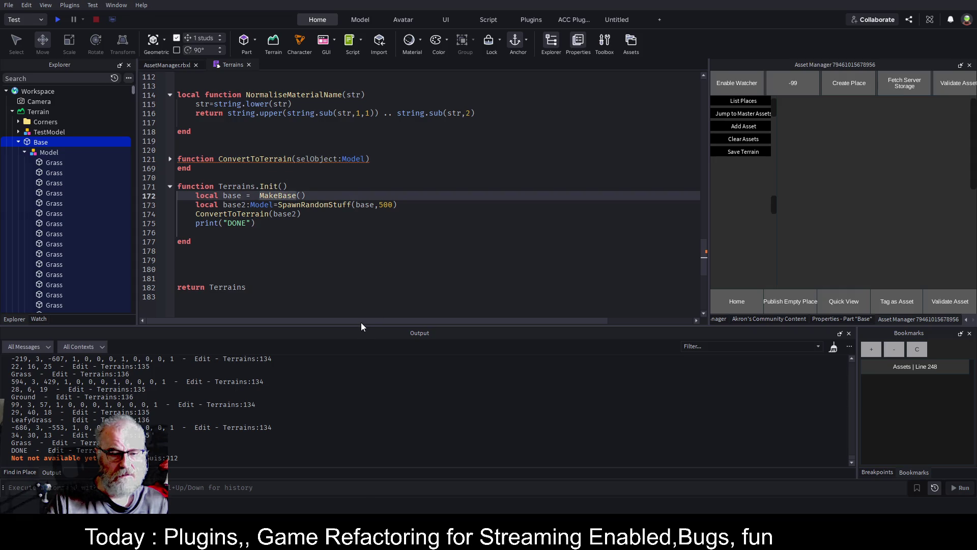
{"action": "left_click", "coordinate": [257, 232]}
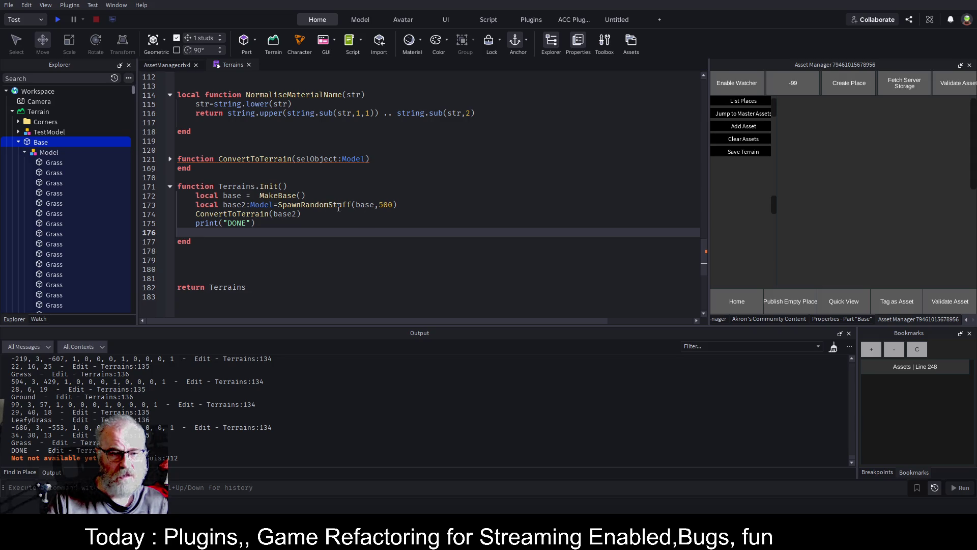
Add base.Name = "Grass" with a converting-to-terrain comment below the MakeBase() call
{"action": "left_click", "coordinate": [453, 196]}
{"action": "key", "text": "Return"}
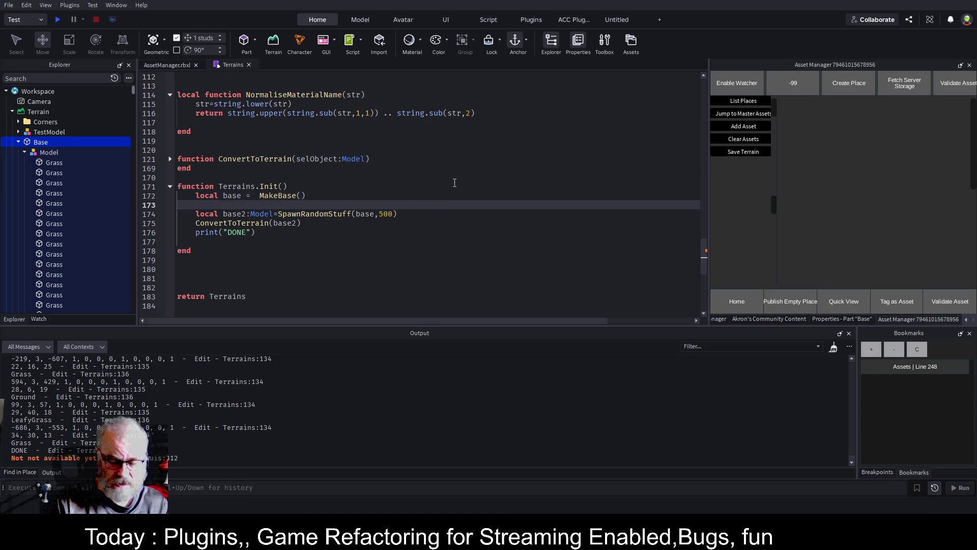
{"action": "type", "text": "base"}
{"action": "type", "text": ".Name"}
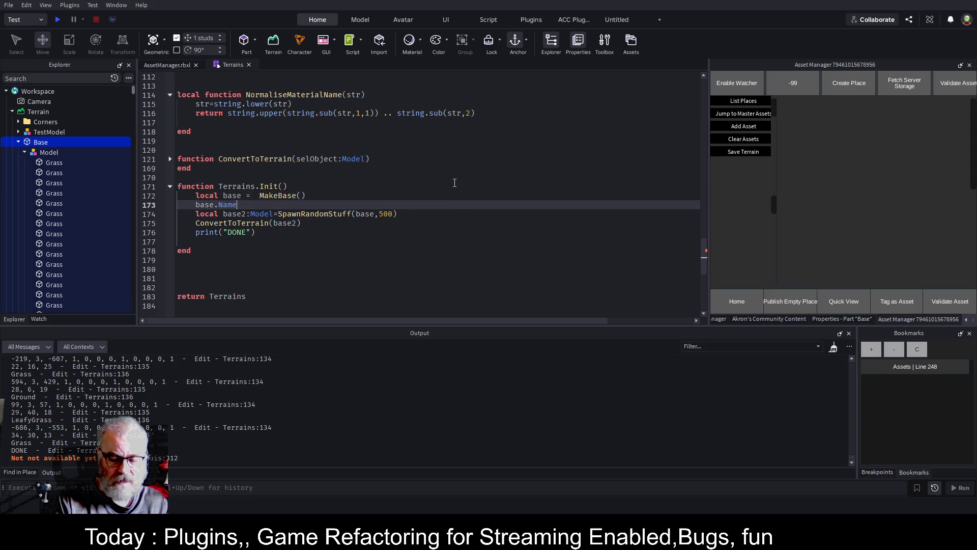
{"action": "type", "text": "=\"Base\"\"Gras"}
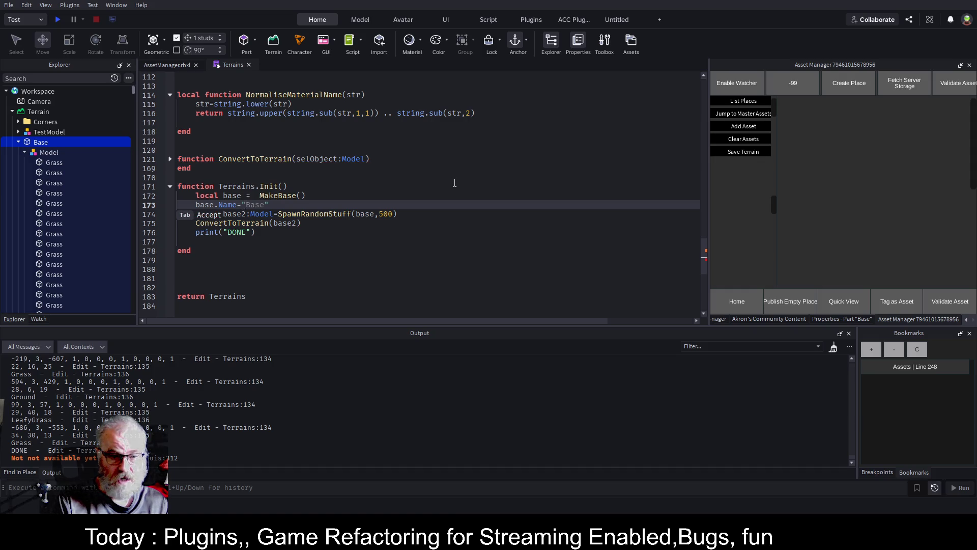
{"action": "type", "text": "s"}
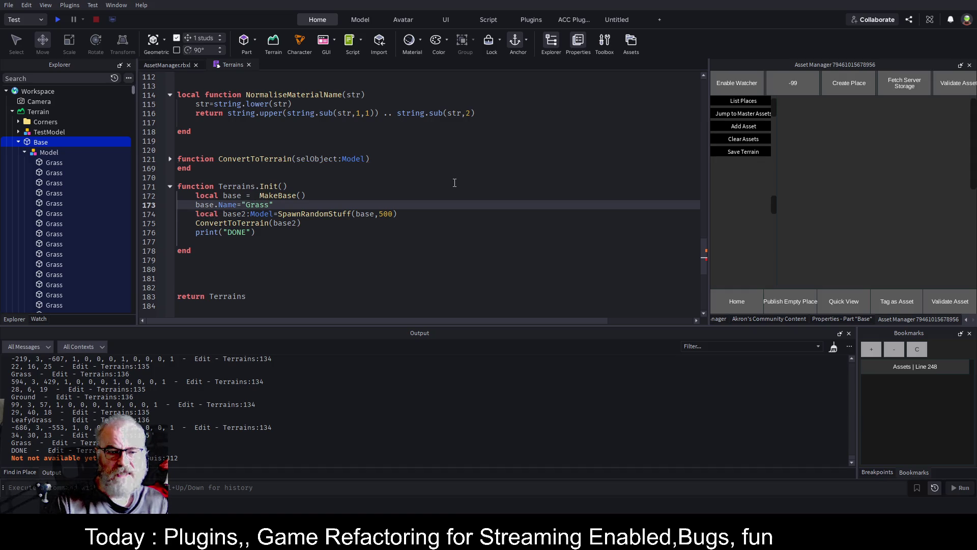
{"action": "type", "text": "ewad"}
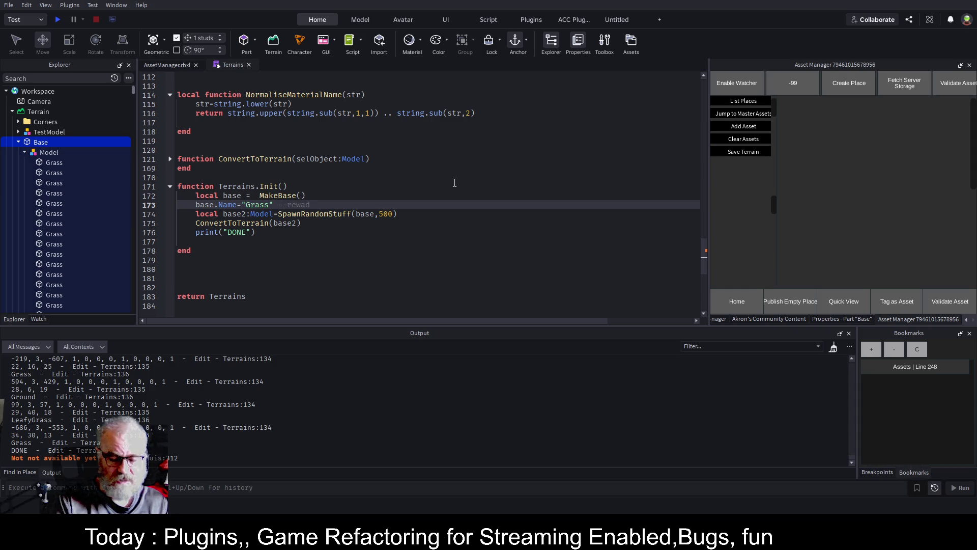
{"action": "type", "text": "y for convertin"}
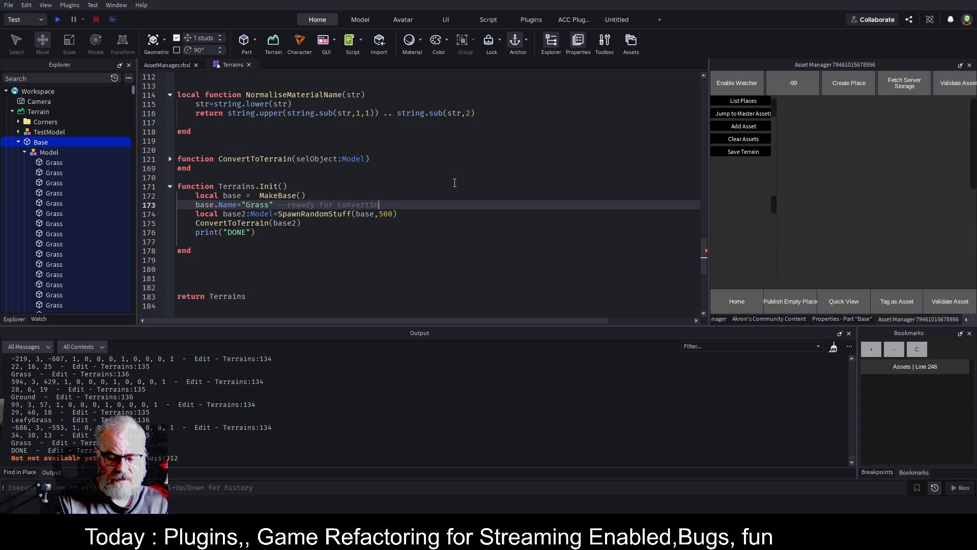
{"action": "type", "text": "g to terrain"}
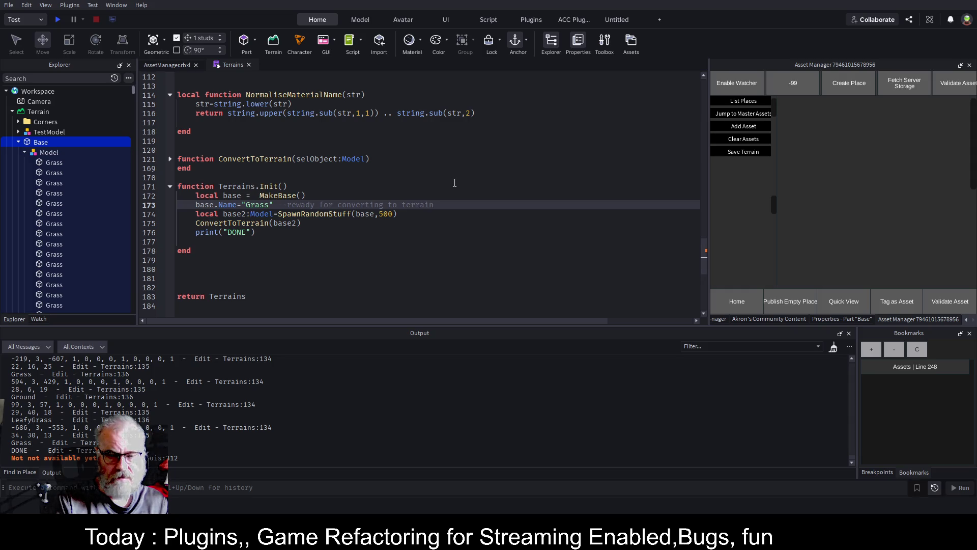
{"action": "key", "text": "Down"}
{"action": "key", "text": "Down"}
Remove the base argument so Init calls SpawnRandomStuff(500), and save the place
{"action": "key", "text": "Up"}
{"action": "key", "text": "End"}
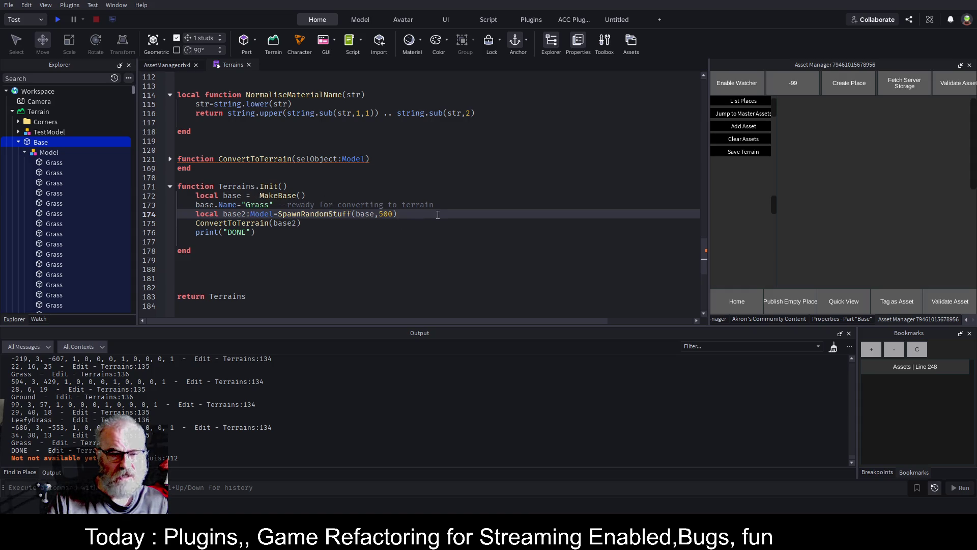
{"action": "key", "text": "Return"}
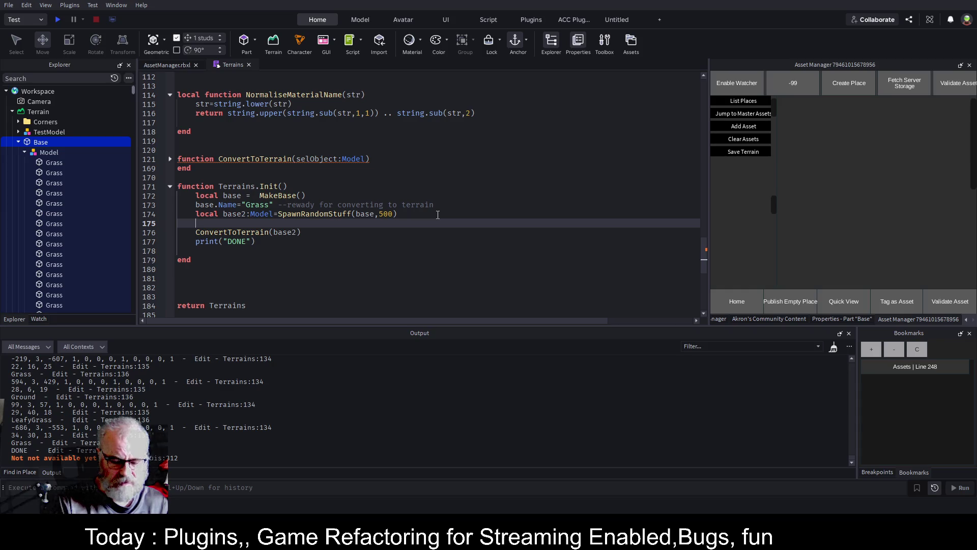
{"action": "left_click", "coordinate": [374, 214]}
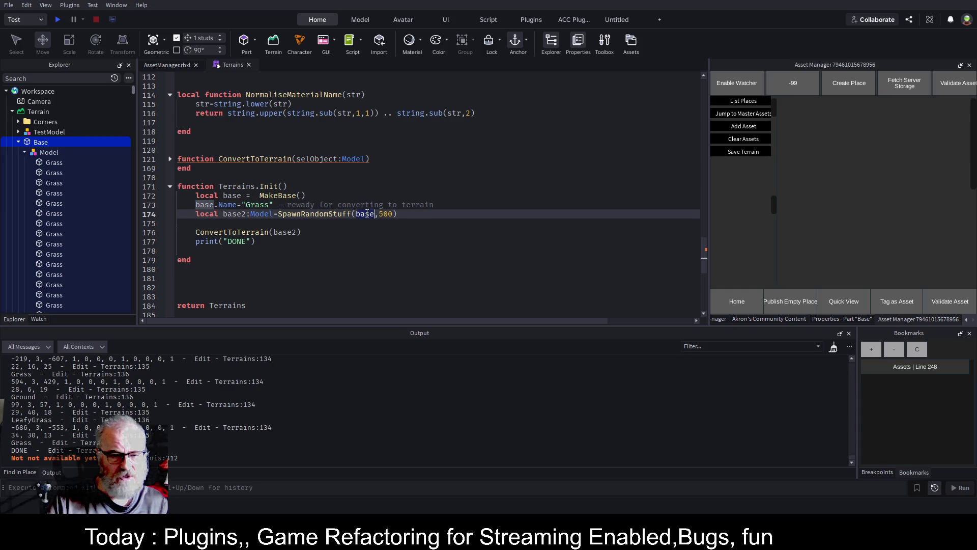
{"action": "key", "text": "BackSpace"}
{"action": "key", "text": "BackSpace"}
{"action": "key", "text": "BackSpace"}
{"action": "key", "text": "Delete"}
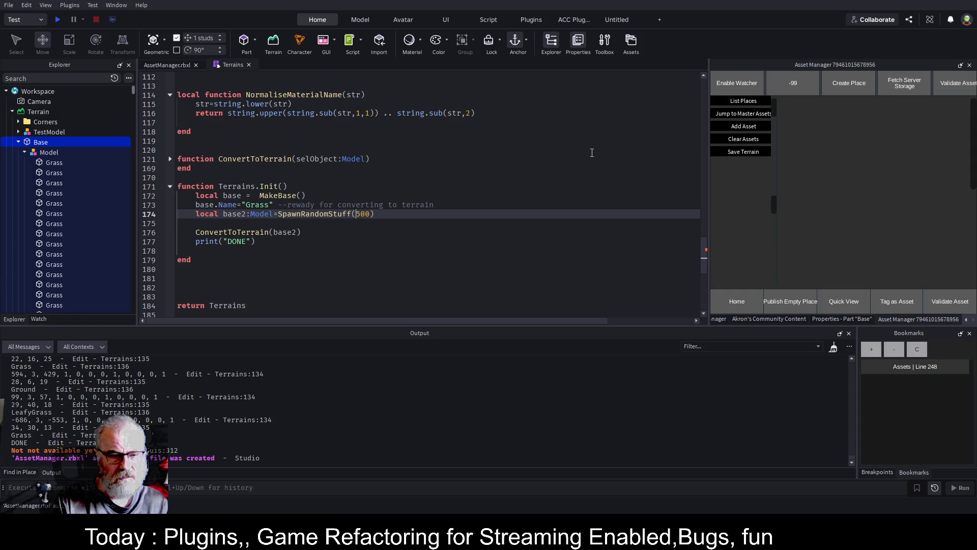
{"action": "key", "text": "ctrl+s"}
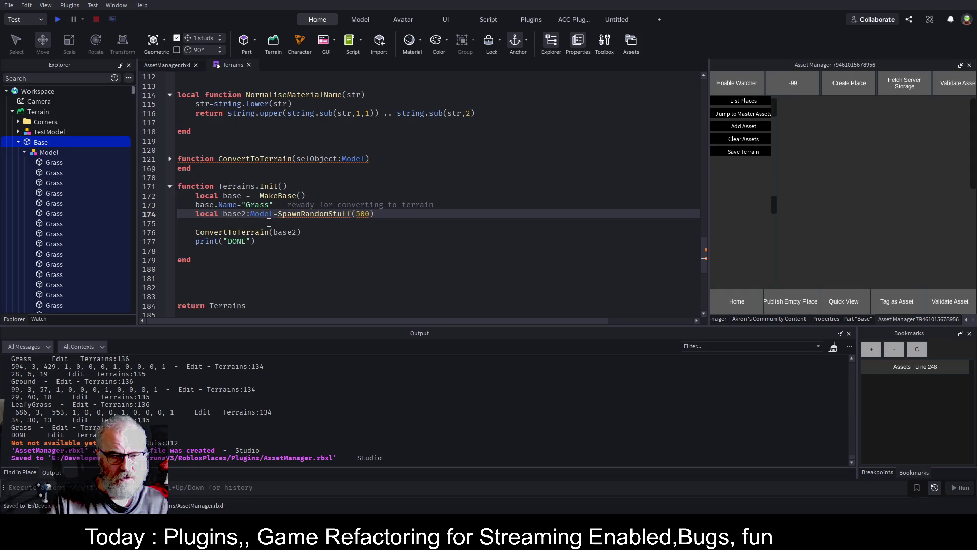
{"action": "left_click", "coordinate": [336, 218]}
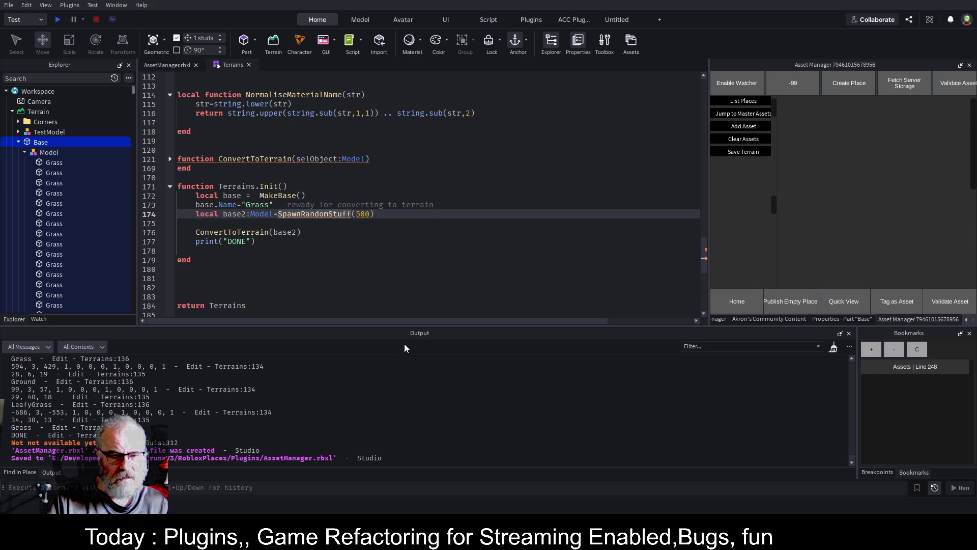
{"action": "key", "text": "F12"}
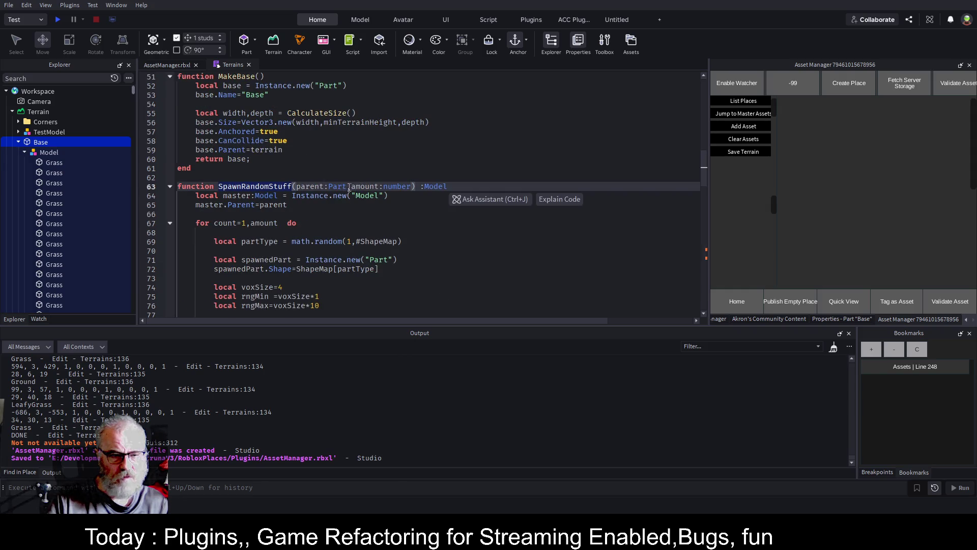
{"action": "left_click_drag", "start_coordinate": [351, 187], "coordinate": [297, 187]}
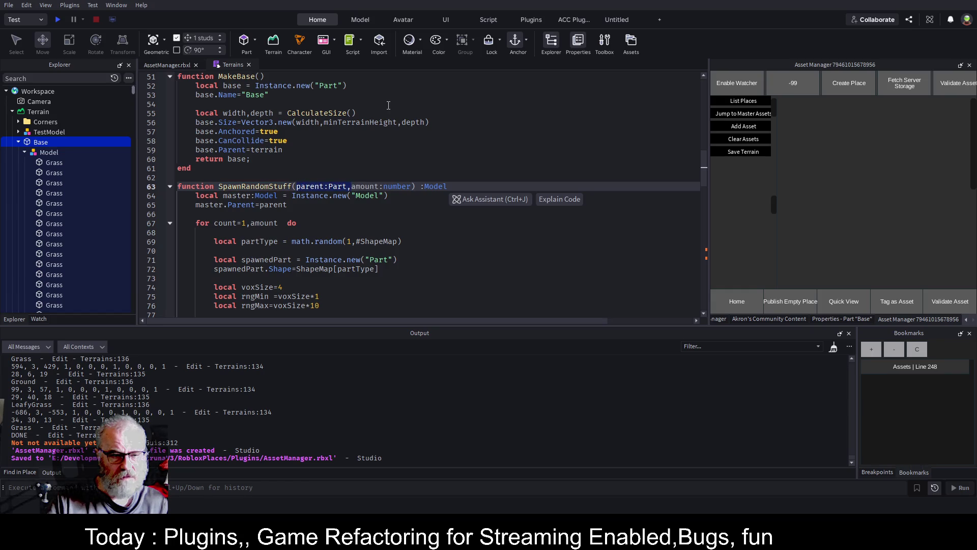
{"action": "key", "text": "BackSpace"}
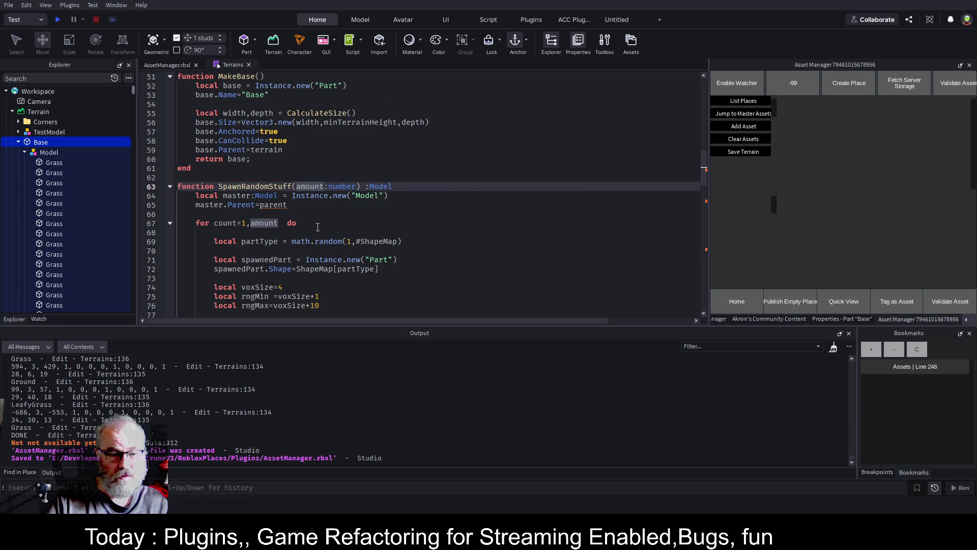
{"action": "left_click", "coordinate": [318, 226]}
{"action": "left_click", "coordinate": [321, 205]}
{"action": "key", "text": "ctrl+s"}
{"action": "key", "text": "shift+Home"}
{"action": "key", "text": "BackSpace"}
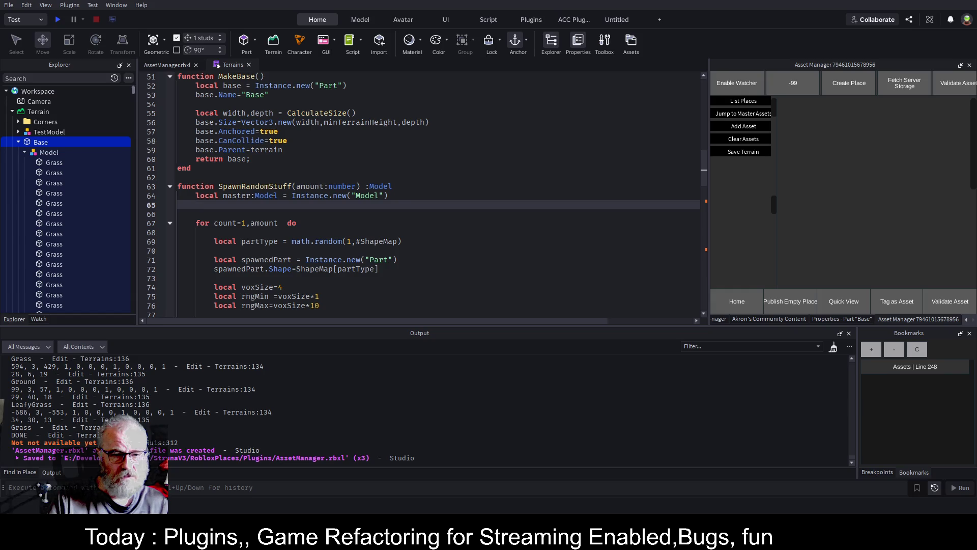
{"action": "scroll", "coordinate": [273, 193], "scroll_direction": "down", "scroll_amount": 15}
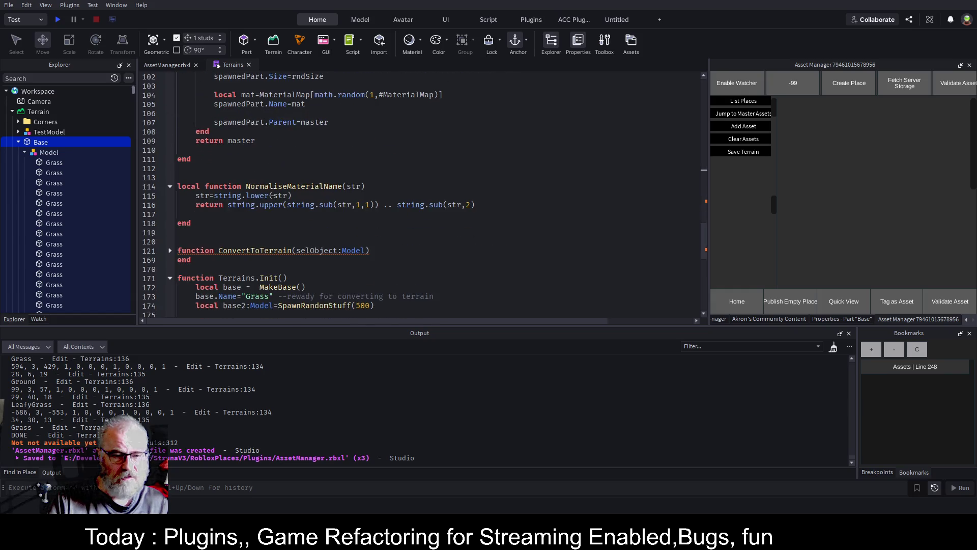
{"action": "scroll", "coordinate": [341, 207], "scroll_direction": "down", "scroll_amount": 5}
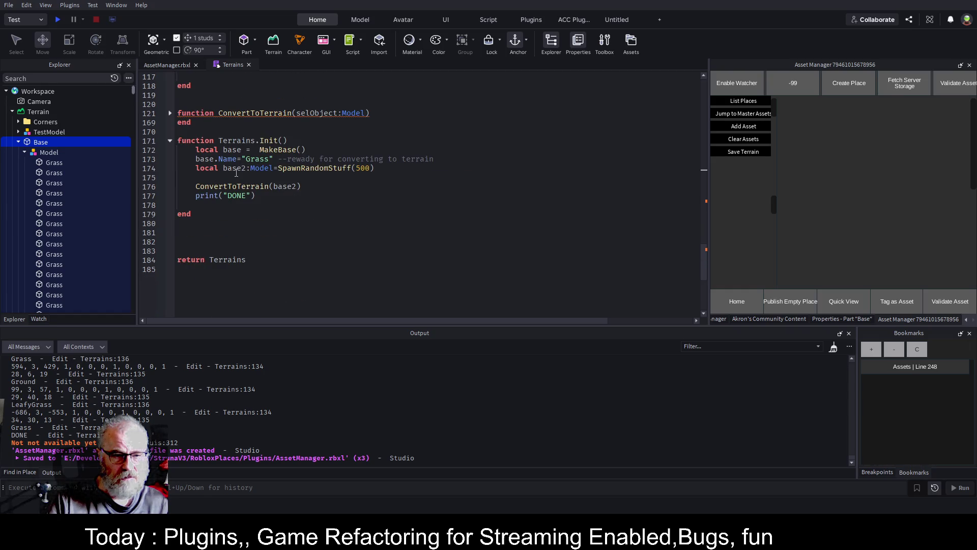
{"action": "left_click", "coordinate": [400, 168]}
Add base.Parent = base2 and base2.Parent = workspace.Terrain after the spawn call, and save
{"action": "key", "text": "Return"}
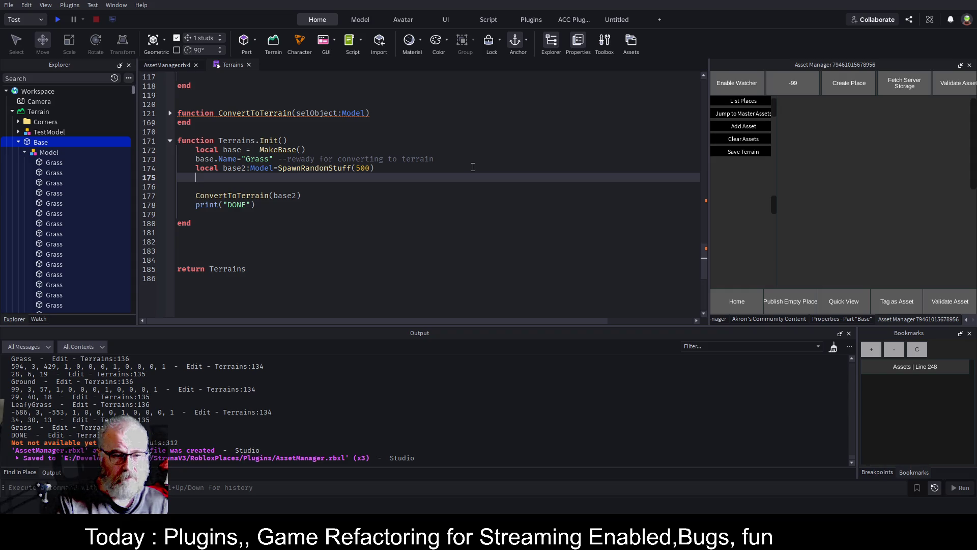
{"action": "type", "text": "base2"}
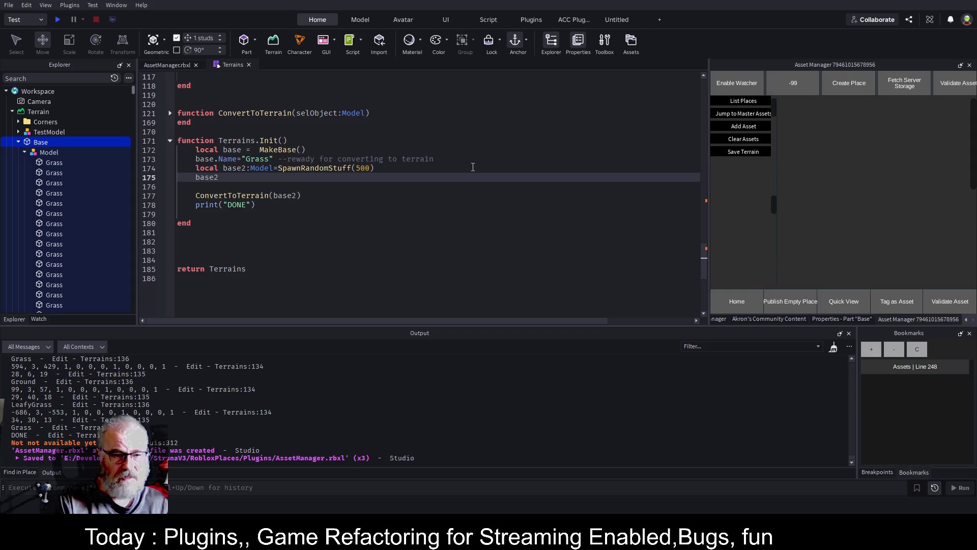
{"action": "key", "text": "BackSpace"}
{"action": "key", "text": "BackSpace"}
{"action": "key", "text": "BackSpace"}
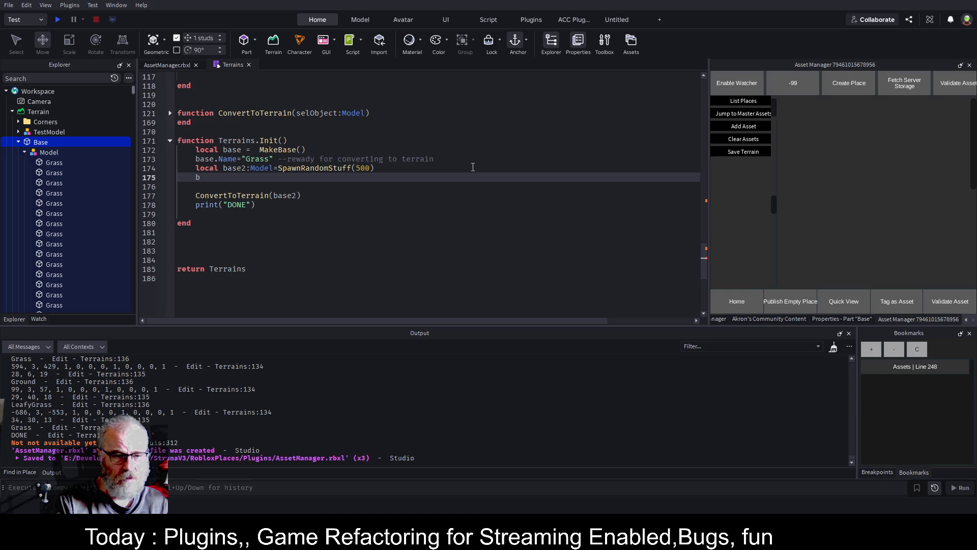
{"action": "type", "text": "base.parent"}
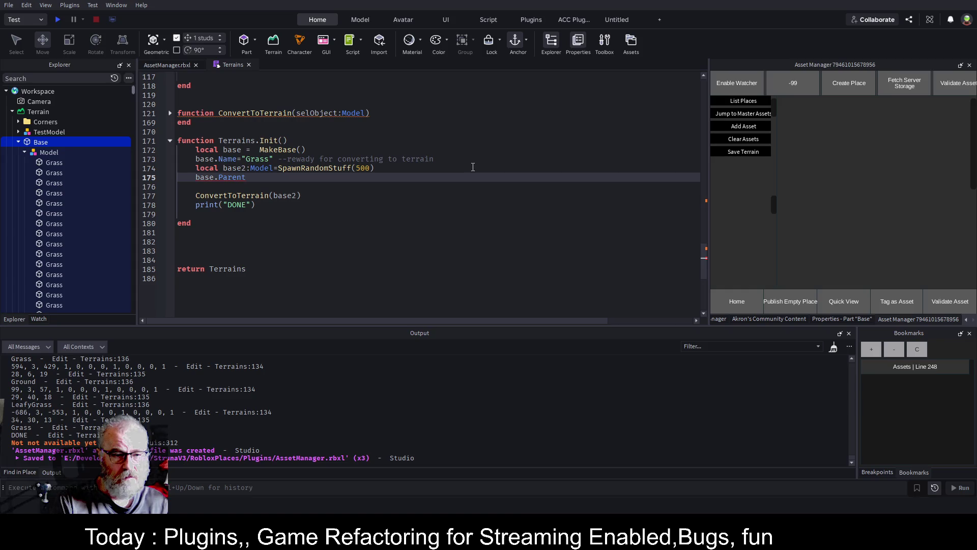
{"action": "type", "text": "=base2"}
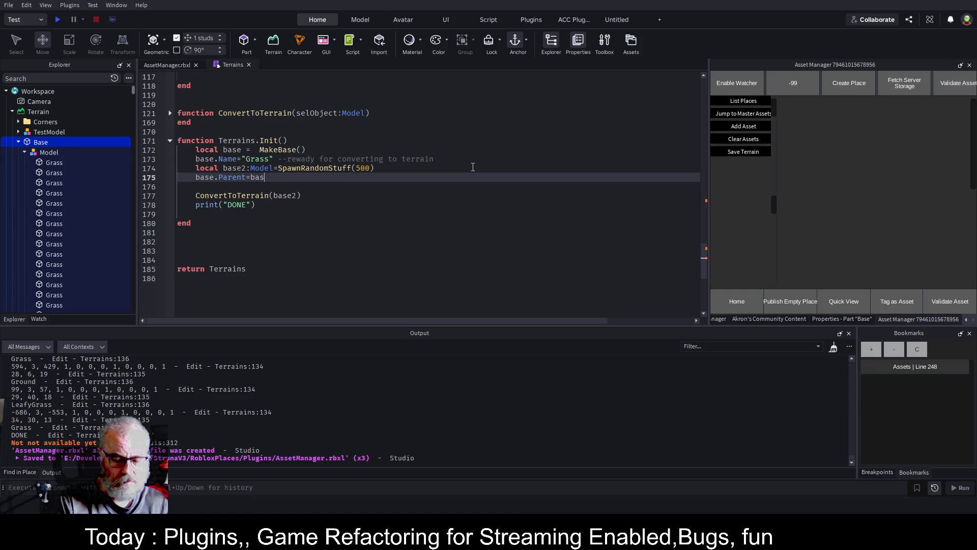
{"action": "key", "text": "Return"}
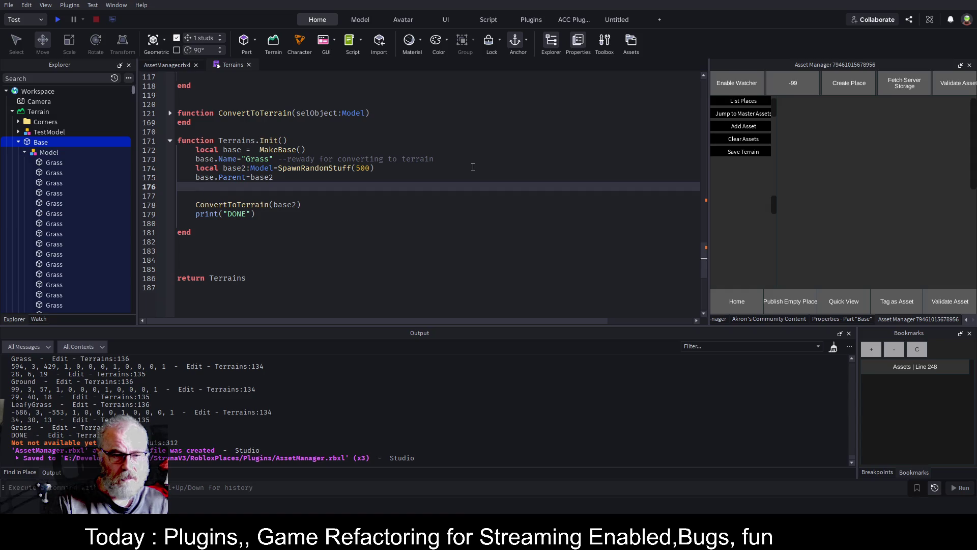
{"action": "key", "text": "Return"}
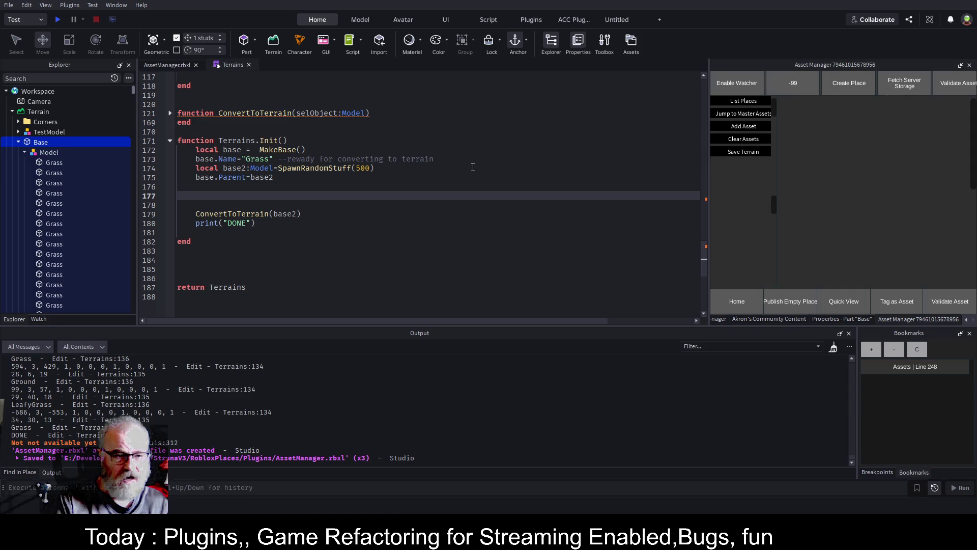
{"action": "type", "text": "base2"}
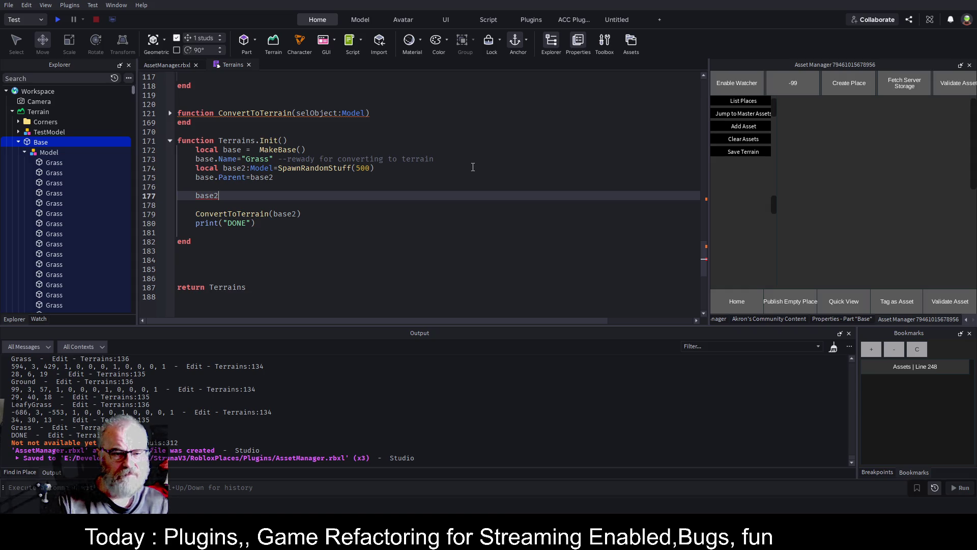
{"action": "type", "text": ".Parent"}
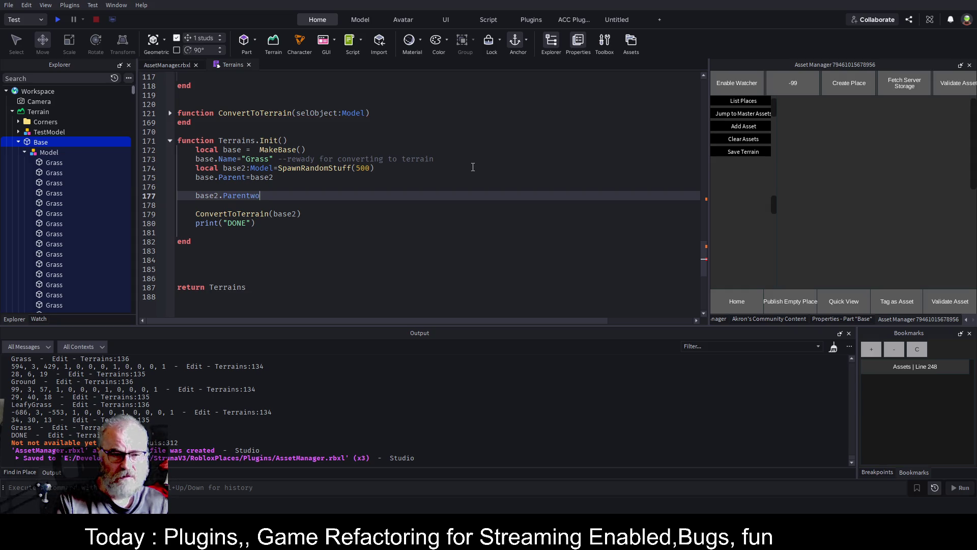
{"action": "type", "text": "=workspace.Terrain"}
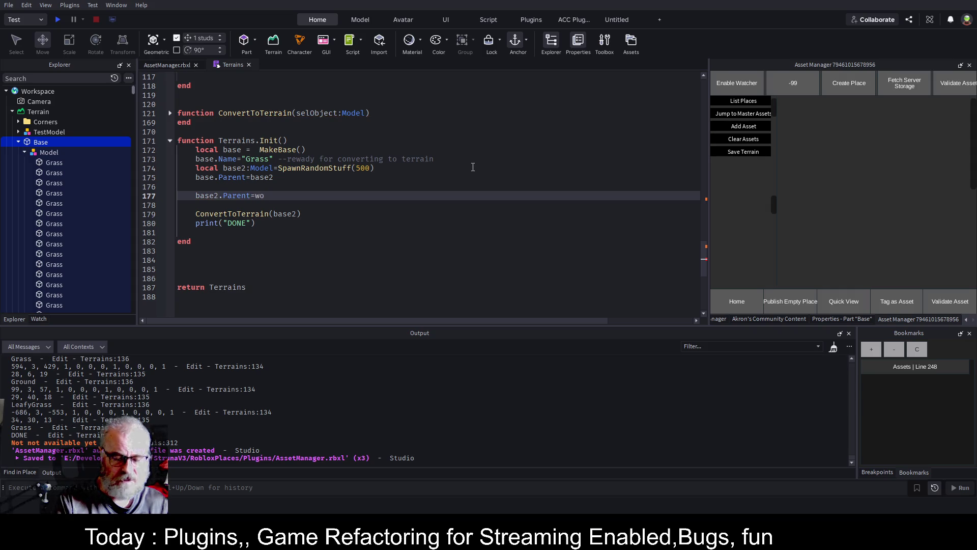
{"action": "key", "text": "ctrl+s"}
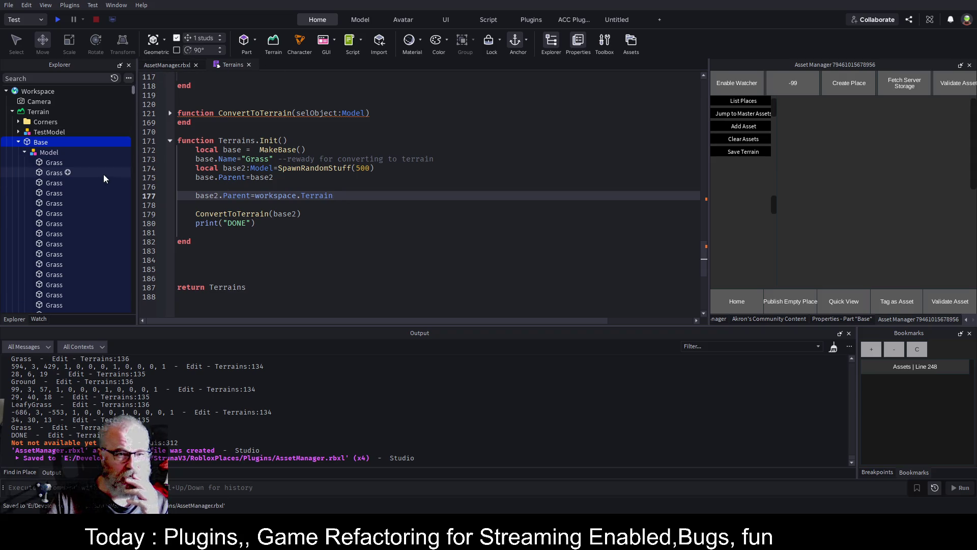
Scroll the Explorer and select the WorkspaceWatcher plugin folder
{"action": "scroll", "coordinate": [79, 229], "scroll_direction": "down", "scroll_amount": 10}
{"action": "scroll", "coordinate": [82, 249], "scroll_direction": "down", "scroll_amount": 10}
{"action": "scroll", "coordinate": [84, 249], "scroll_direction": "down", "scroll_amount": 5}
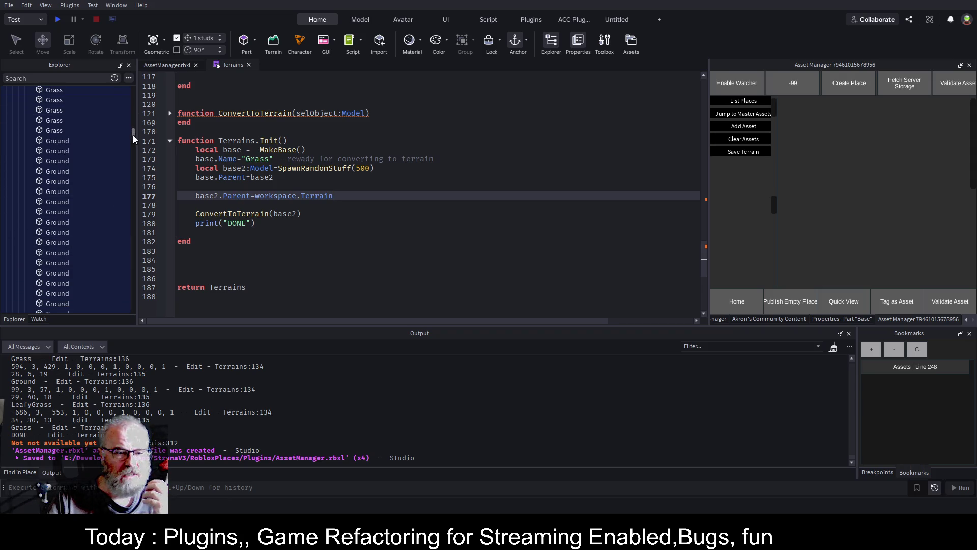
{"action": "mouse_move", "coordinate": [133, 135]}
{"action": "left_mouse_down"}
{"action": "mouse_move", "coordinate": [137, 304]}
{"action": "mouse_move", "coordinate": [136, 292]}
{"action": "left_mouse_up"}
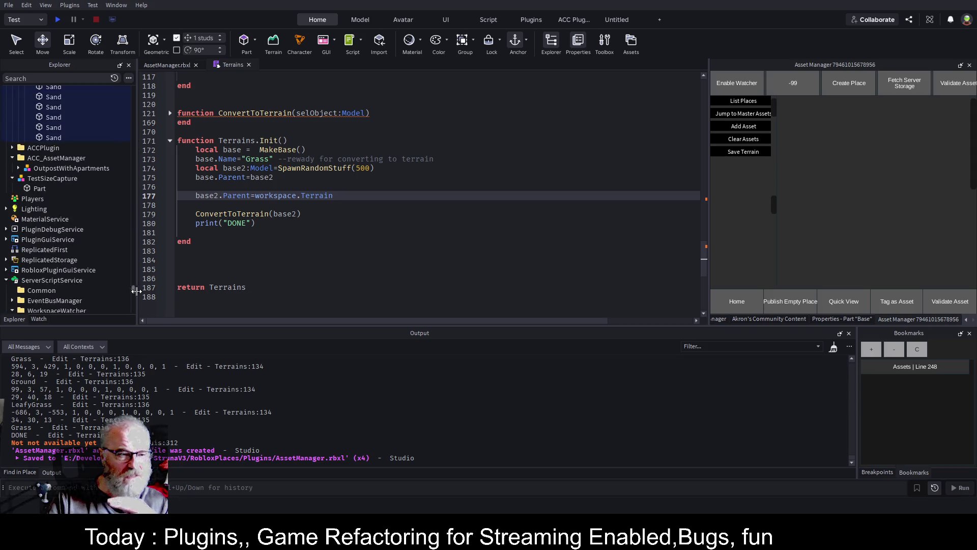
{"action": "scroll", "coordinate": [76, 276], "scroll_direction": "down", "scroll_amount": 5}
{"action": "left_click", "coordinate": [52, 181]}
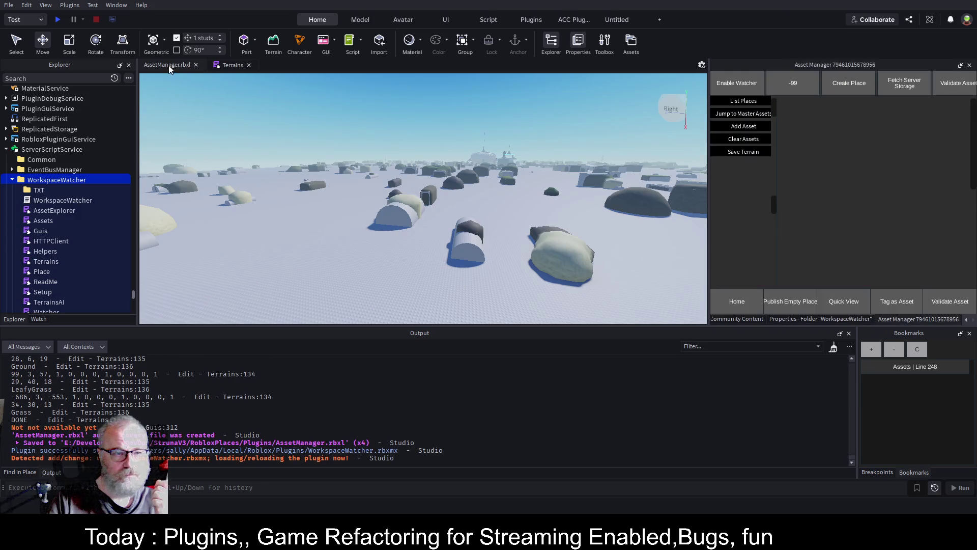
Clear the output and clear all terrain using the Terrain Editor
{"action": "left_click", "coordinate": [834, 348]}
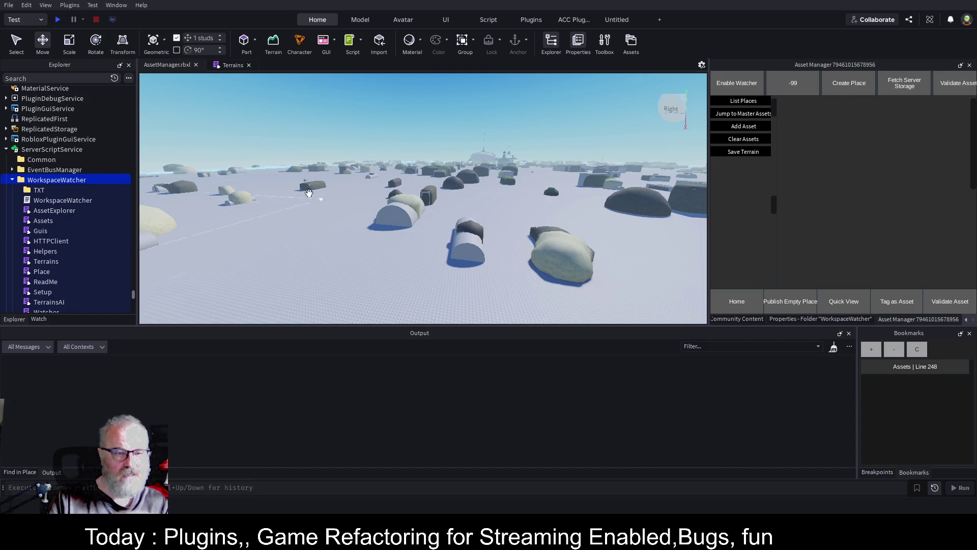
{"action": "left_click", "coordinate": [271, 49]}
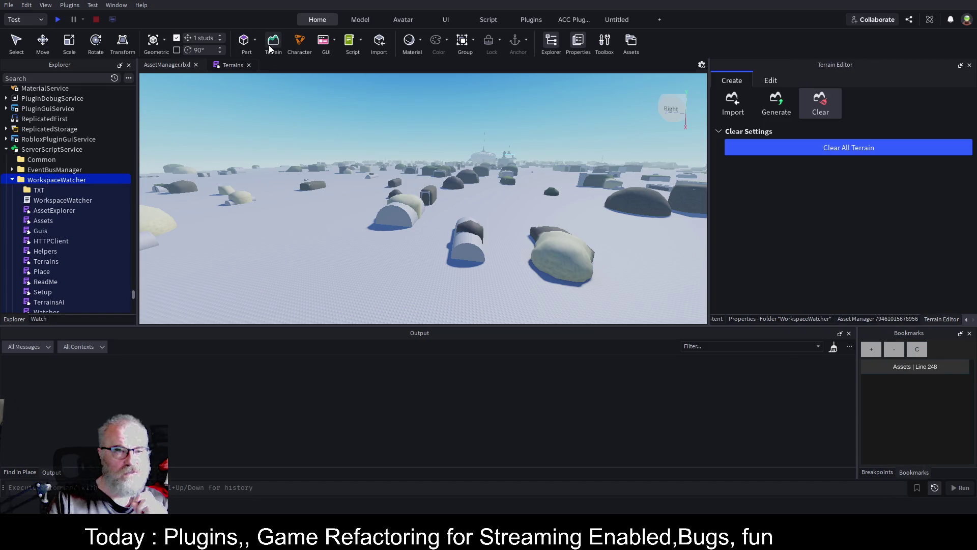
{"action": "left_click", "coordinate": [901, 145]}
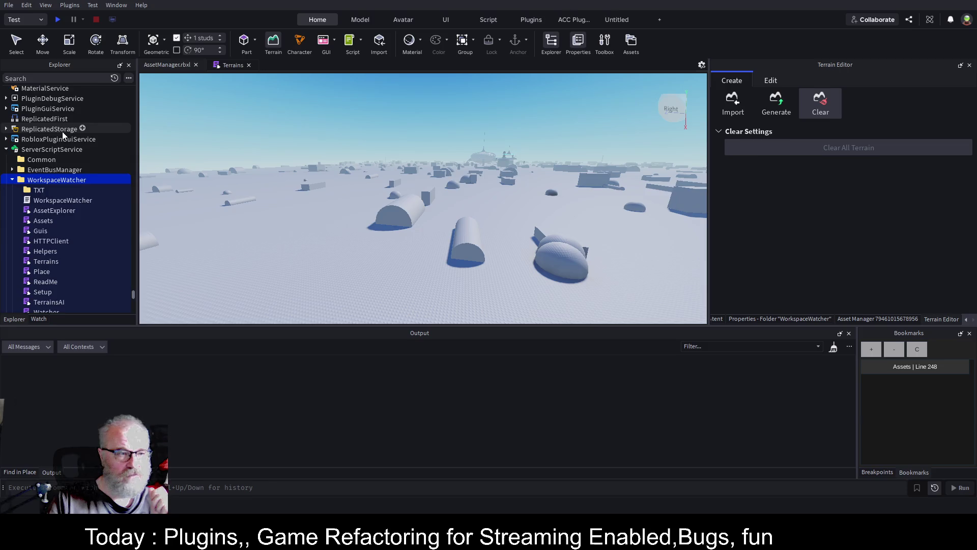
Delete the Base model under Terrain and return to the Asset Manager panel
{"action": "scroll", "coordinate": [62, 131], "scroll_direction": "up", "scroll_amount": 5}
{"action": "scroll", "coordinate": [62, 130], "scroll_direction": "up", "scroll_amount": 10}
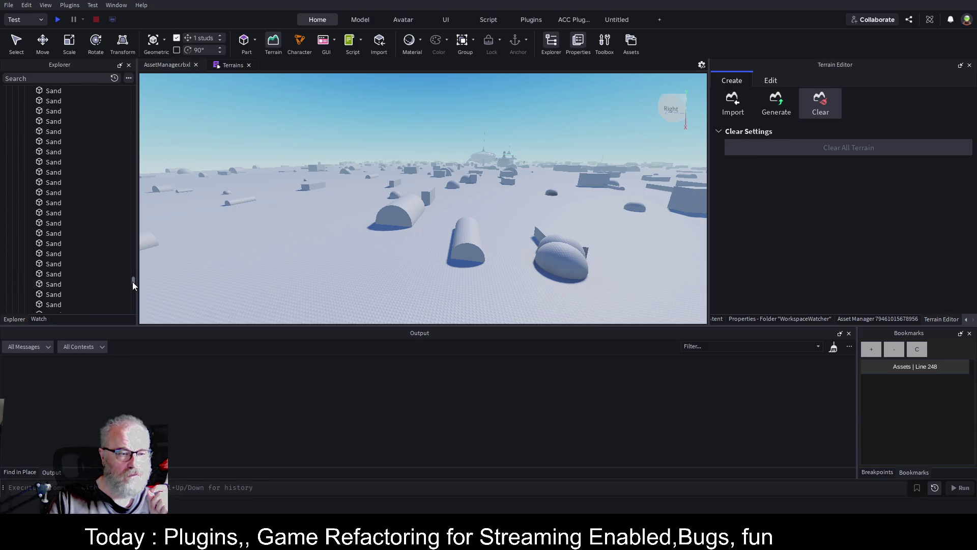
{"action": "left_click_drag", "start_coordinate": [133, 231], "coordinate": [140, 80]}
{"action": "left_click", "coordinate": [18, 142]}
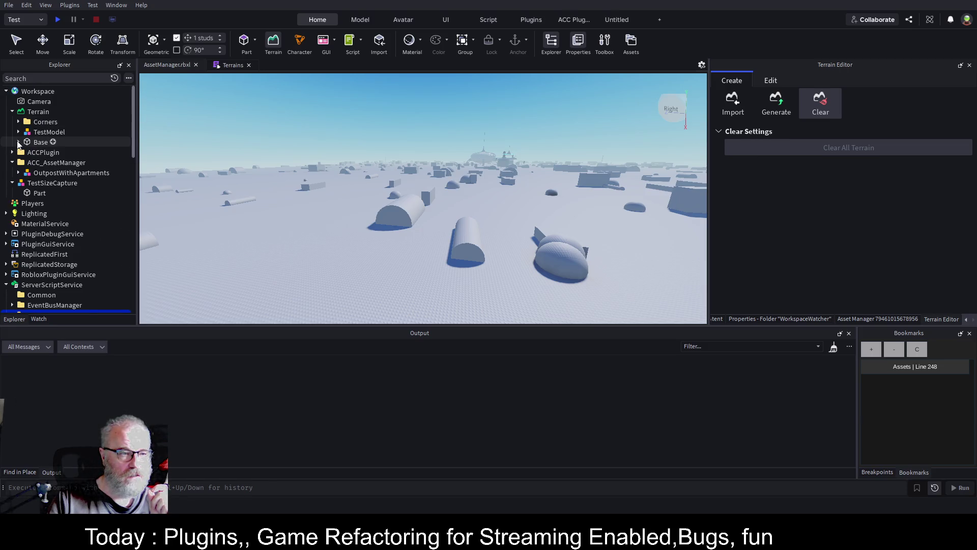
{"action": "left_click", "coordinate": [31, 143]}
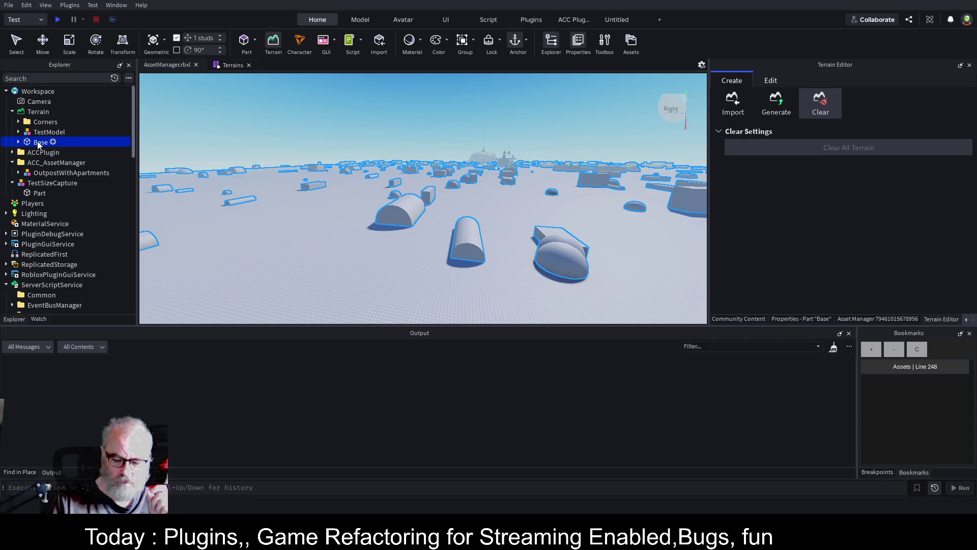
{"action": "key", "text": "Delete"}
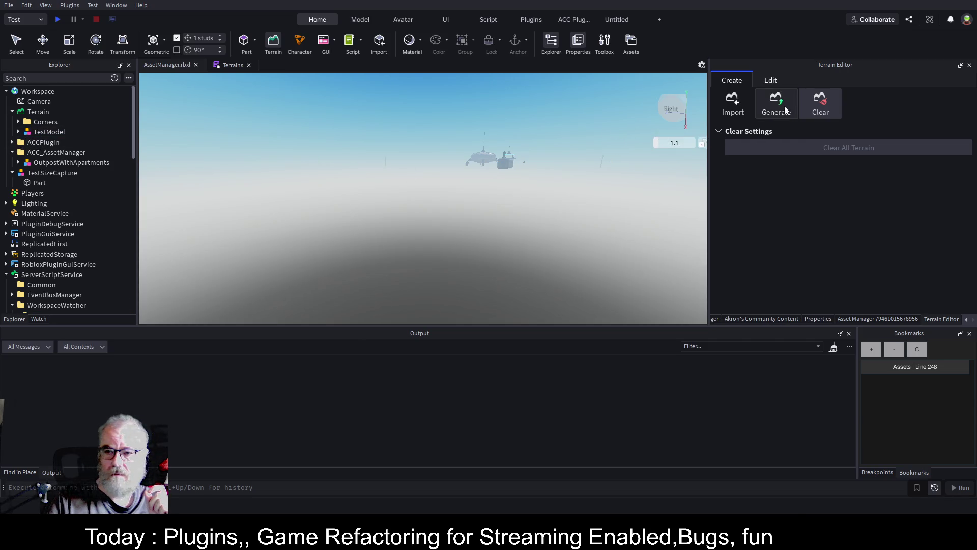
{"action": "left_click", "coordinate": [912, 319]}
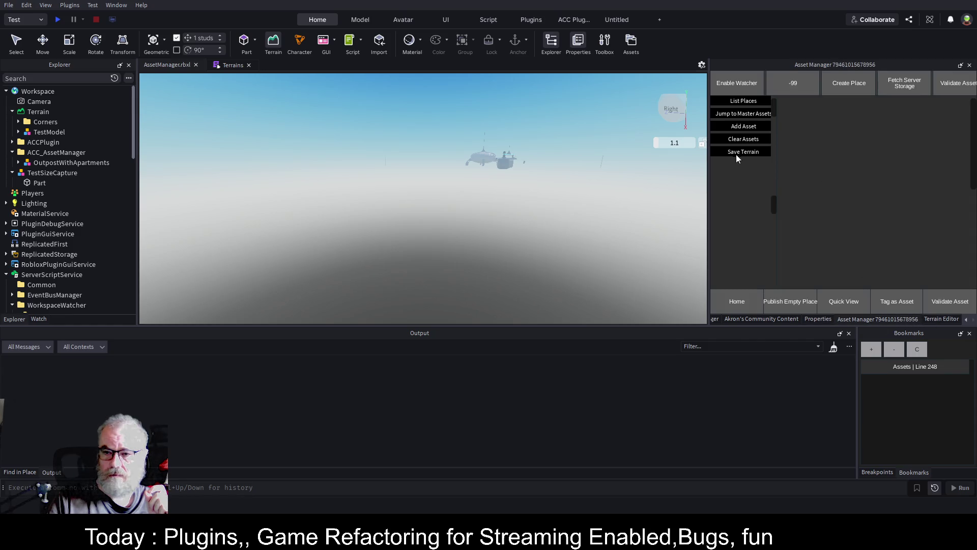
Run the plugin's terrain generation and jump to the script line that raised the error
{"action": "left_click", "coordinate": [738, 152]}
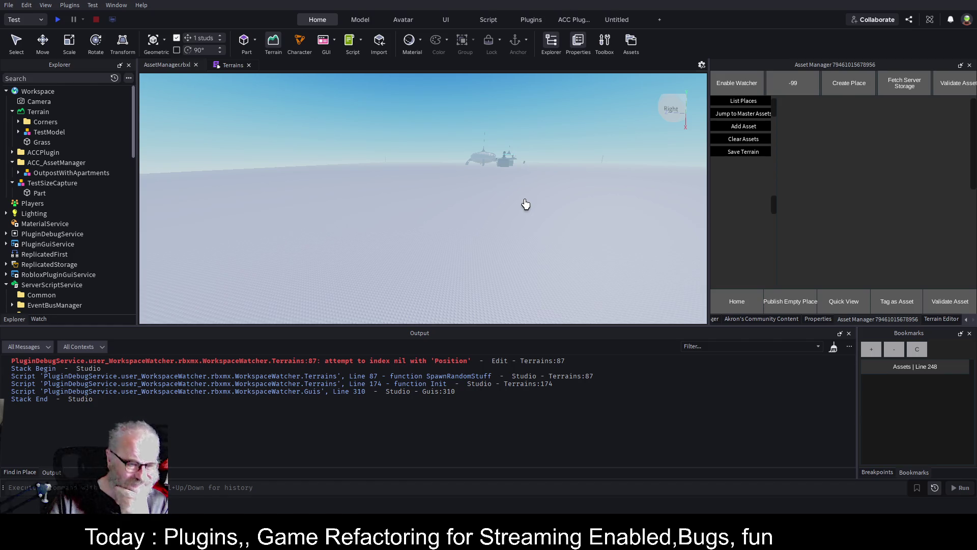
{"action": "left_click", "coordinate": [538, 361]}
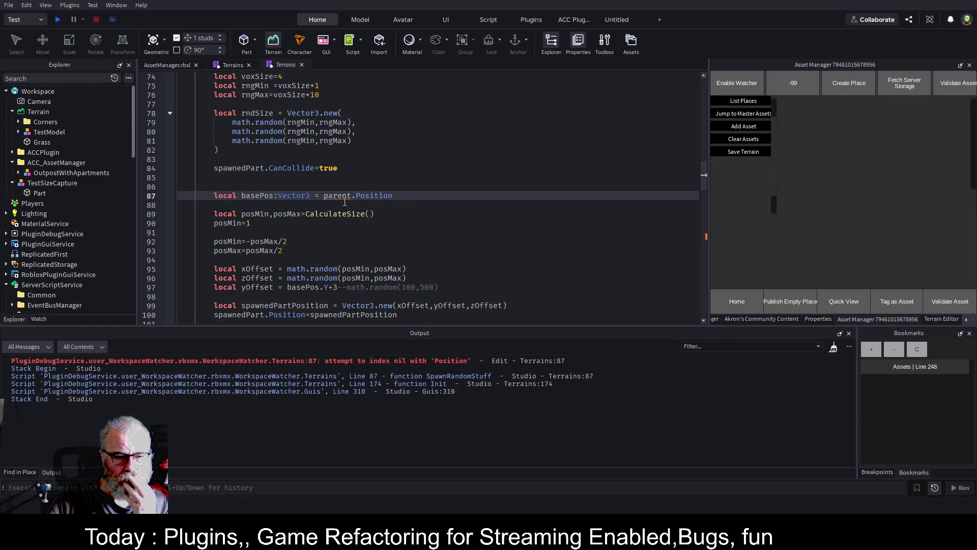
{"action": "scroll", "coordinate": [374, 156], "scroll_direction": "up", "scroll_amount": 5}
{"action": "scroll", "coordinate": [373, 156], "scroll_direction": "down", "scroll_amount": 3}
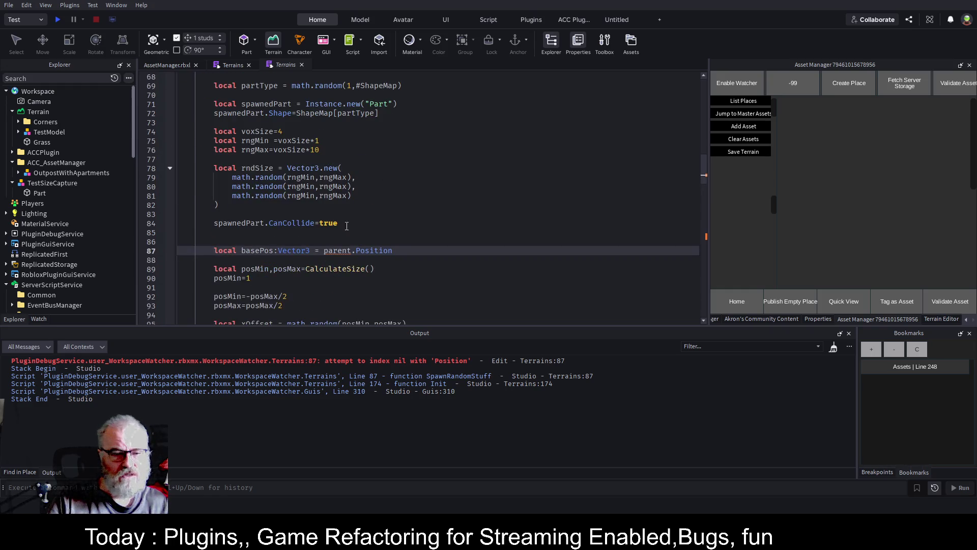
{"action": "scroll", "coordinate": [438, 140], "scroll_direction": "up", "scroll_amount": 4}
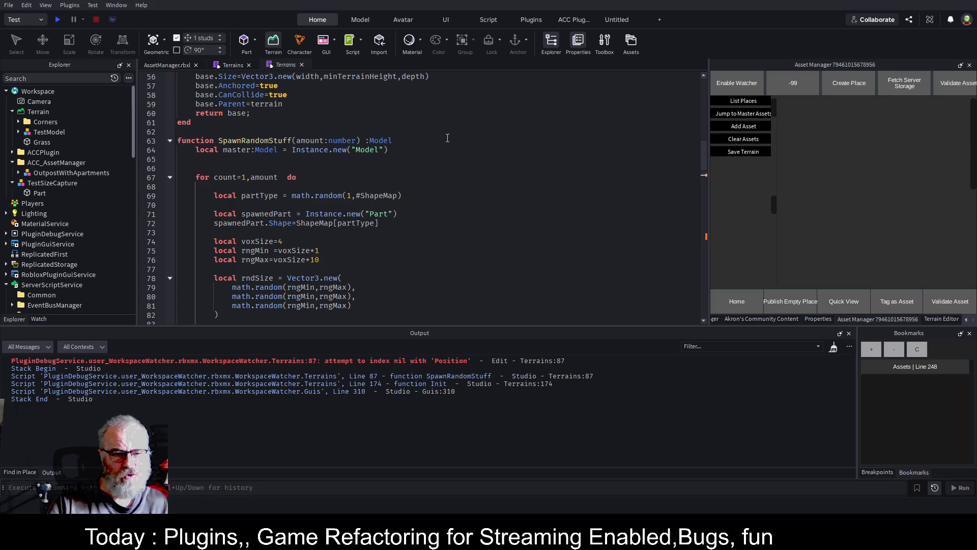
{"action": "scroll", "coordinate": [447, 138], "scroll_direction": "down", "scroll_amount": 2}
Add a root:Vector3 parameter to SpawnRandomStuff and replace parent.Position with root on line 87
{"action": "left_click", "coordinate": [356, 85]}
{"action": "type", "text": ",root:Vector3"}
{"action": "key", "text": "ctrl+s"}
{"action": "scroll", "coordinate": [383, 256], "scroll_direction": "down", "scroll_amount": 2}
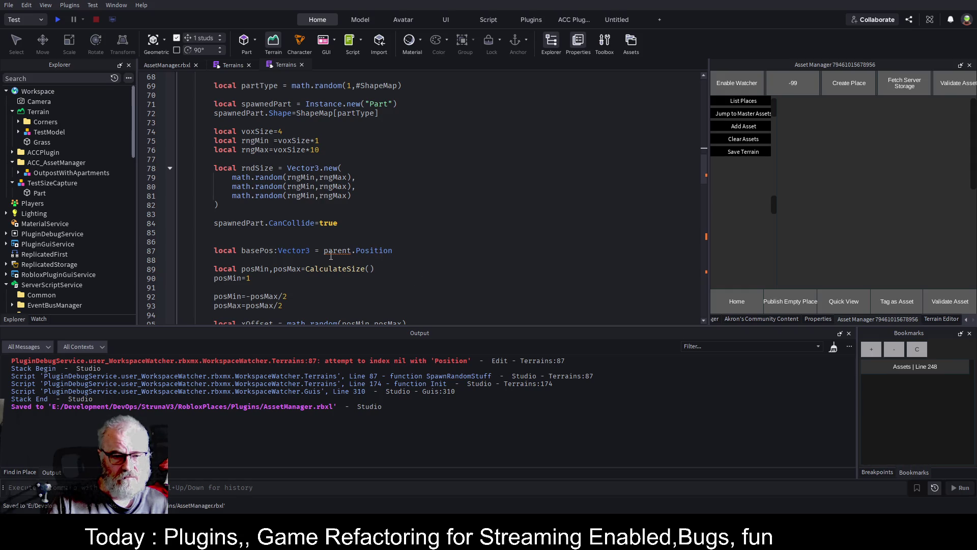
{"action": "left_click_drag", "start_coordinate": [324, 251], "coordinate": [392, 250]}
{"action": "type", "text": "root"}
{"action": "key", "text": "ctrl+s"}
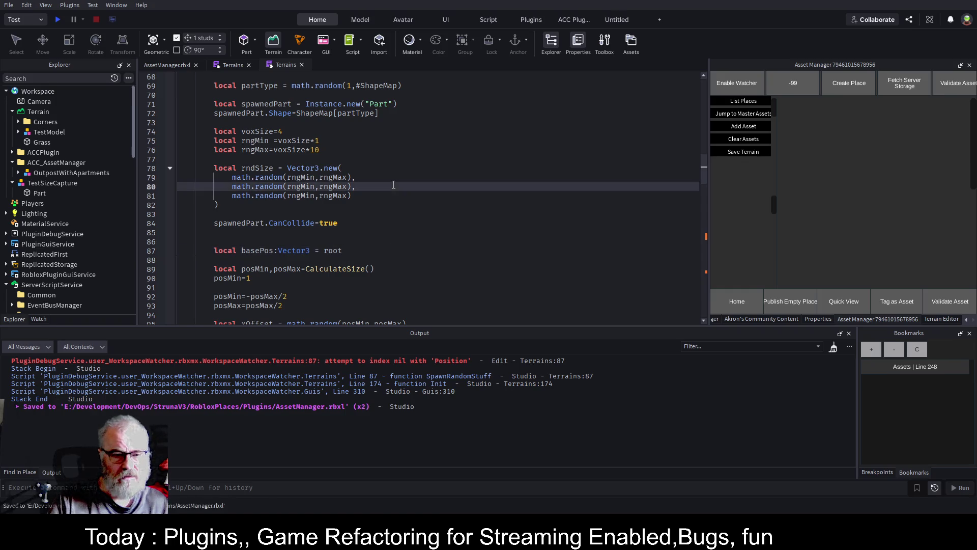
Pass base.Position to SpawnRandomStuff(500) on line 174, save, and select the WorkspaceWatcher folder
{"action": "scroll", "coordinate": [387, 185], "scroll_direction": "down", "scroll_amount": 6}
{"action": "scroll", "coordinate": [392, 192], "scroll_direction": "down", "scroll_amount": 20}
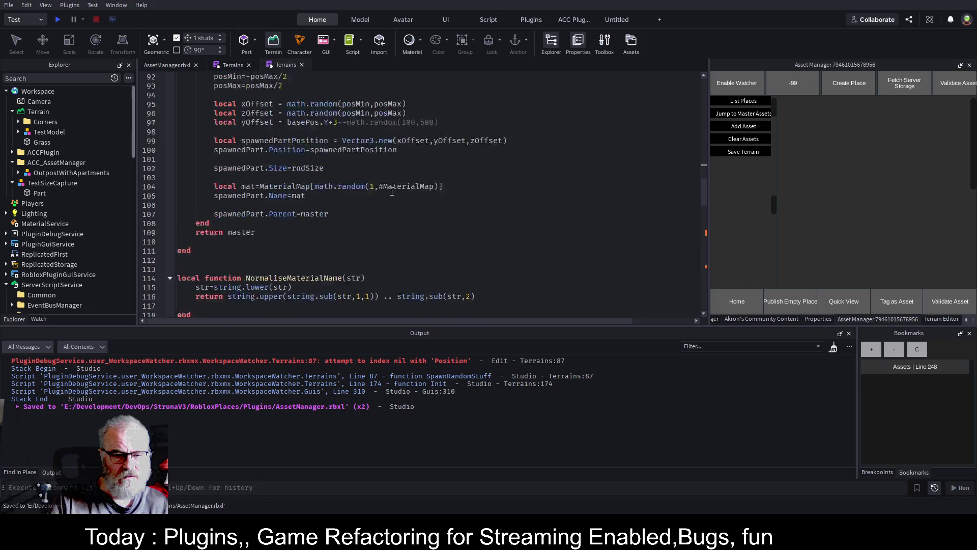
{"action": "scroll", "coordinate": [391, 195], "scroll_direction": "down", "scroll_amount": 6}
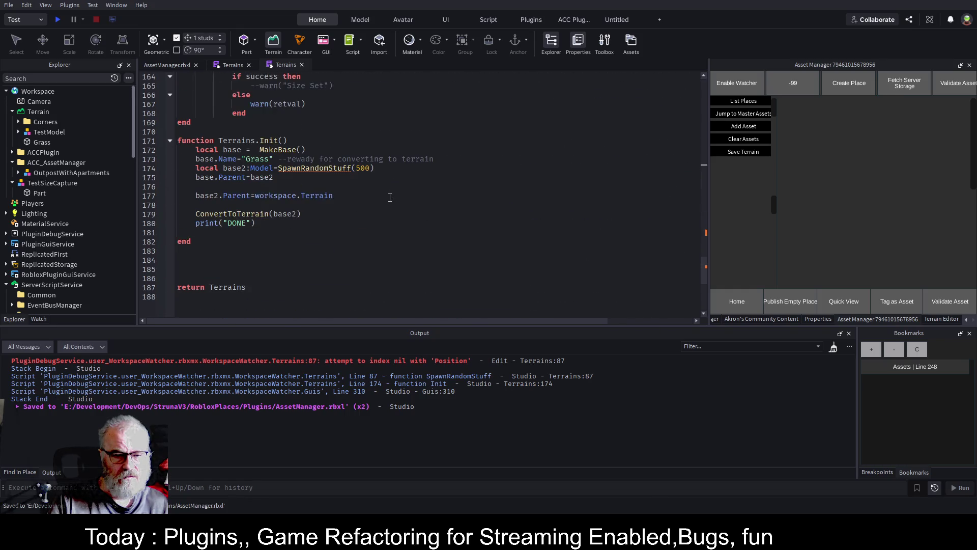
{"action": "left_click", "coordinate": [372, 168]}
{"action": "type", "text": ","}
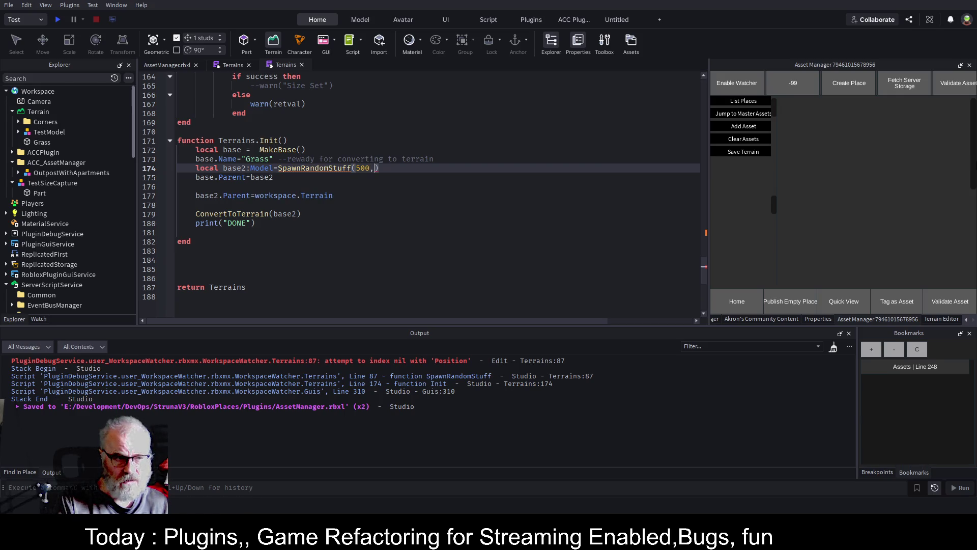
{"action": "type", "text": "base.position"}
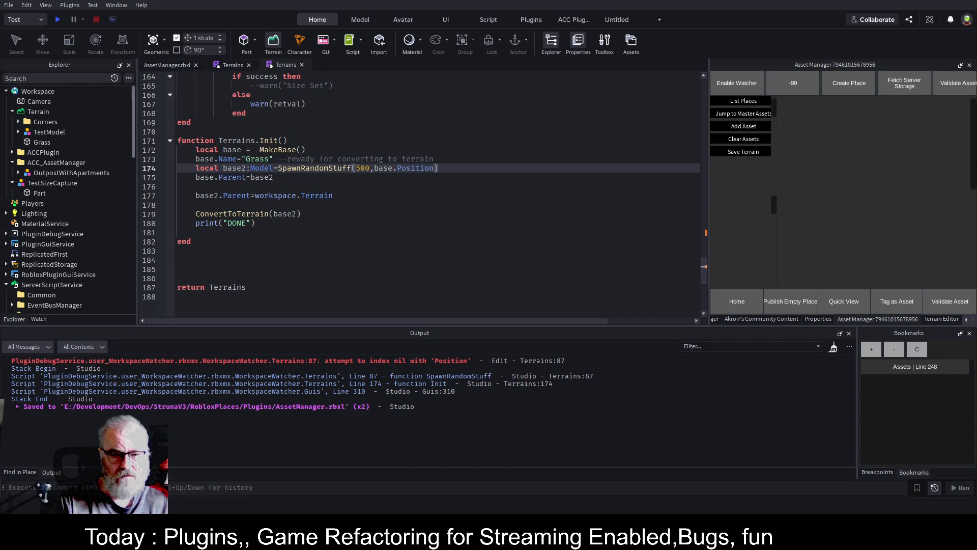
{"action": "key", "text": "ctrl+s"}
{"action": "scroll", "coordinate": [88, 162], "scroll_direction": "down", "scroll_amount": 3}
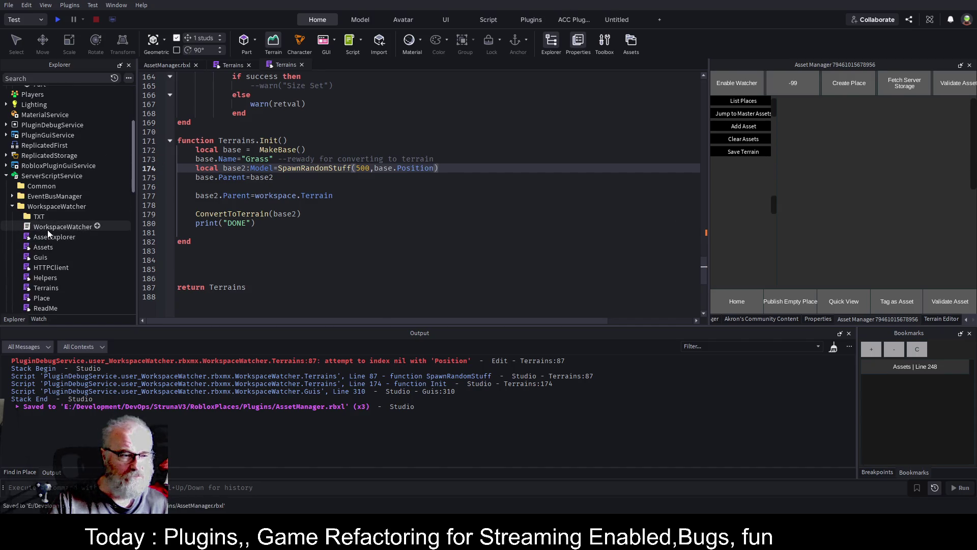
{"action": "left_click", "coordinate": [55, 206]}
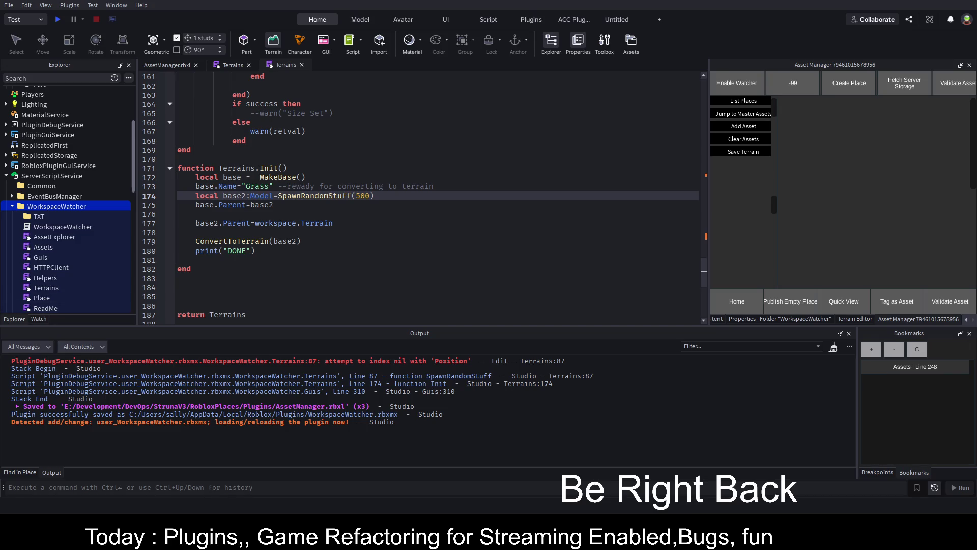
Clear the Output, save the script, and close the duplicate Terrains tab
{"action": "left_click", "coordinate": [834, 347]}
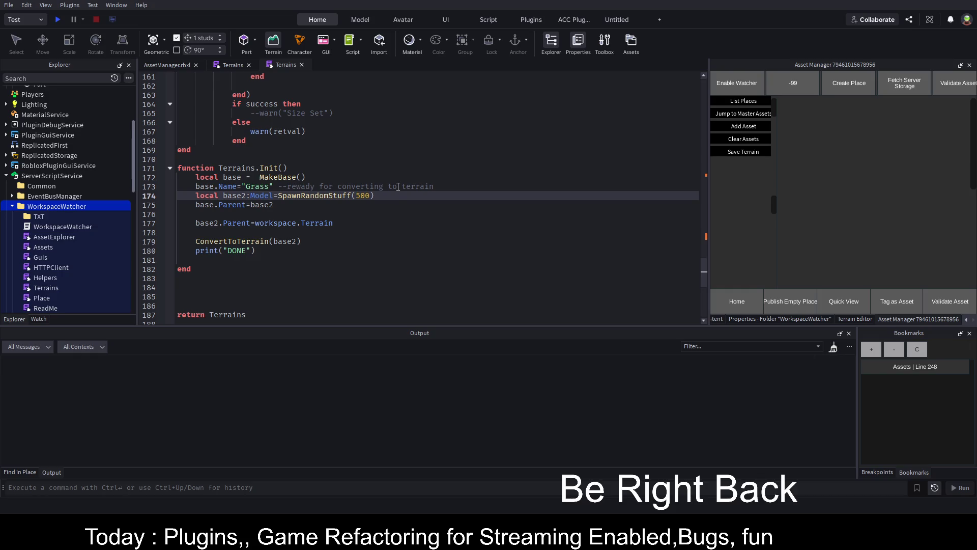
{"action": "left_click", "coordinate": [300, 214]}
{"action": "key", "text": "ctrl+s"}
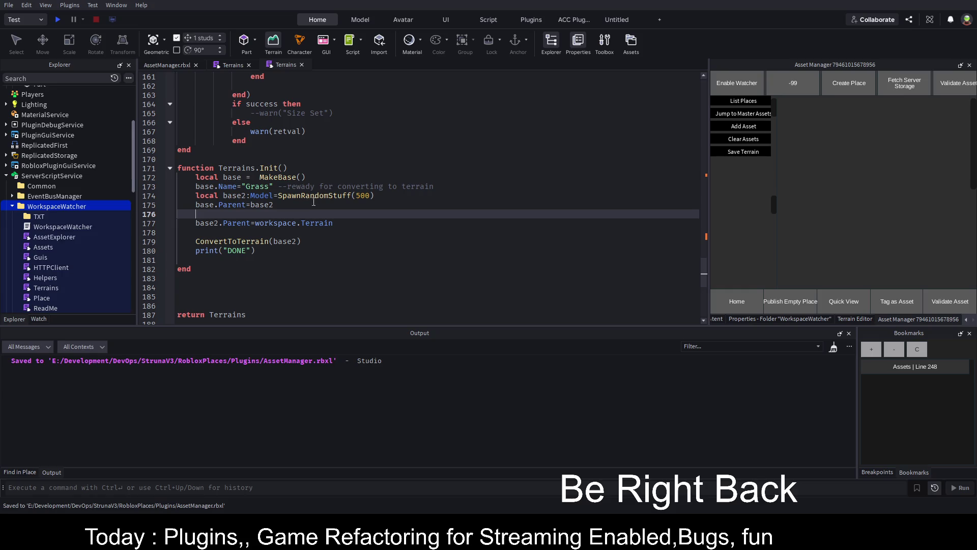
{"action": "left_click", "coordinate": [302, 65]}
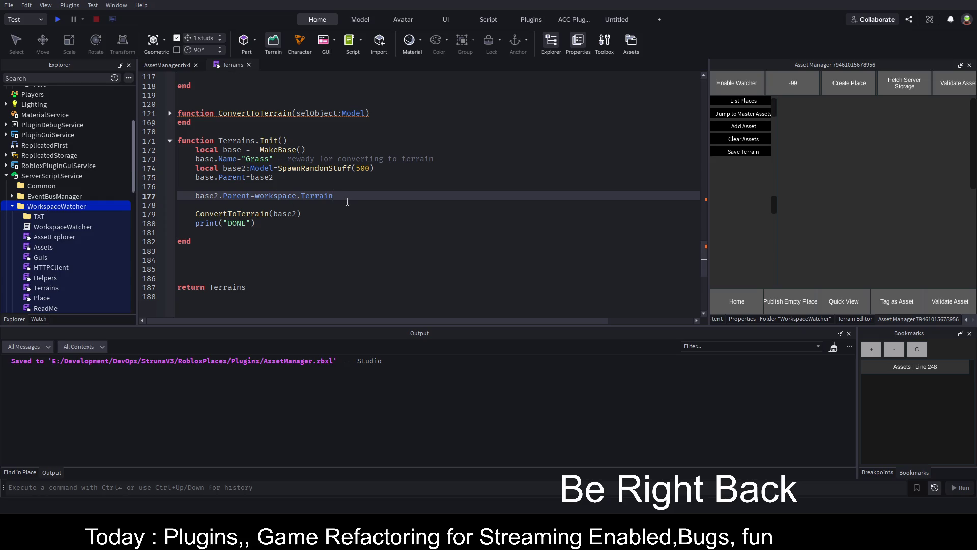
Pass base.Position as the second argument of the SpawnRandomStuff call on line 174 and save
{"action": "left_click", "coordinate": [381, 167]}
{"action": "key", "text": "Left"}
{"action": "type", "text": ",base.p"}
{"action": "key", "text": "Tab"}
{"action": "key", "text": "ctrl+s"}
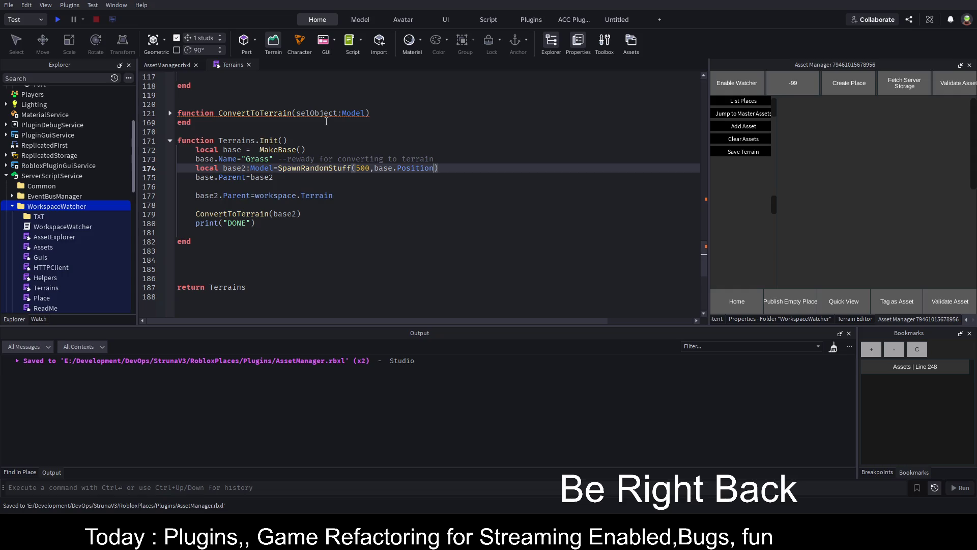
Add a root:Vector3 parameter to the SpawnRandomStuff definition and save
{"action": "double_click", "coordinate": [302, 168]}
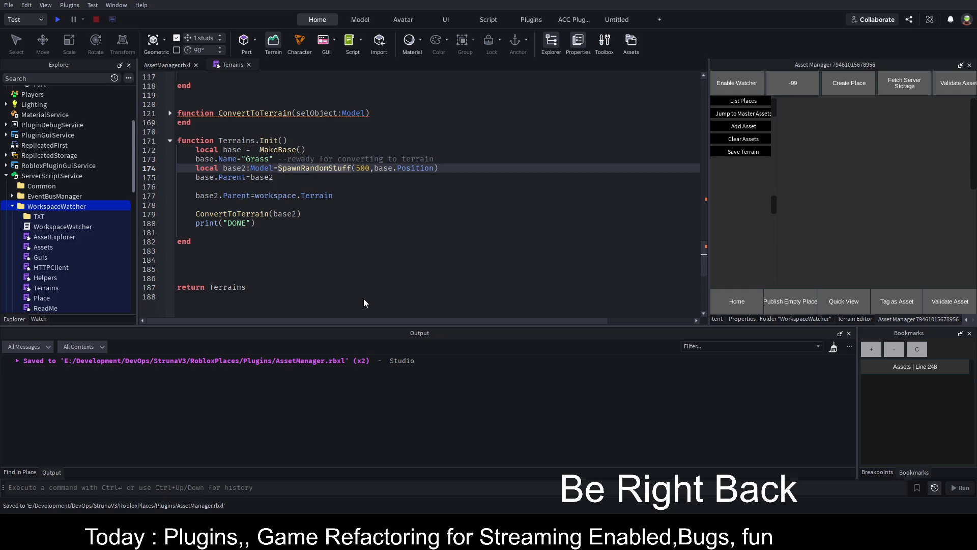
{"action": "key", "text": "F12"}
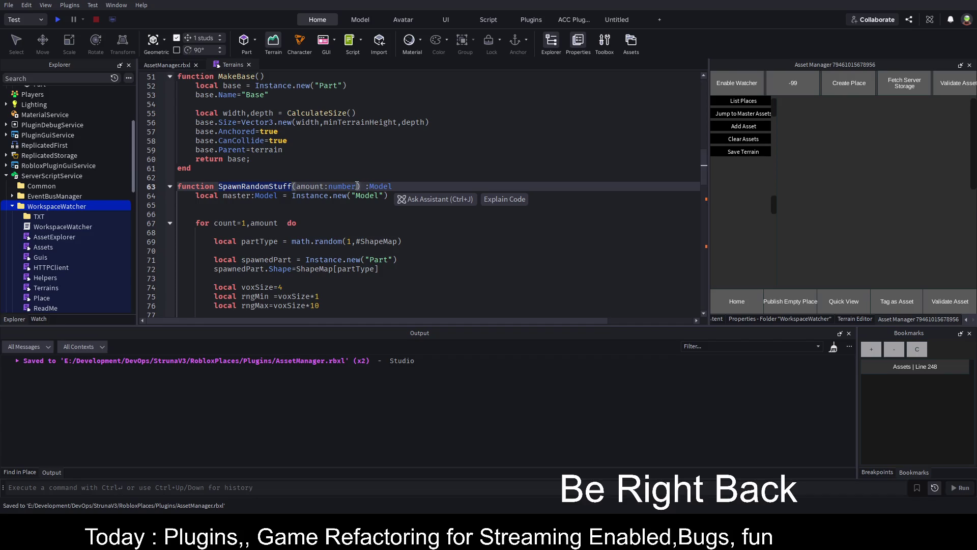
{"action": "type", "text": ","}
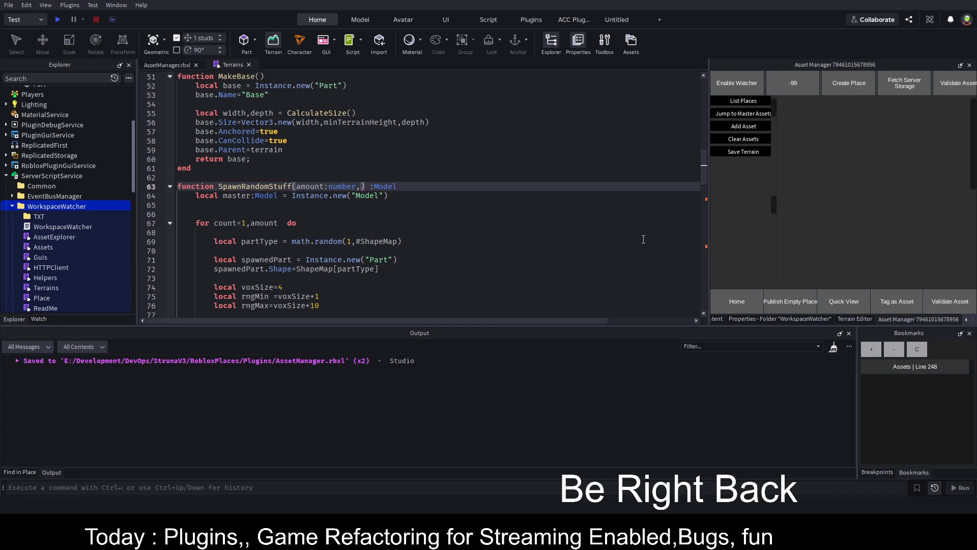
{"action": "type", "text": "root:VE"}
{"action": "key", "text": "Tab"}
{"action": "key", "text": "ctrl+s"}
Set basePos to root instead of parent.Position on line 87 and save
{"action": "scroll", "coordinate": [343, 223], "scroll_direction": "down", "scroll_amount": 4}
{"action": "scroll", "coordinate": [343, 223], "scroll_direction": "down", "scroll_amount": 2}
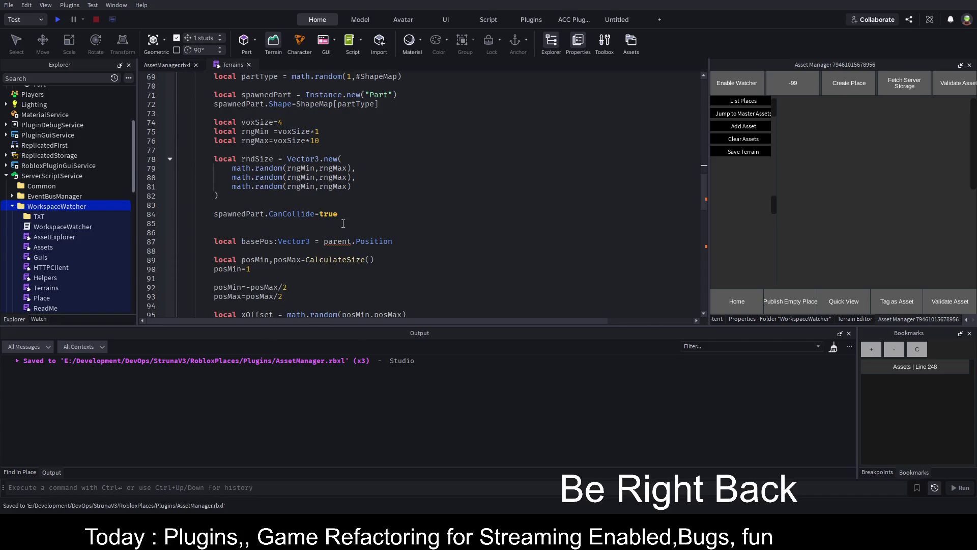
{"action": "left_click", "coordinate": [325, 243]}
{"action": "key", "text": "ctrl+BackSpace"}
{"action": "key", "text": "ctrl+BackSpace"}
{"action": "key", "text": "ctrl+BackSpace"}
{"action": "type", "text": "root"}
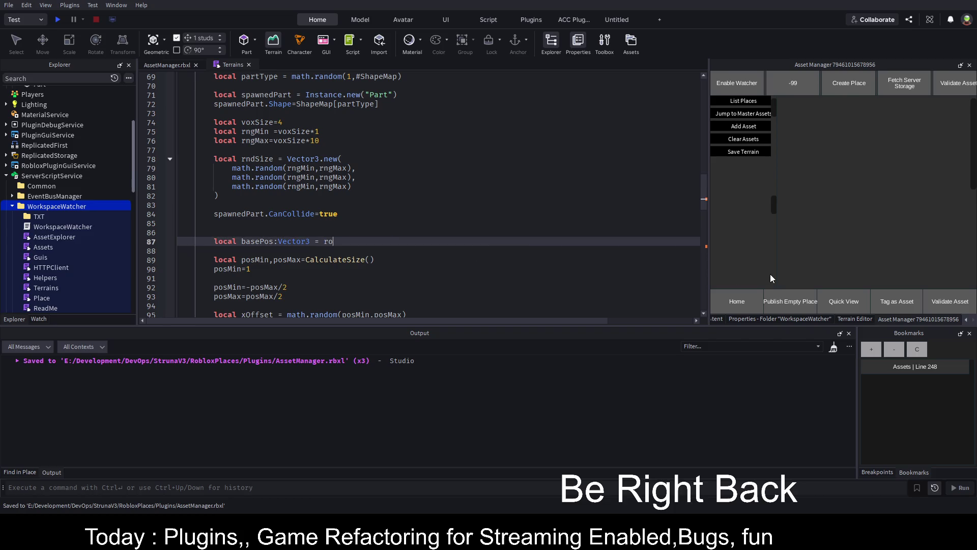
{"action": "left_click", "coordinate": [381, 196]}
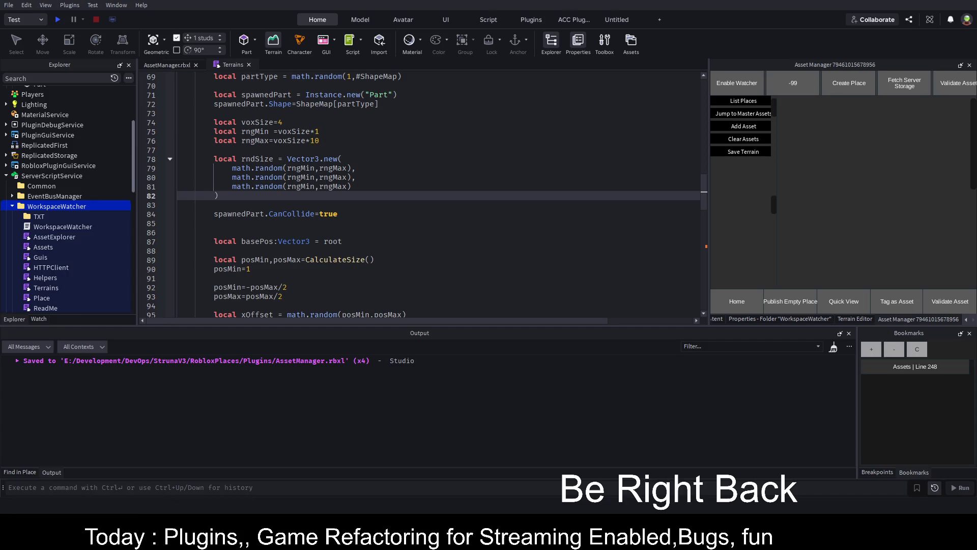
{"action": "key", "text": "Down"}
{"action": "key", "text": "Down"}
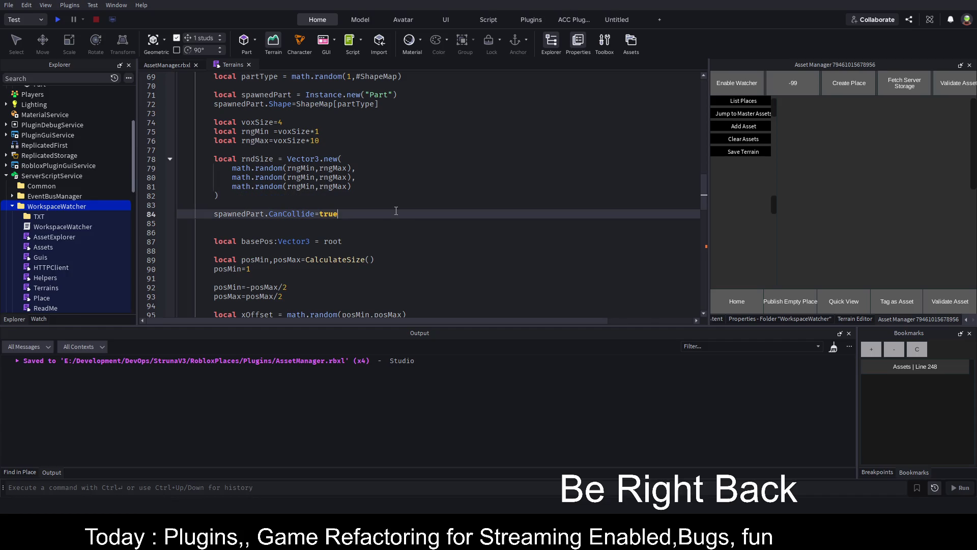
{"action": "key", "text": "ctrl+s"}
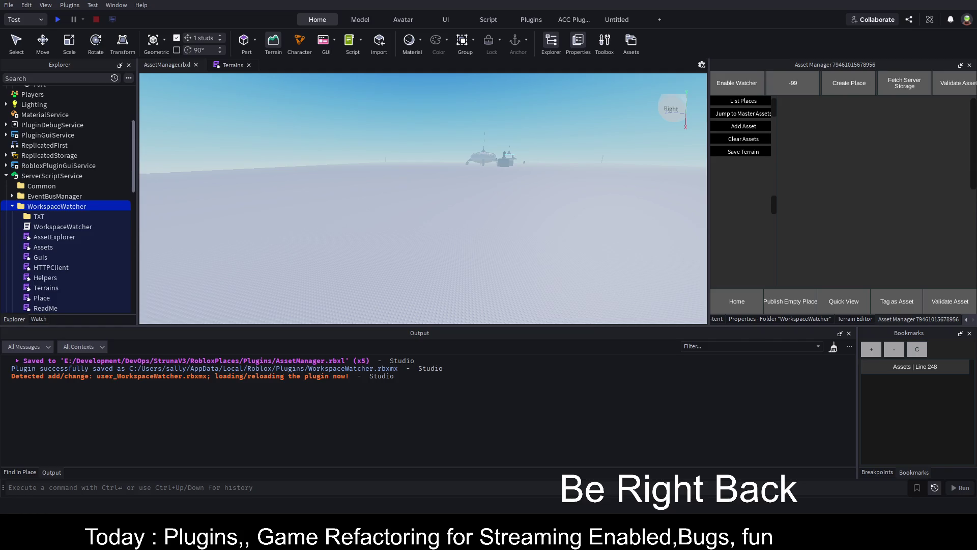
List the available place IDs and check the HTTPClient response in Output
{"action": "left_click", "coordinate": [757, 102]}
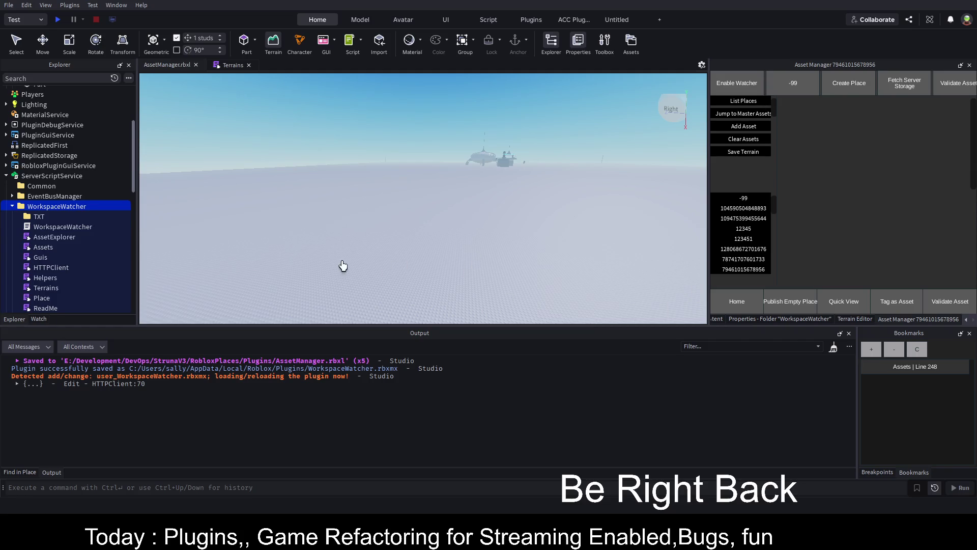
{"action": "left_click", "coordinate": [17, 384]}
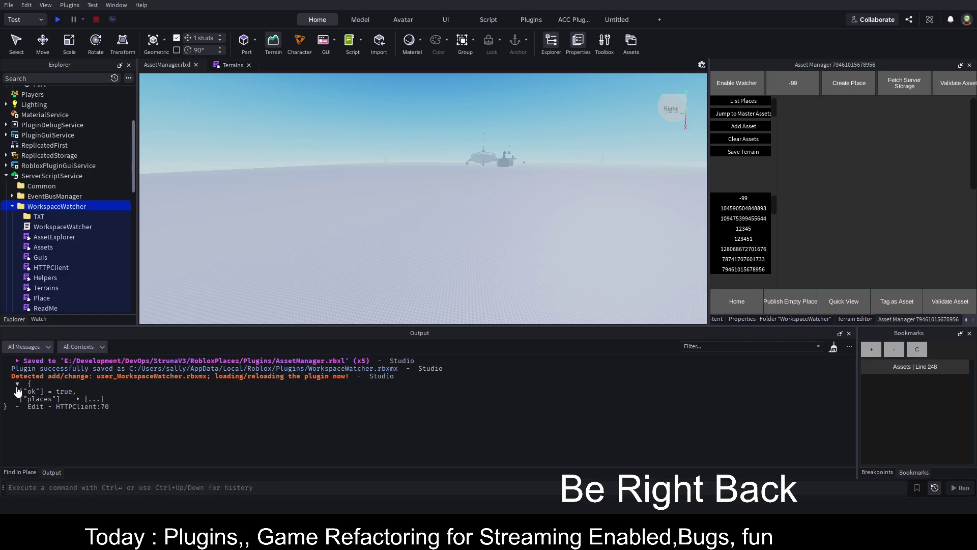
{"action": "left_click", "coordinate": [17, 384]}
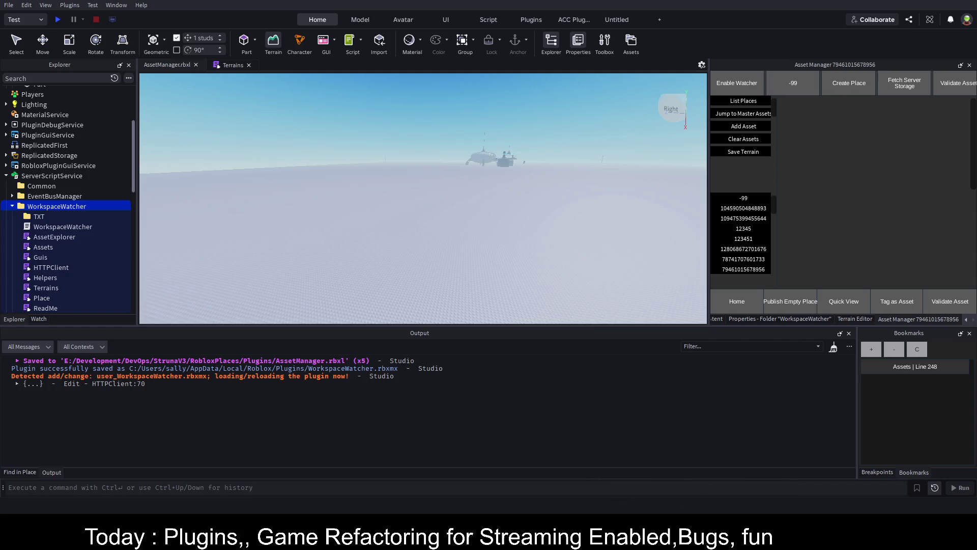
Delete the old Grass part under Terrain
{"action": "scroll", "coordinate": [675, 143], "scroll_direction": "up", "scroll_amount": 1}
{"action": "scroll", "coordinate": [61, 122], "scroll_direction": "up", "scroll_amount": 4}
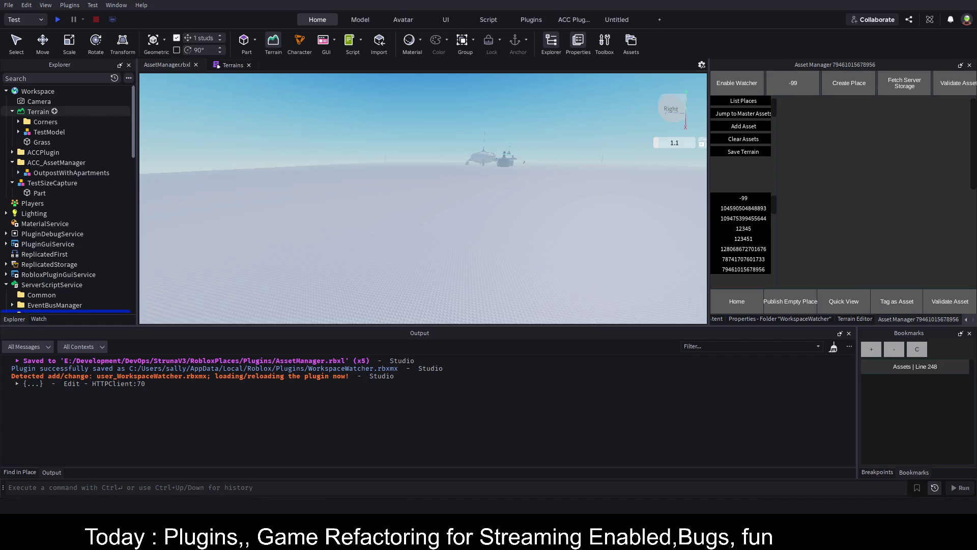
{"action": "left_click", "coordinate": [40, 143]}
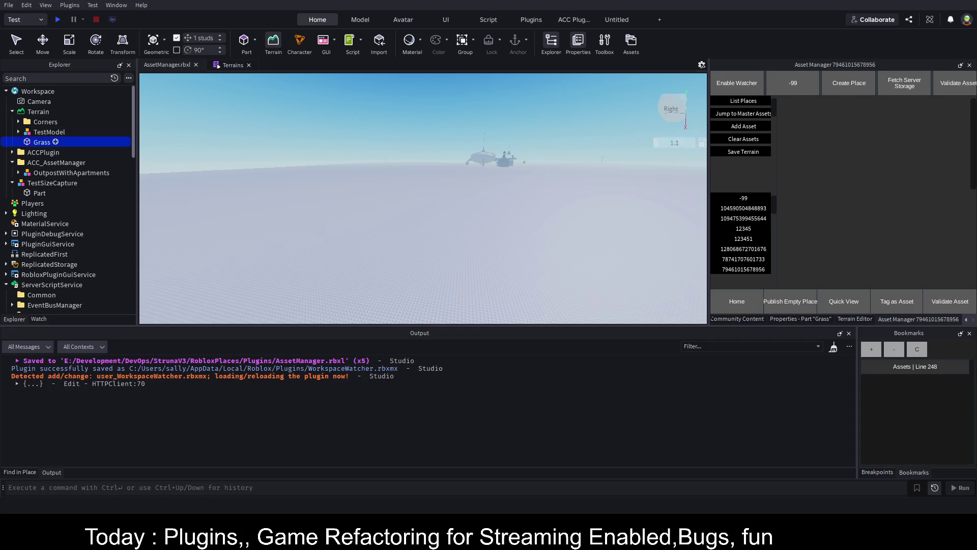
{"action": "key", "text": "Delete"}
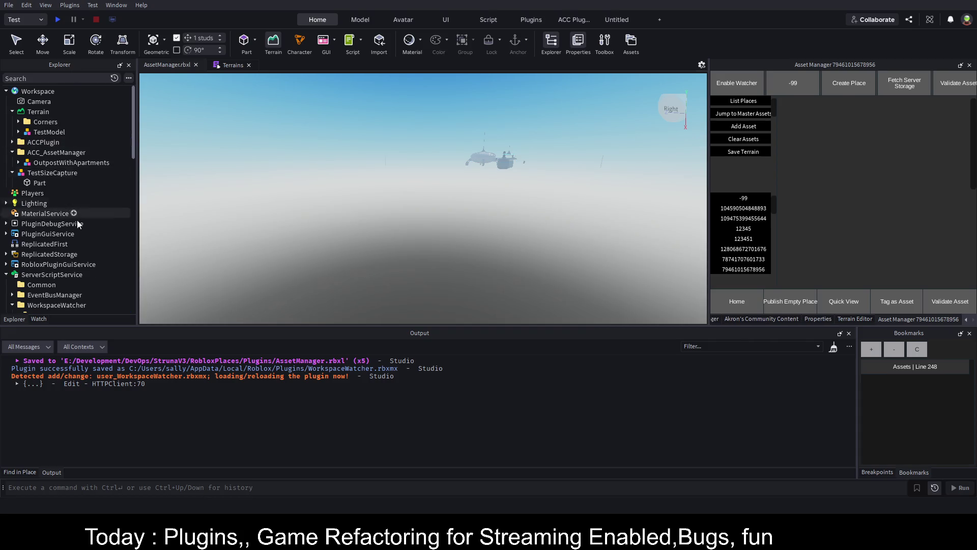
Generate the random rock terrain, delete the resulting Model, and start a playtest
{"action": "left_click", "coordinate": [749, 150]}
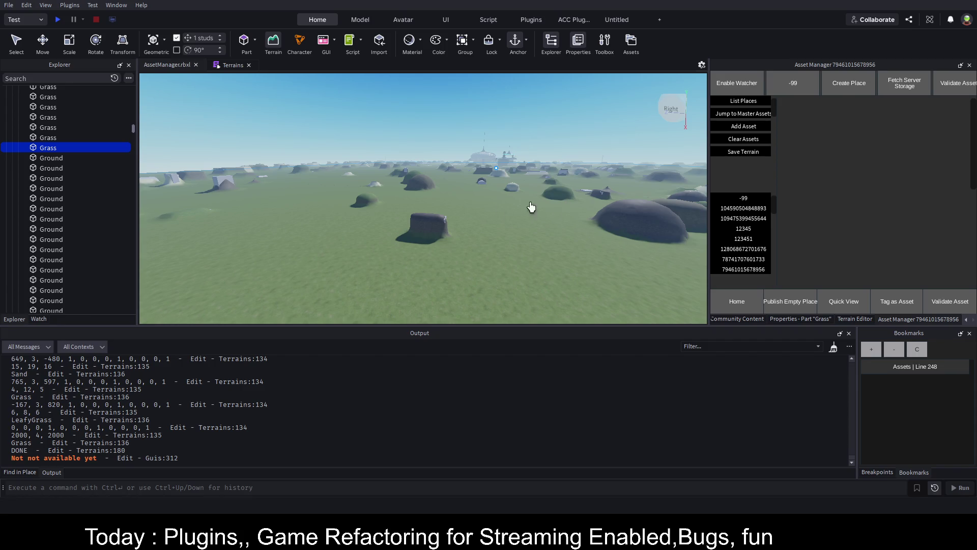
{"action": "left_click_drag", "start_coordinate": [134, 126], "coordinate": [132, 87]}
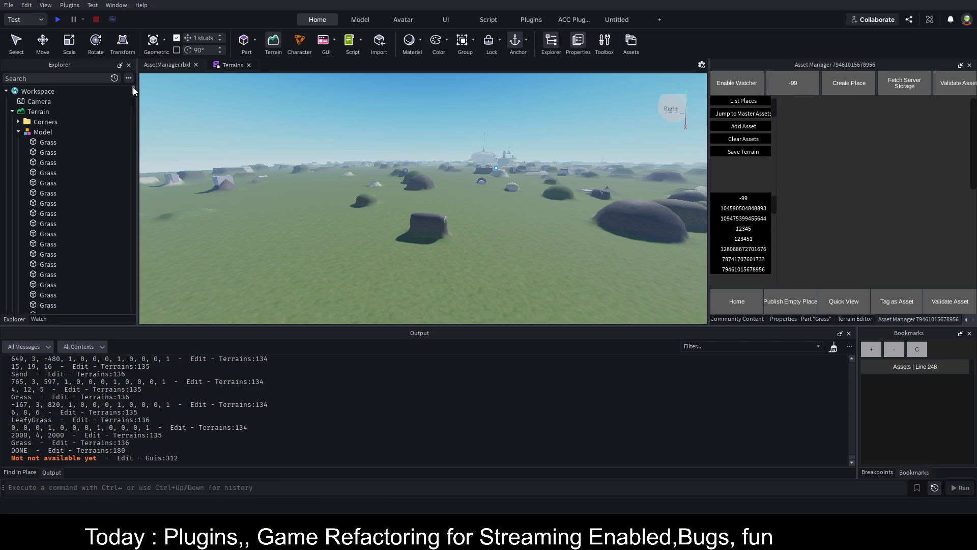
{"action": "left_click", "coordinate": [18, 132]}
{"action": "left_click", "coordinate": [41, 132]}
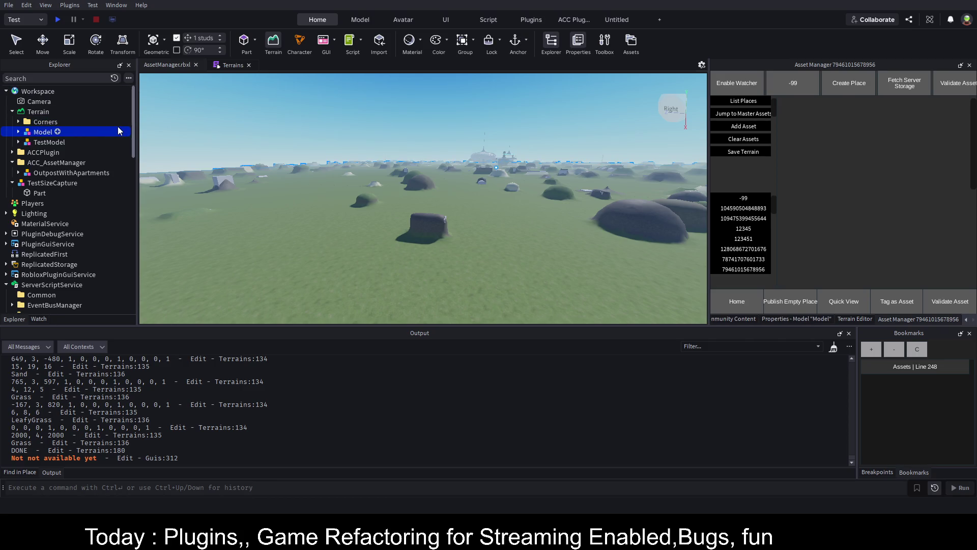
{"action": "key", "text": "Delete"}
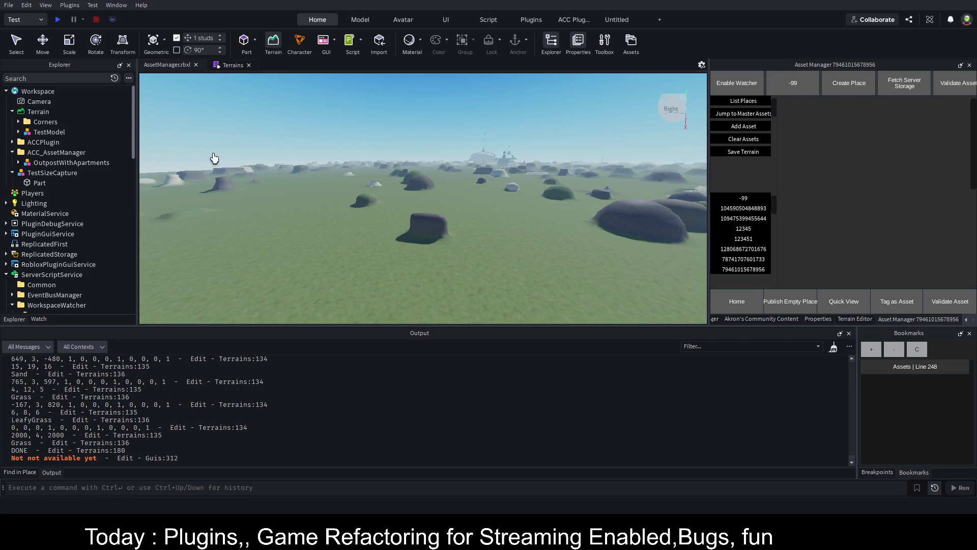
{"action": "left_click", "coordinate": [57, 19]}
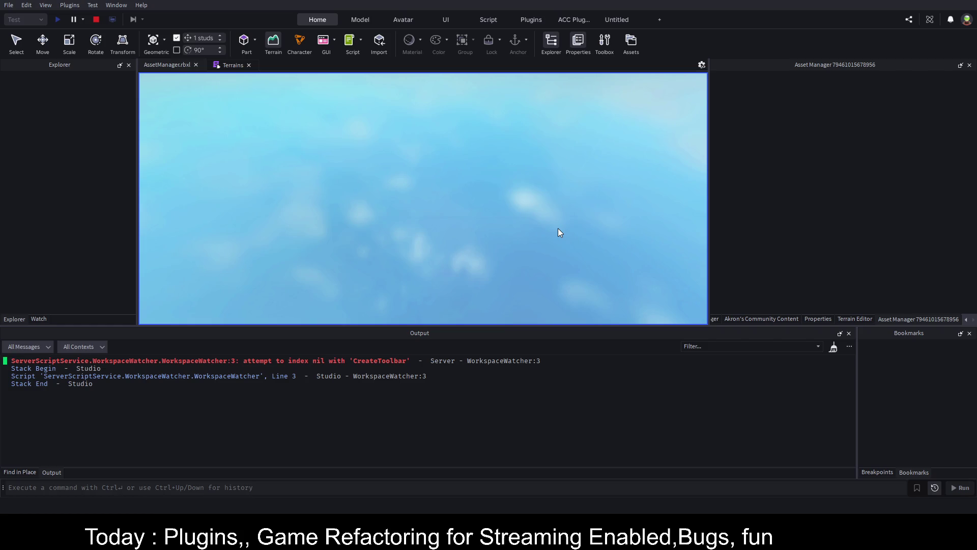
Run the character across the terrain, jumping onto a rock and then the white block
{"action": "key", "text": "w"}
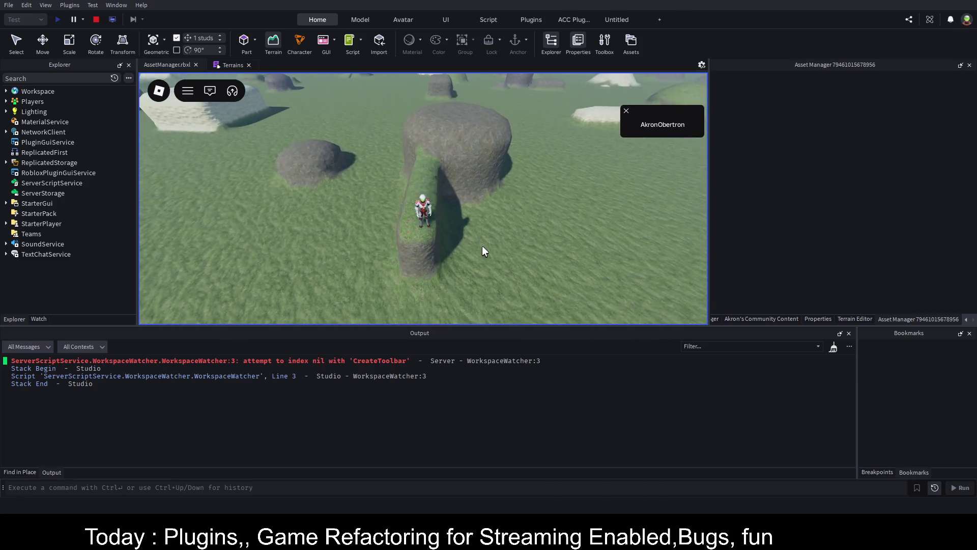
{"action": "scroll", "coordinate": [481, 245], "scroll_direction": "down", "scroll_amount": 10}
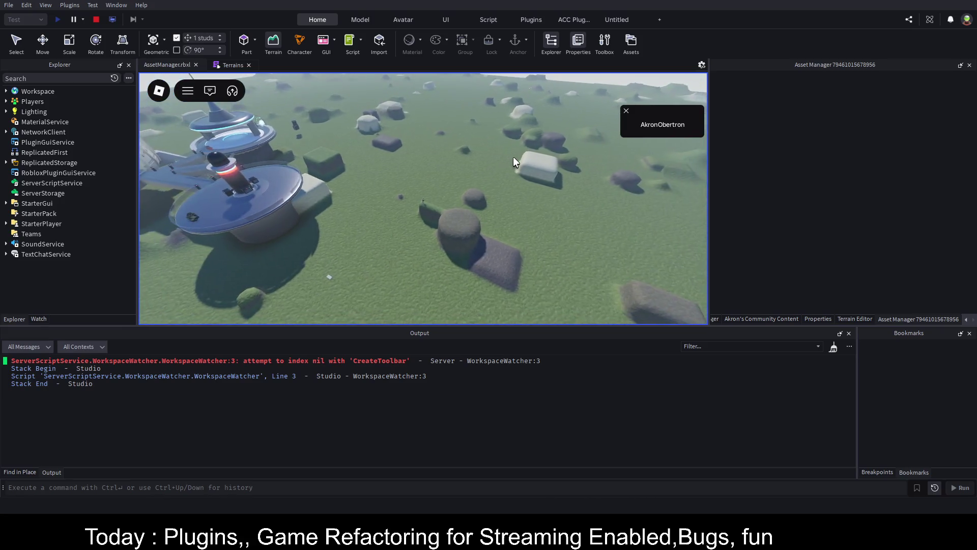
{"action": "scroll", "coordinate": [513, 158], "scroll_direction": "up", "scroll_amount": 10}
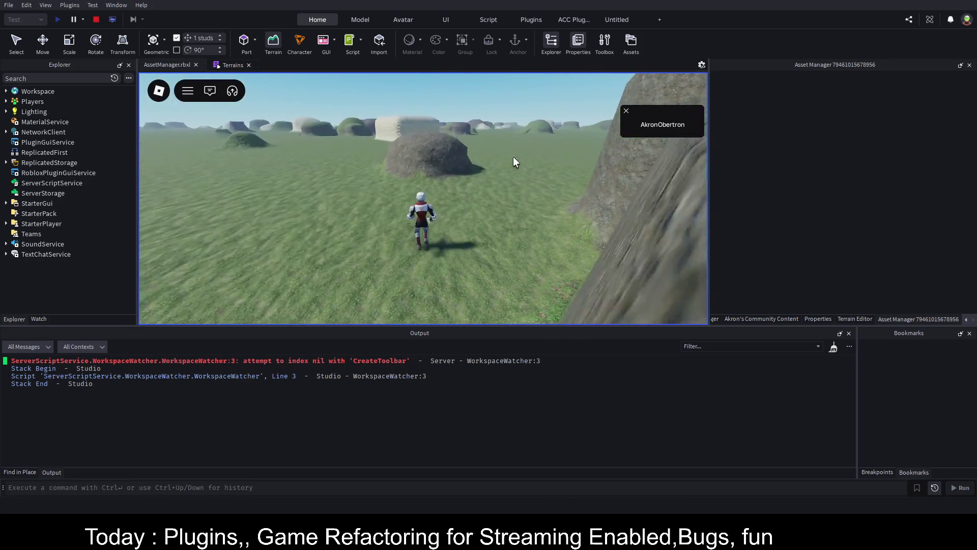
{"action": "key", "text": "w"}
{"action": "key", "text": "space"}
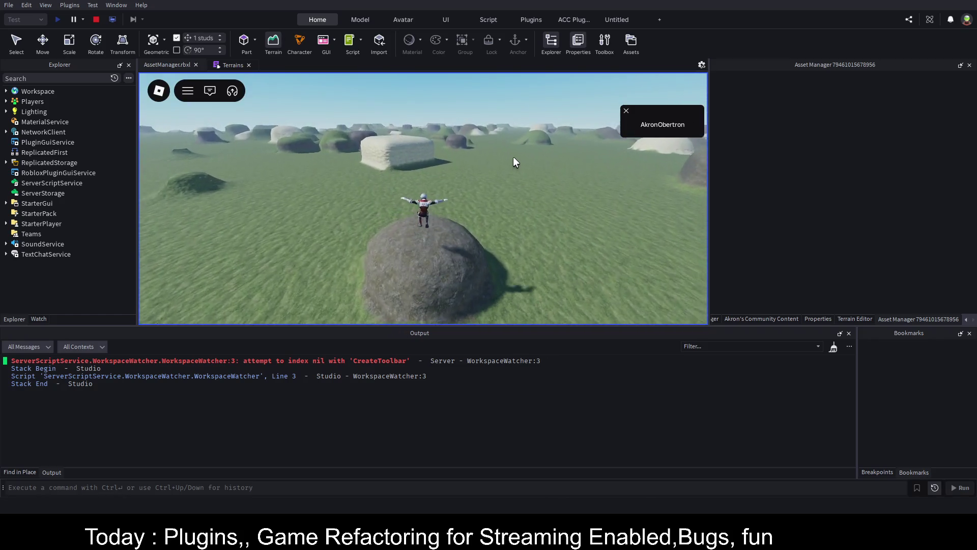
{"action": "key", "text": "w"}
{"action": "key", "text": "w"}
{"action": "key", "text": "w"}
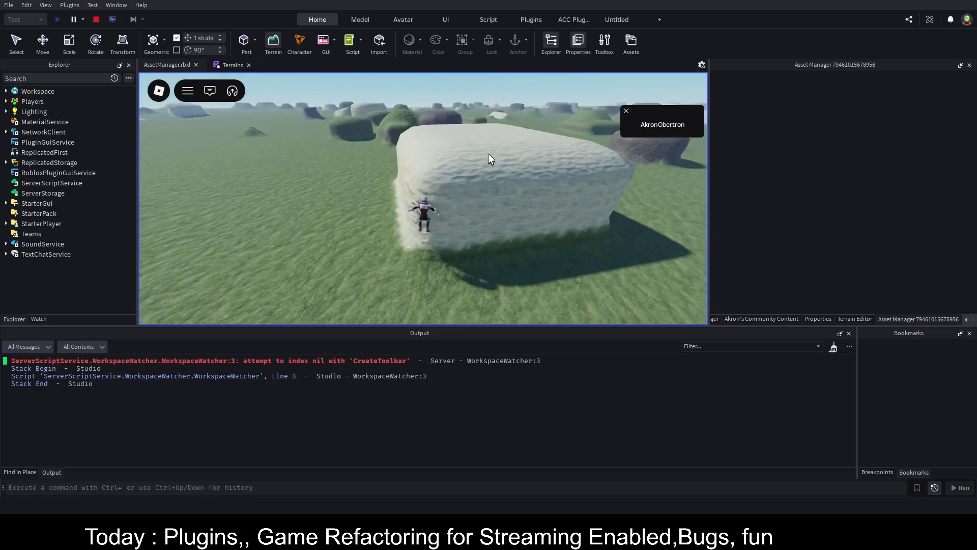
{"action": "key", "text": "space"}
Orbit and tilt the camera around the character, then end the playtest
{"action": "scroll", "coordinate": [487, 154], "scroll_direction": "down", "scroll_amount": 5}
{"action": "key", "text": "Left"}
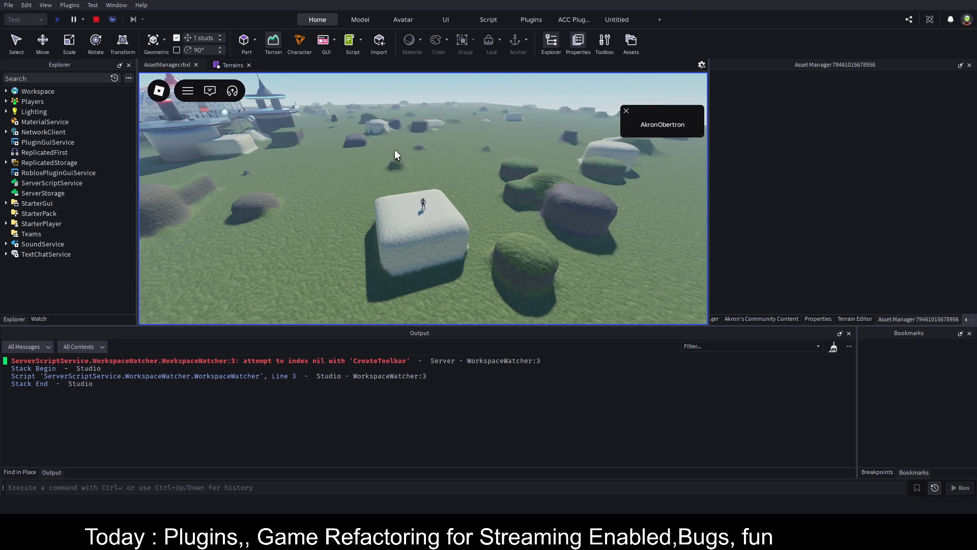
{"action": "key", "text": "Left"}
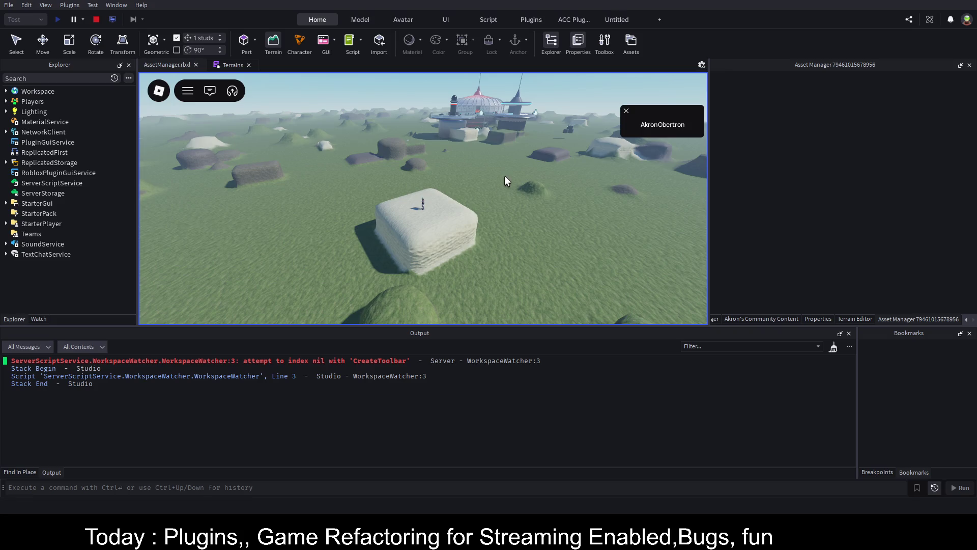
{"action": "key", "text": "Page_Down"}
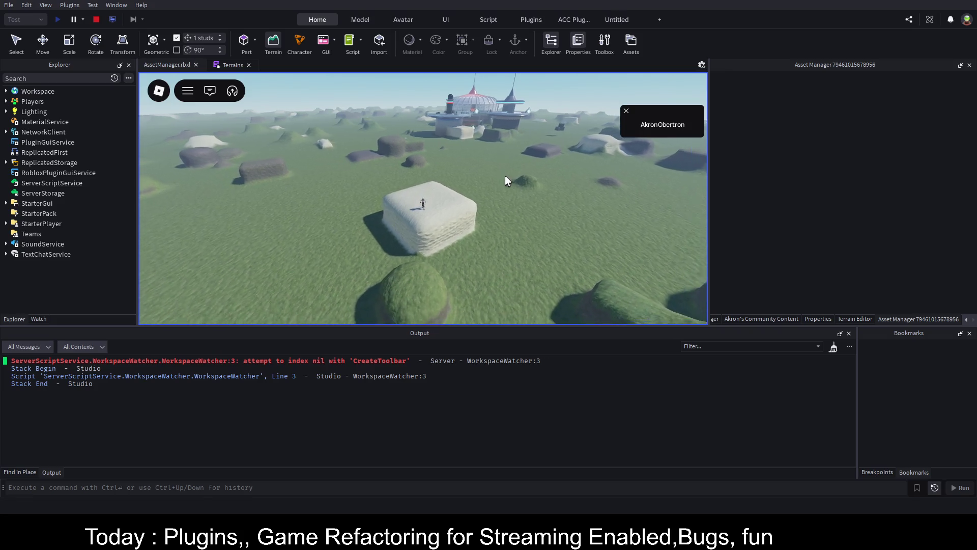
{"action": "key", "text": "Page_Down"}
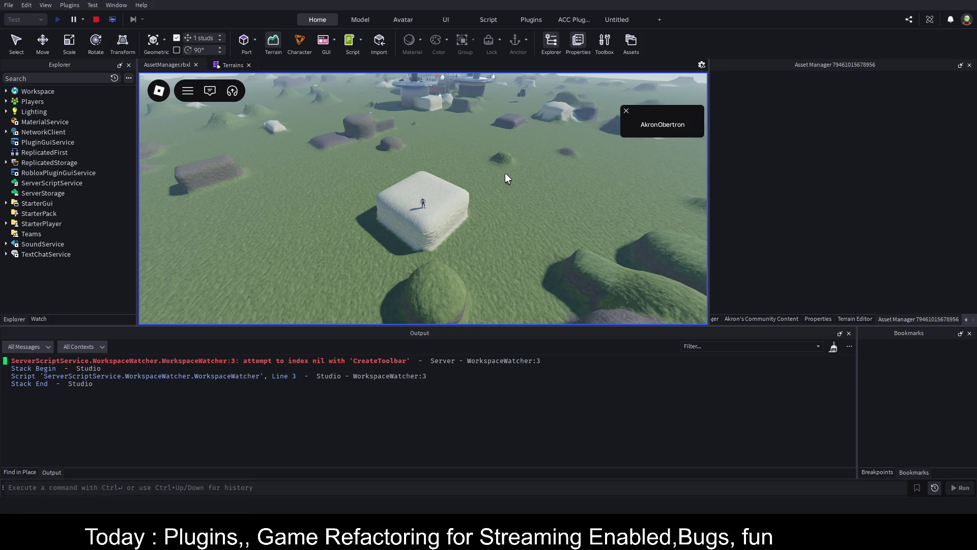
{"action": "key", "text": "Page_Up"}
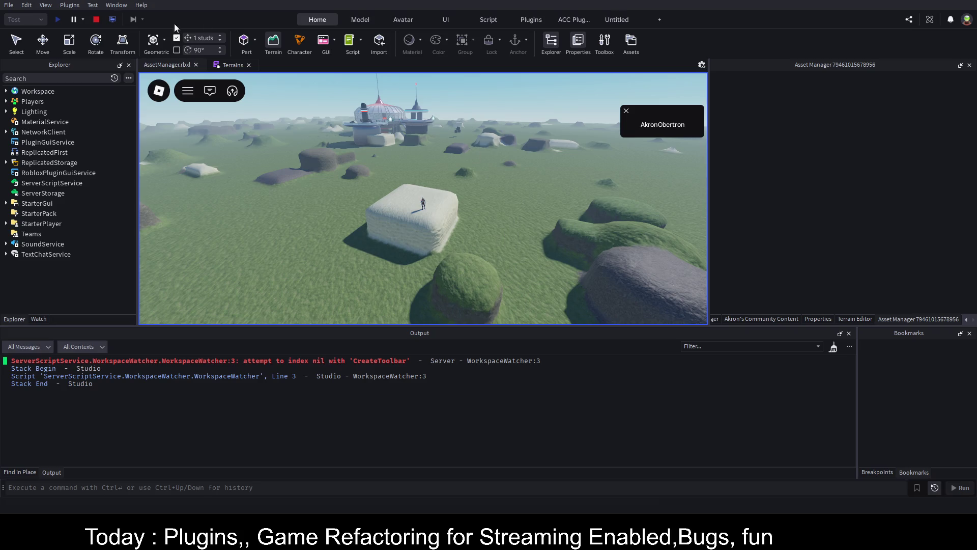
{"action": "left_click", "coordinate": [97, 18]}
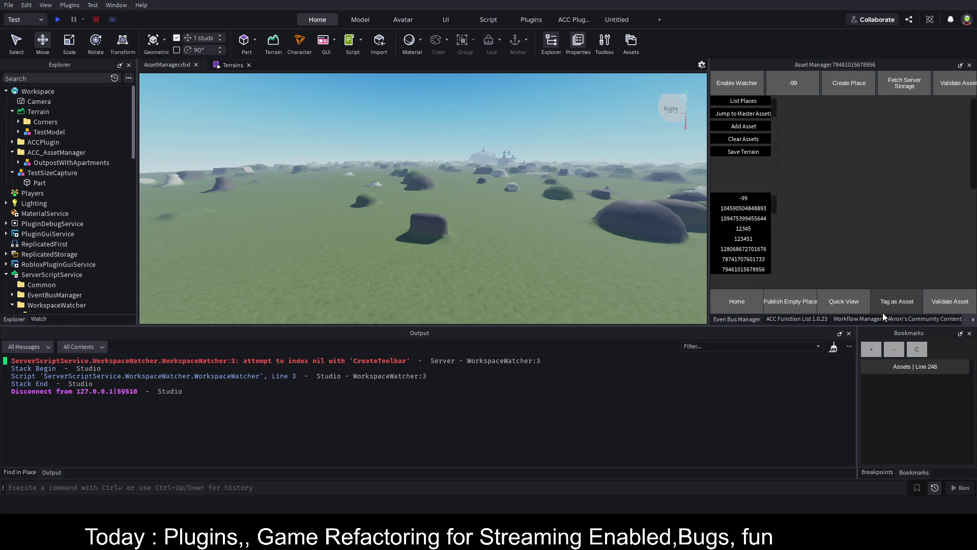
Cycle the dock panels back to Asset Manager and bring up the Terrain Editor
{"action": "left_click", "coordinate": [901, 319]}
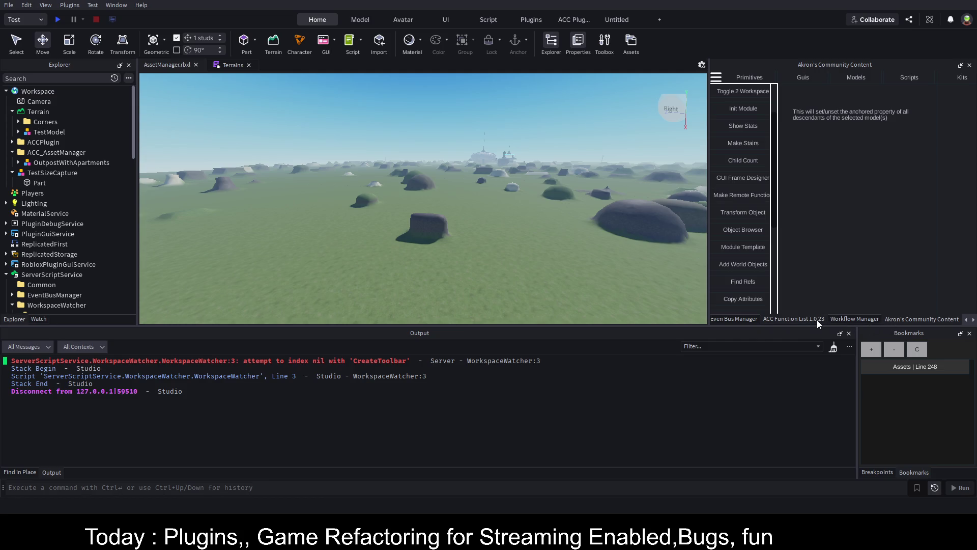
{"action": "left_click", "coordinate": [973, 320]}
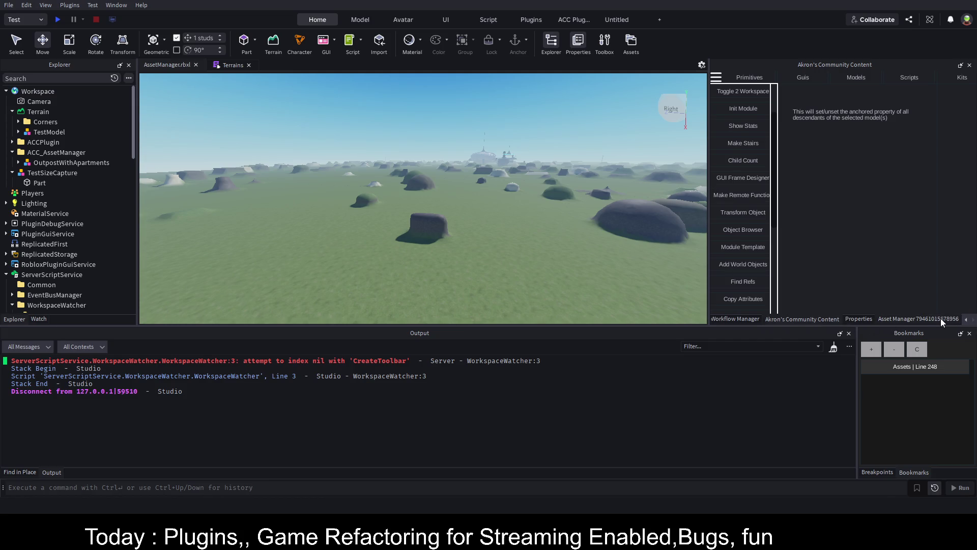
{"action": "left_click", "coordinate": [936, 319]}
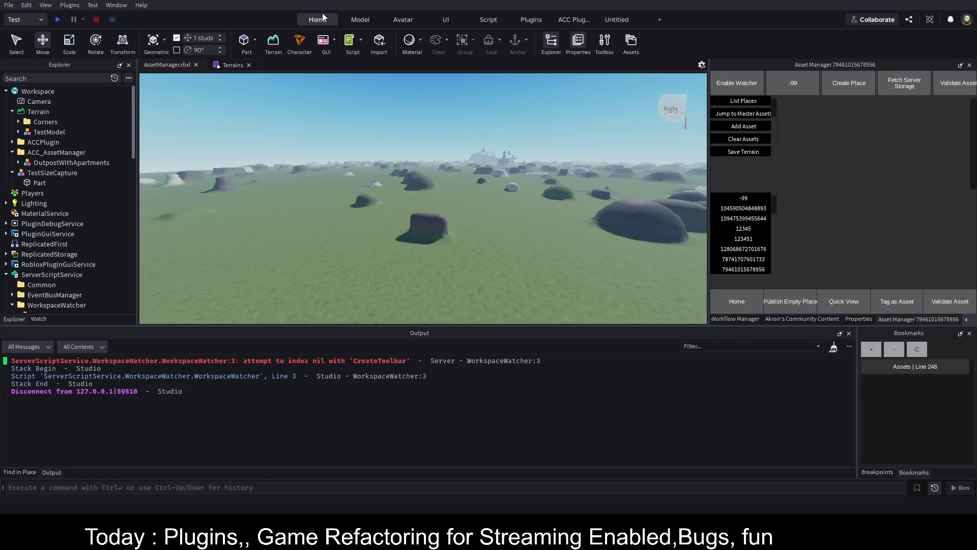
{"action": "left_click", "coordinate": [273, 41]}
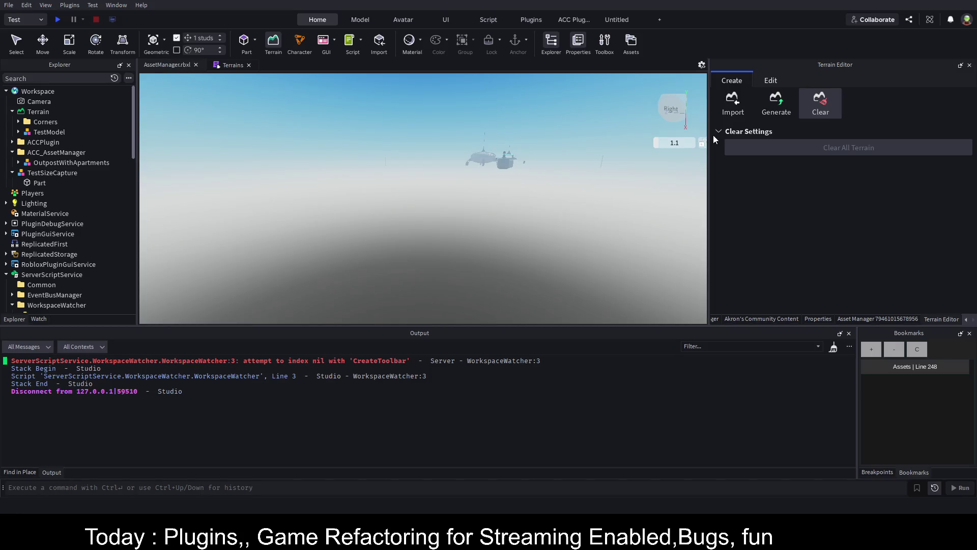
Reload the Asset Manager's asset tree and run the plugin's terrain rock generator
{"action": "left_click", "coordinate": [864, 317]}
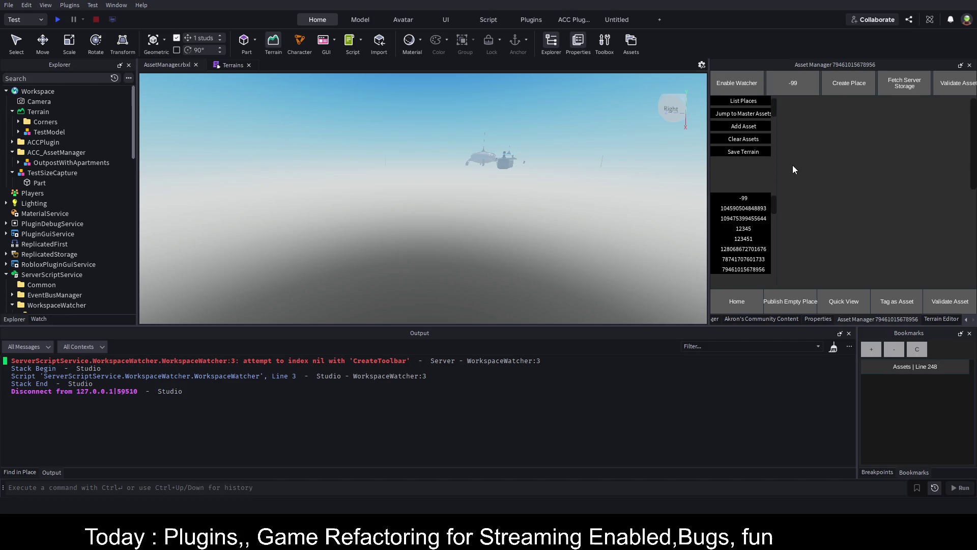
{"action": "left_click", "coordinate": [743, 299]}
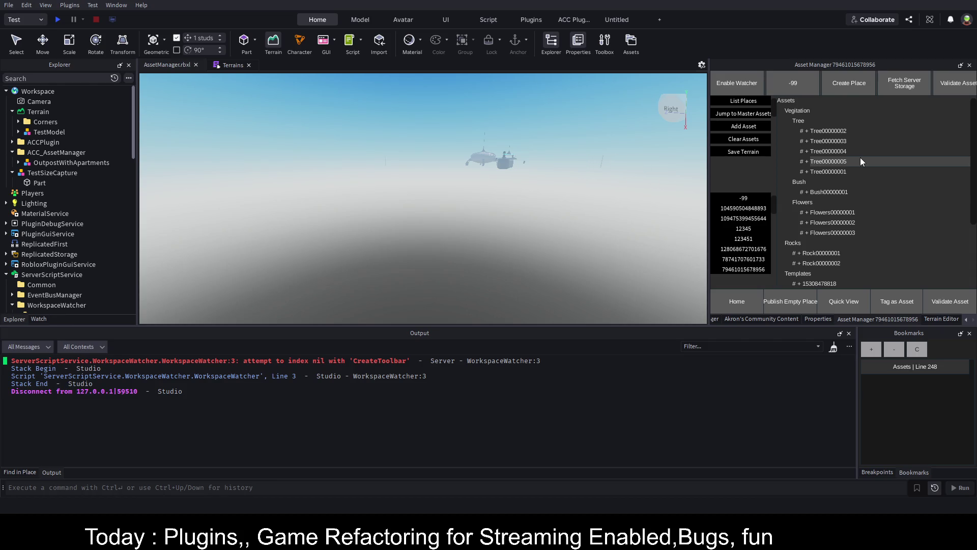
{"action": "left_click", "coordinate": [722, 154]}
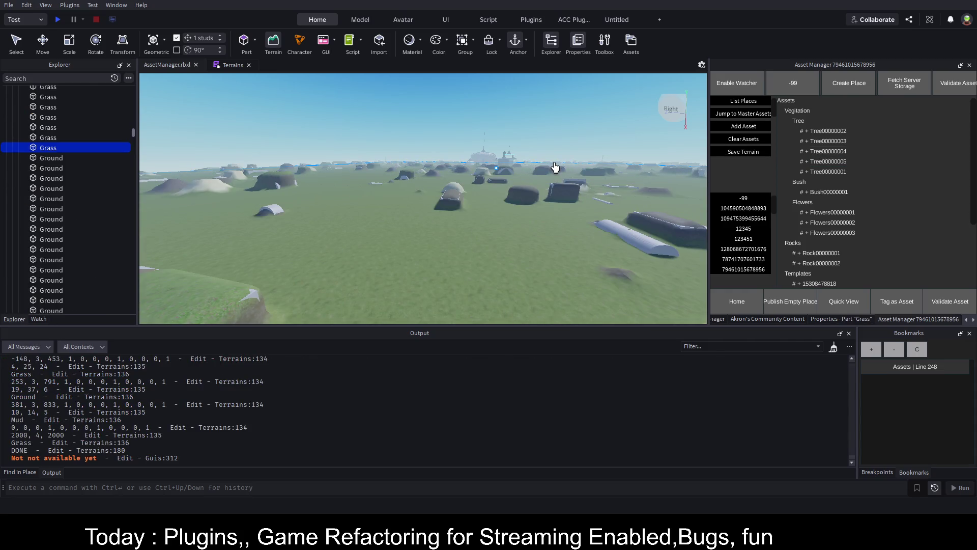
Fly over the new terrain and select the generated Model and its first Grass part
{"action": "key", "text": "w"}
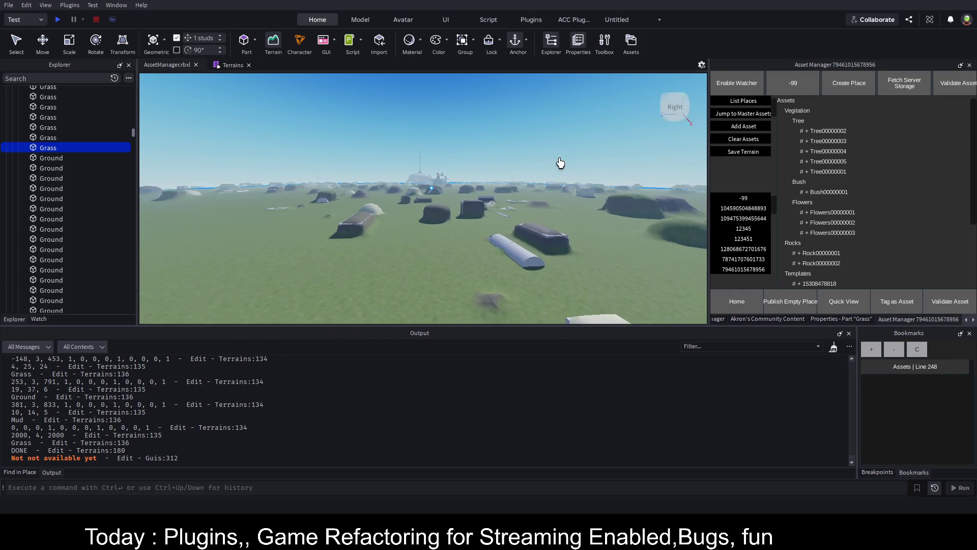
{"action": "key", "text": "w"}
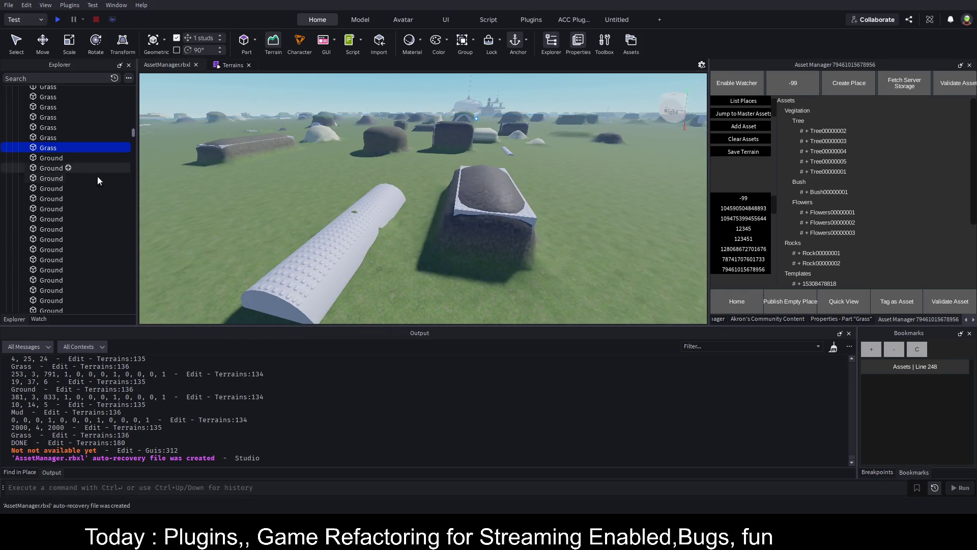
{"action": "left_click_drag", "start_coordinate": [133, 134], "coordinate": [142, 88]}
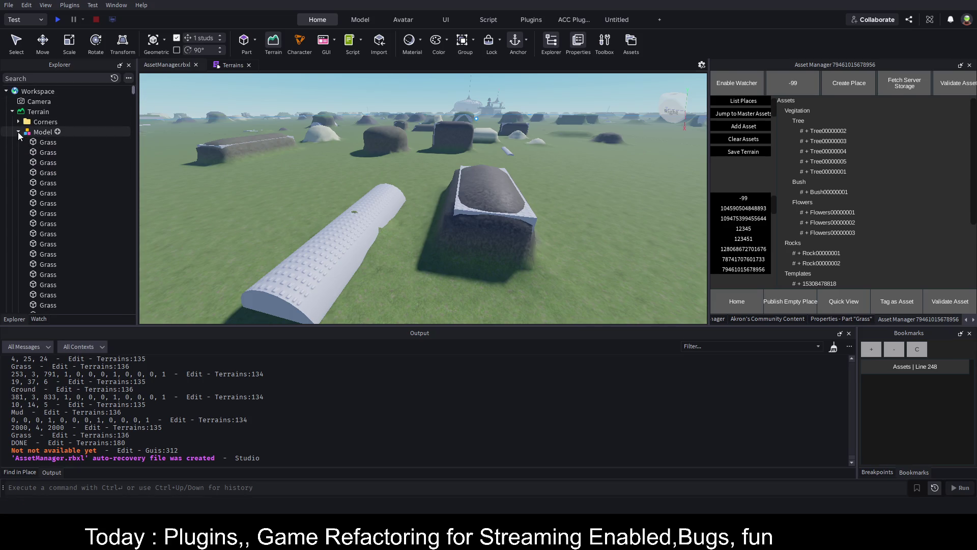
{"action": "left_click", "coordinate": [47, 133]}
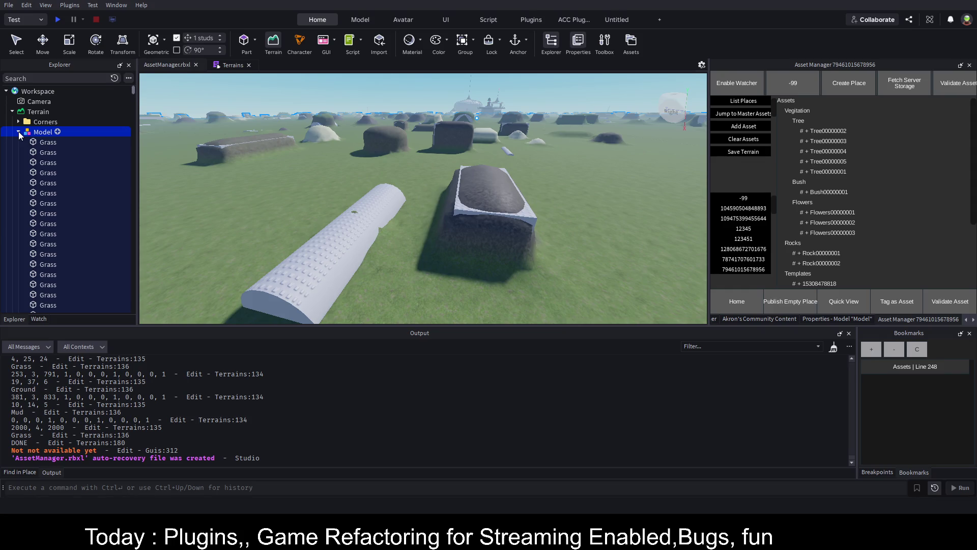
{"action": "left_click", "coordinate": [50, 144]}
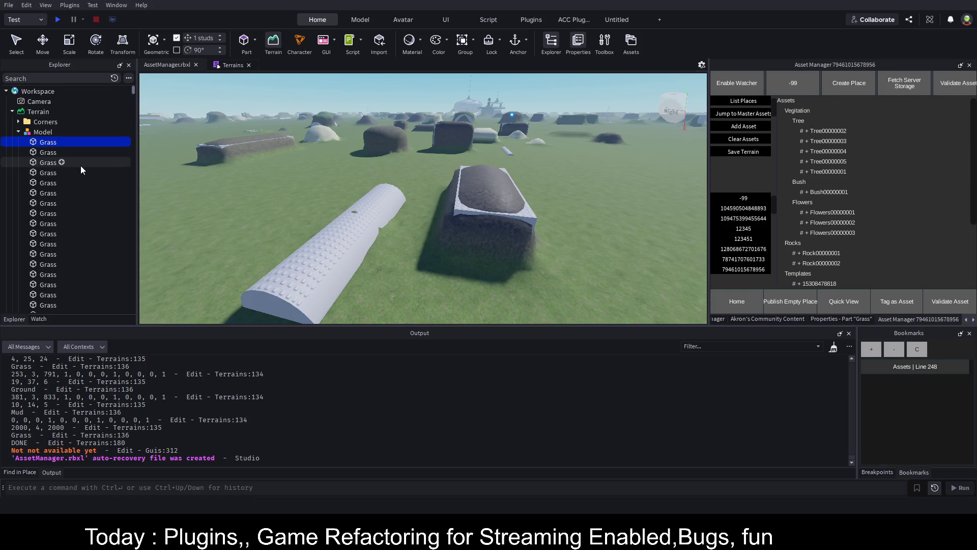
{"action": "scroll", "coordinate": [88, 177], "scroll_direction": "down", "scroll_amount": 3}
{"action": "scroll", "coordinate": [88, 176], "scroll_direction": "down", "scroll_amount": 1}
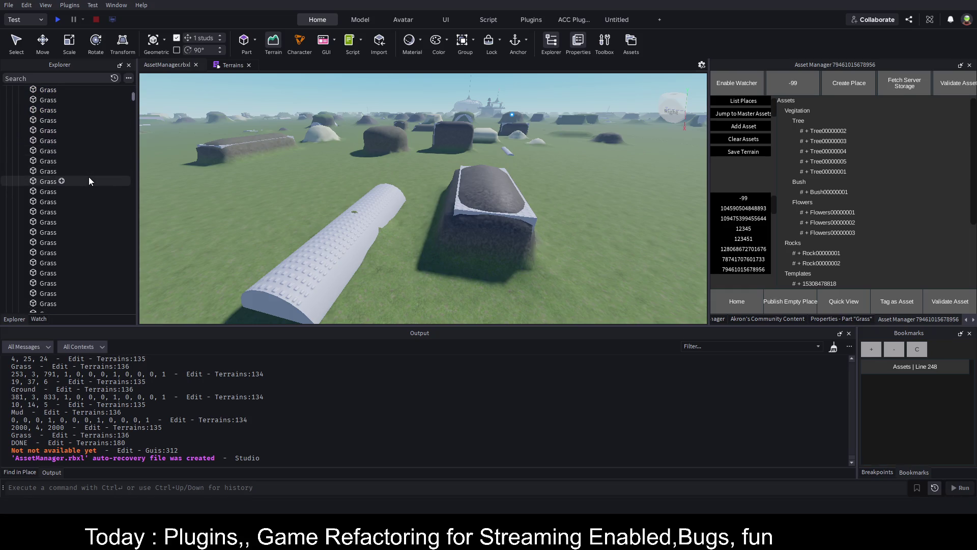
{"action": "scroll", "coordinate": [89, 177], "scroll_direction": "up", "scroll_amount": 4}
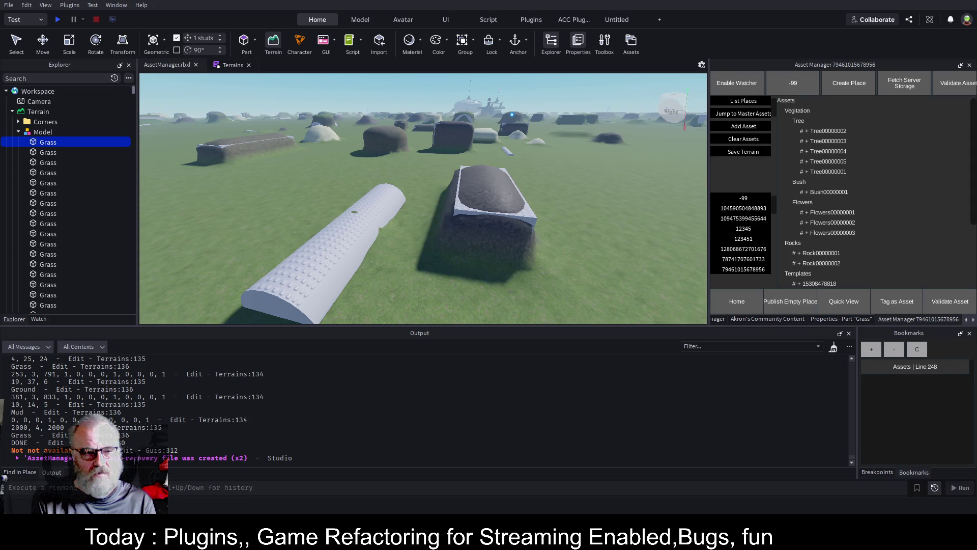
Zoom the camera out from the rock formations and bring up the Terrains script
{"action": "scroll", "coordinate": [423, 198], "scroll_direction": "down", "scroll_amount": 3}
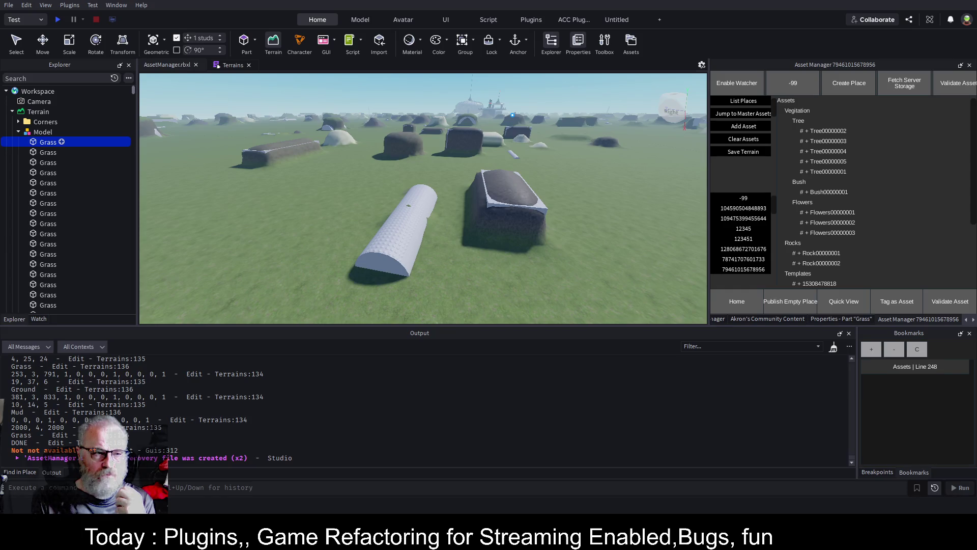
{"action": "left_click", "coordinate": [233, 65]}
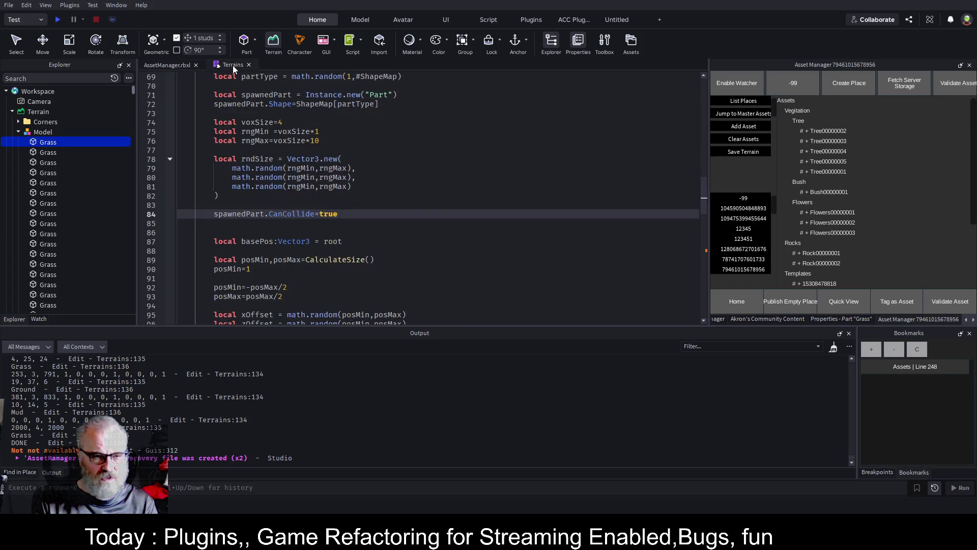
Delete the Model holding the Grass parts from the scene
{"action": "left_click", "coordinate": [176, 63]}
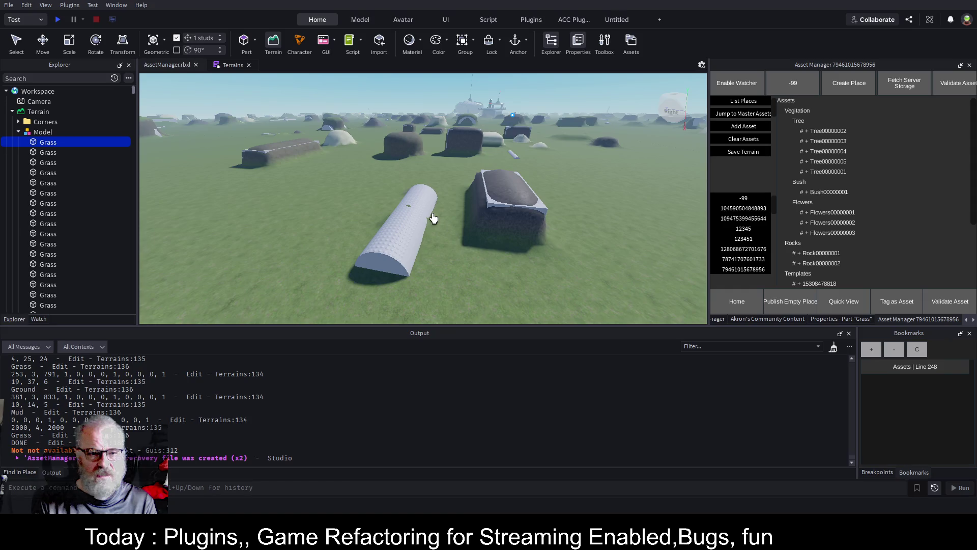
{"action": "left_click", "coordinate": [41, 131]}
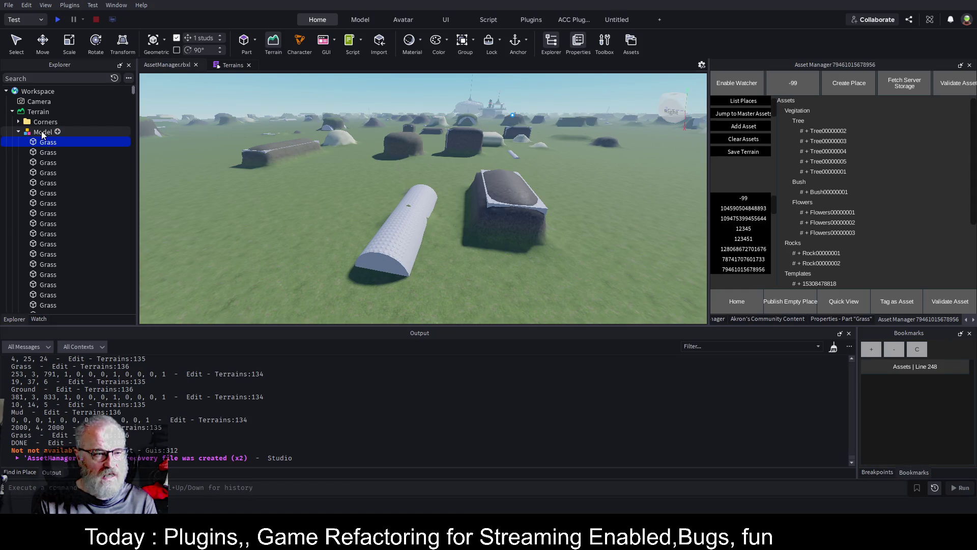
{"action": "key", "text": "Delete"}
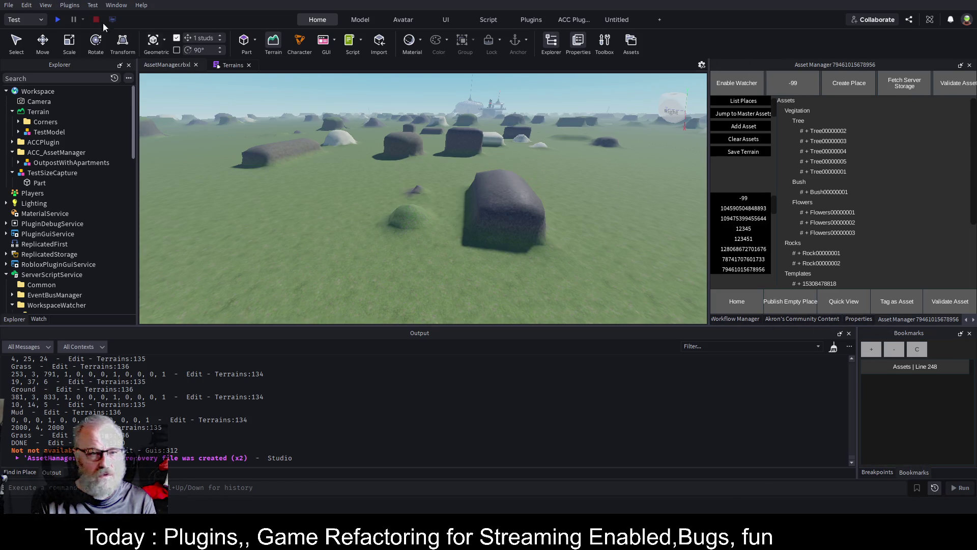
Clear all terrain with the Terrain Editor and select the Terrain object
{"action": "left_click", "coordinate": [274, 42]}
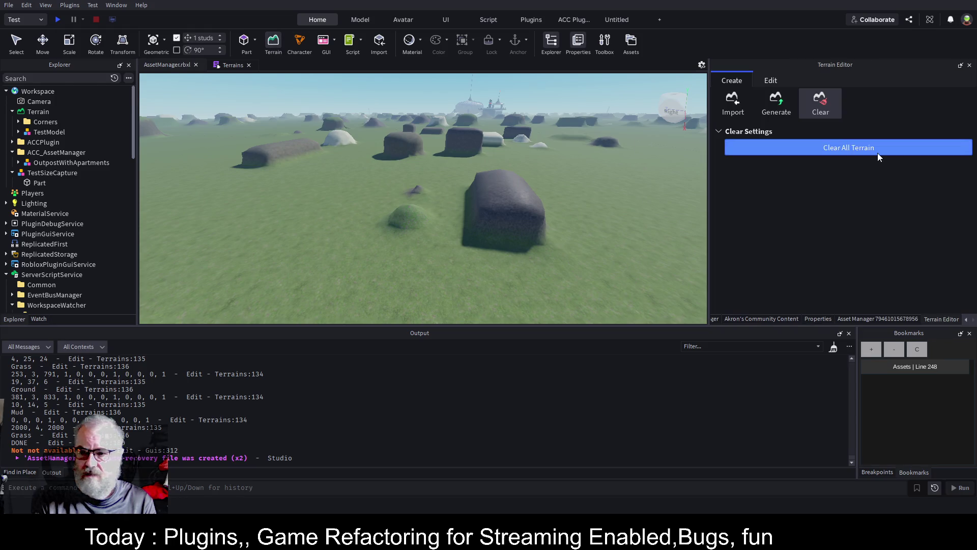
{"action": "left_click", "coordinate": [876, 149]}
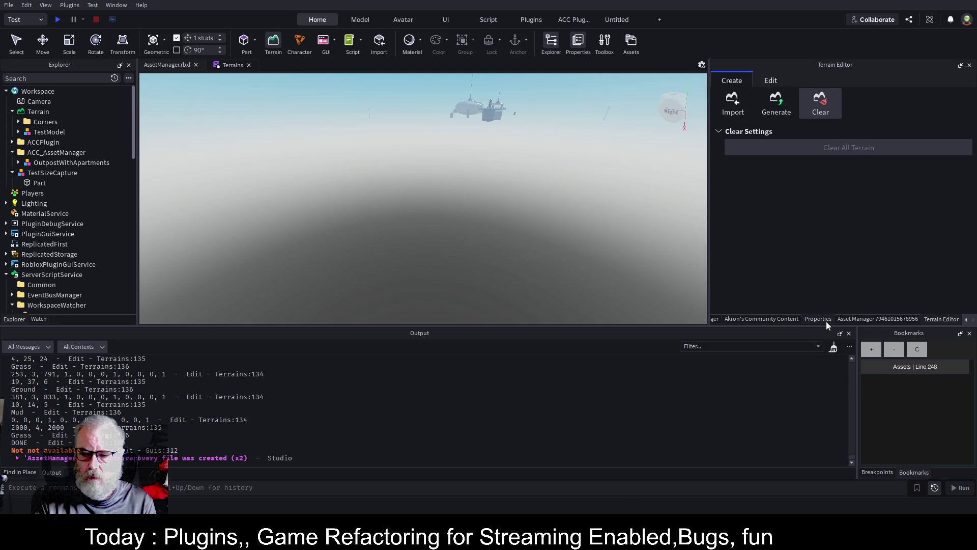
{"action": "left_click", "coordinate": [898, 318]}
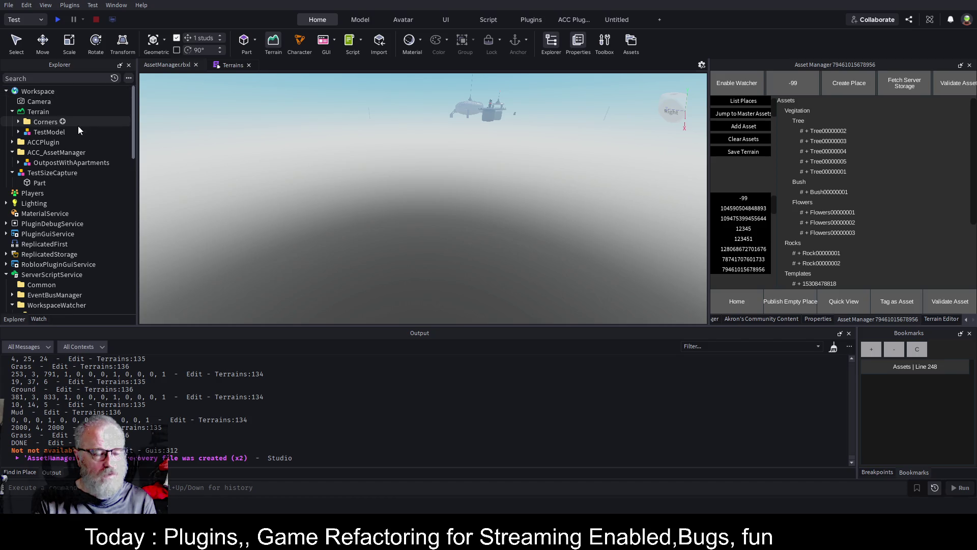
{"action": "left_click", "coordinate": [46, 112]}
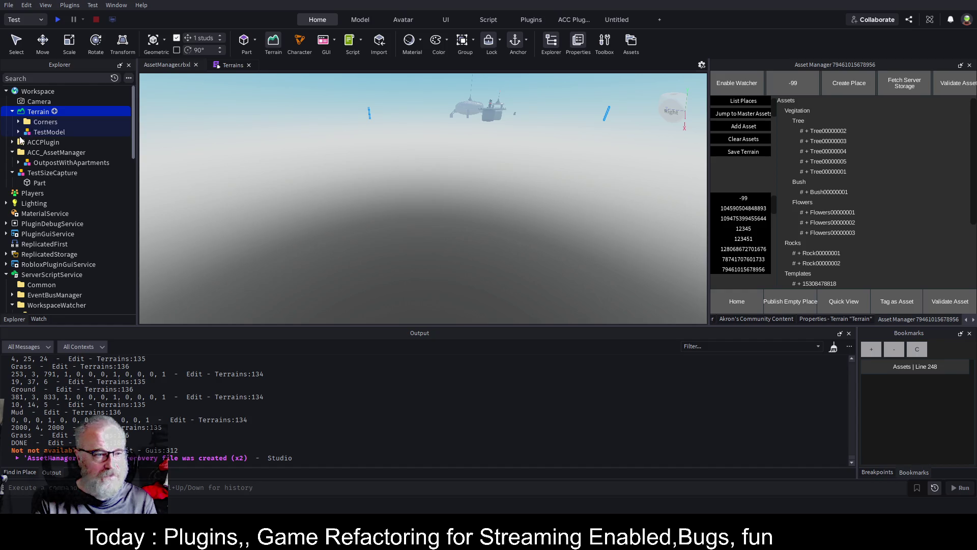
Insert a Part under Terrain and set its Size to 2000, 1, 2000
{"action": "key", "text": "ctrl+shift+v"}
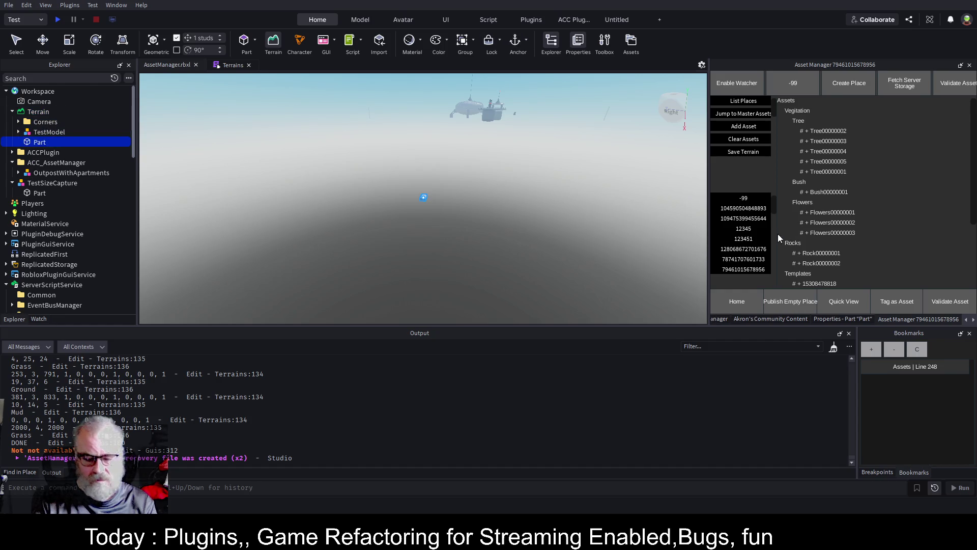
{"action": "left_click", "coordinate": [843, 319]}
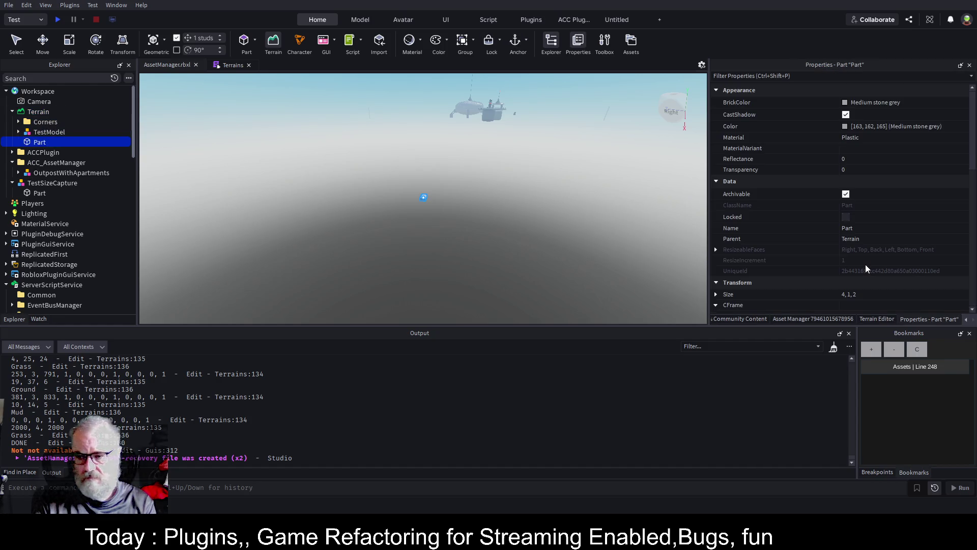
{"action": "left_click", "coordinate": [889, 295]}
{"action": "type", "text": "2000, 1"}
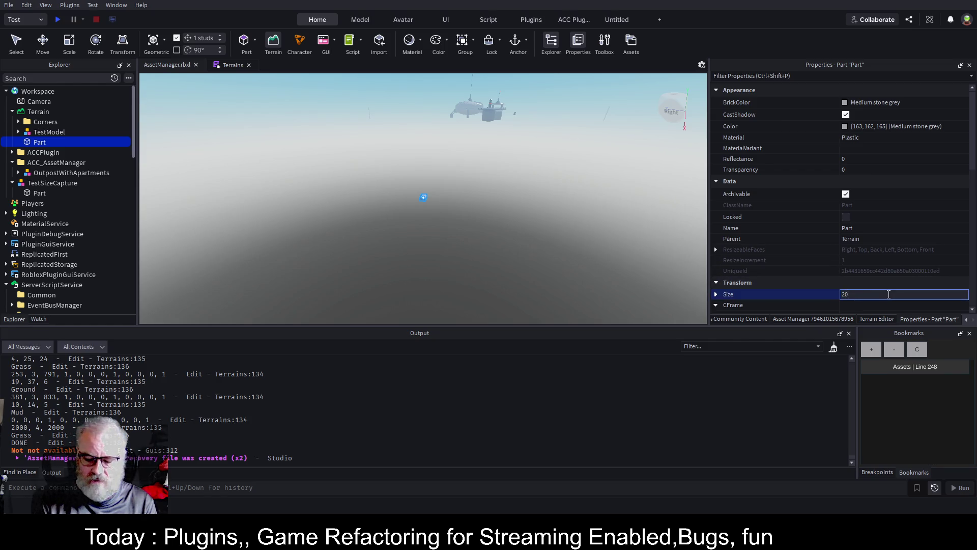
{"action": "type", "text": ", 2000"}
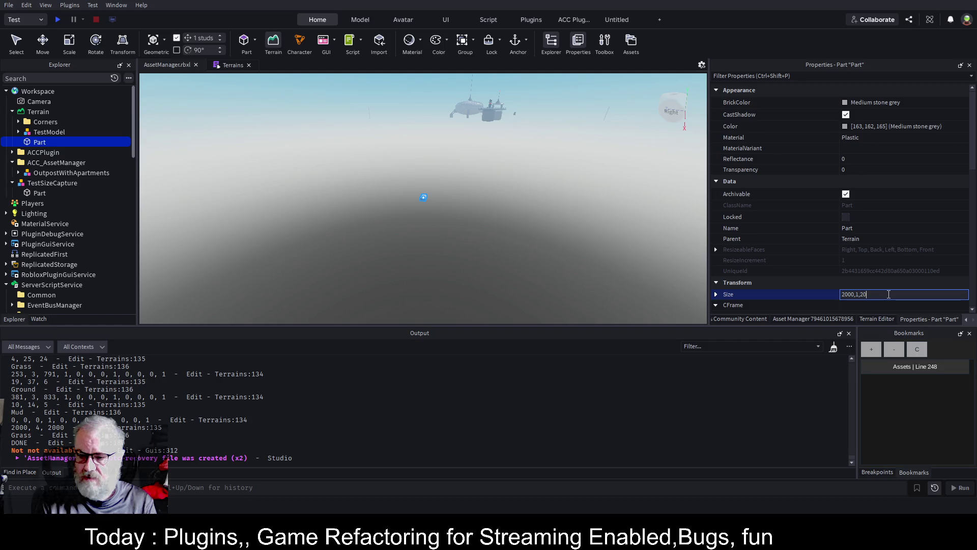
{"action": "key", "text": "Return"}
{"action": "scroll", "coordinate": [574, 175], "scroll_direction": "up", "scroll_amount": 3}
{"action": "mouse_move", "coordinate": [57, 144]}
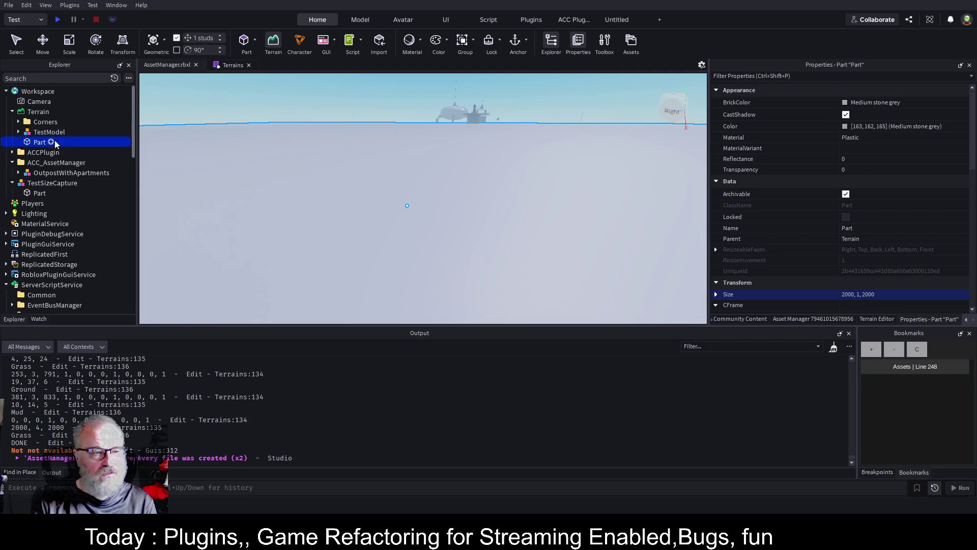
Insert a new part into Workspace and focus the view on it
{"action": "left_click", "coordinate": [48, 96]}
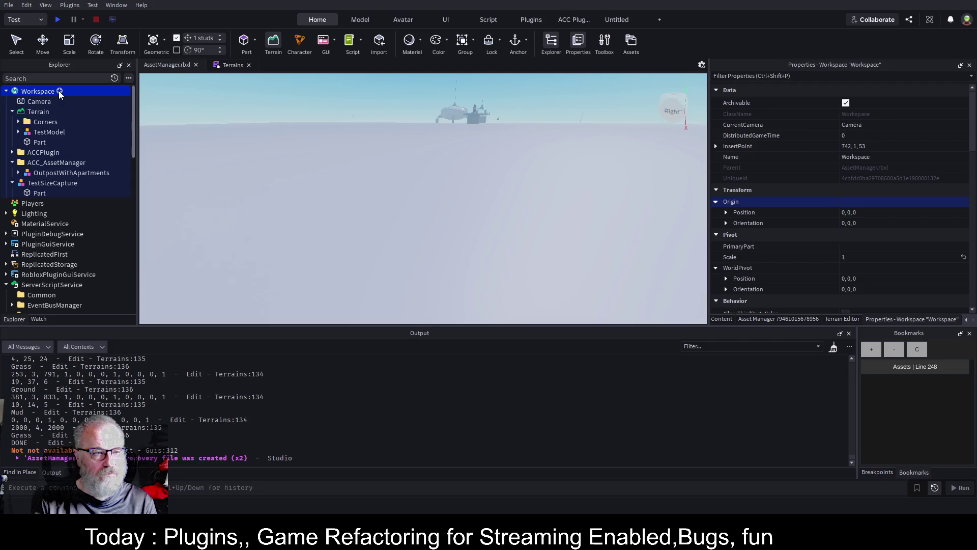
{"action": "key", "text": "ctrl+v"}
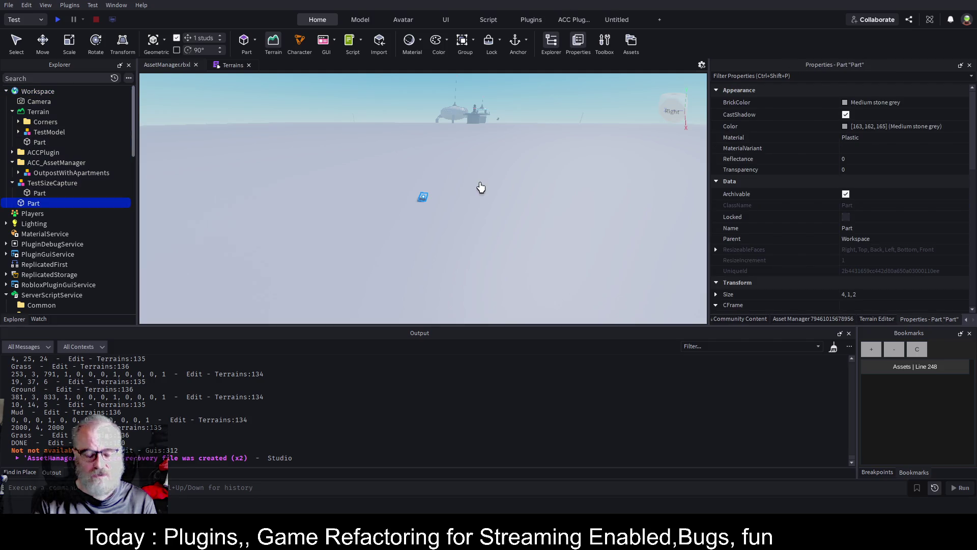
{"action": "key", "text": "f"}
{"action": "right_click", "coordinate": [486, 187]}
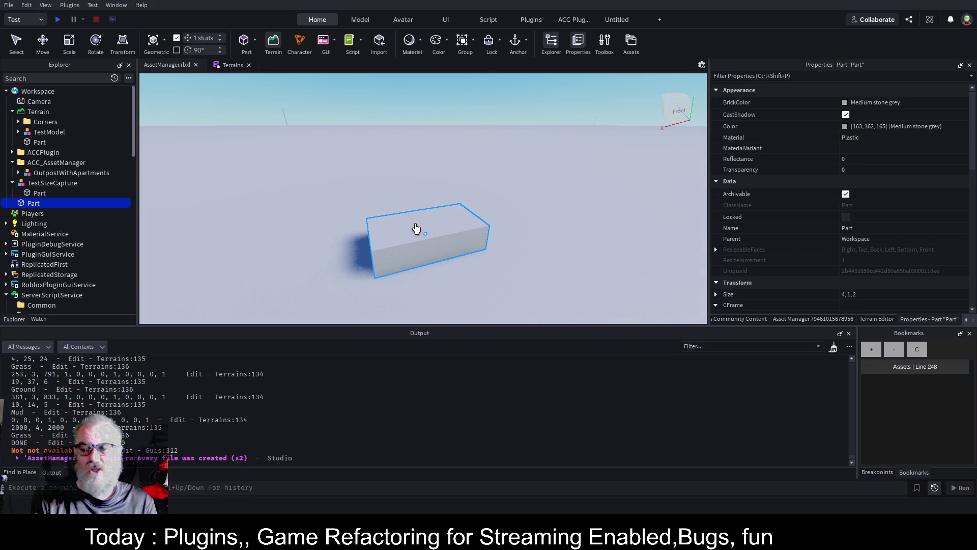
{"action": "scroll", "coordinate": [437, 230], "scroll_direction": "down", "scroll_amount": 2}
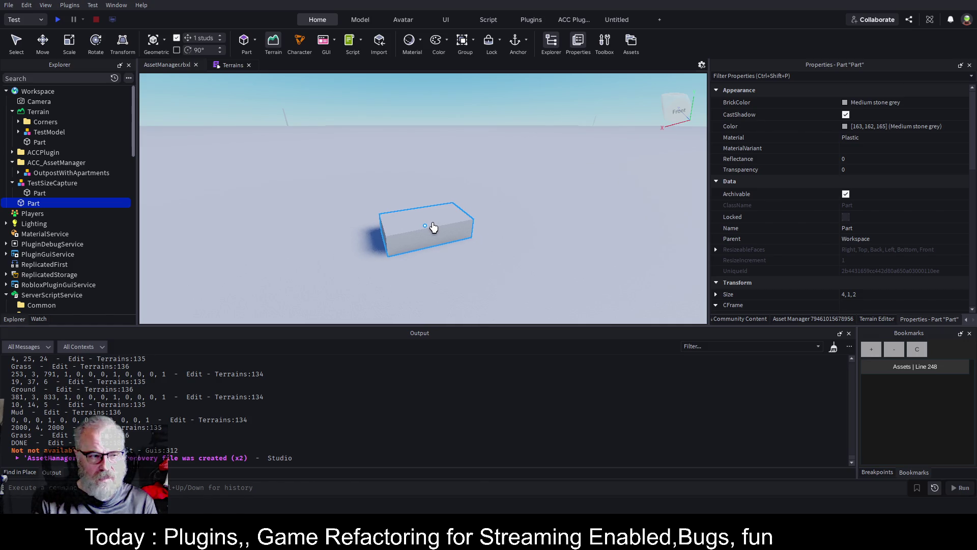
Group the new part into a model named WeridShape
{"action": "left_click", "coordinate": [39, 194]}
{"action": "left_click", "coordinate": [35, 202]}
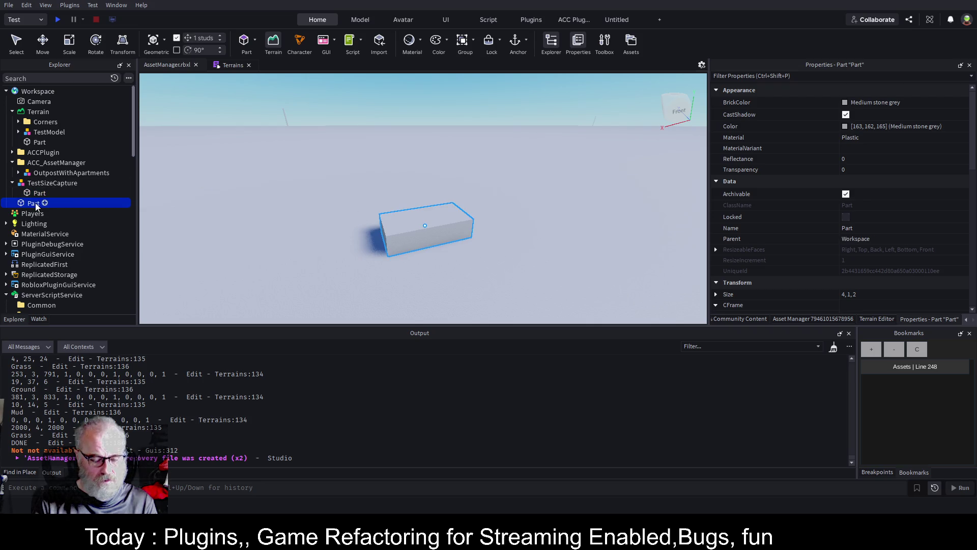
{"action": "key", "text": "ctrl+g"}
{"action": "key", "text": "F2"}
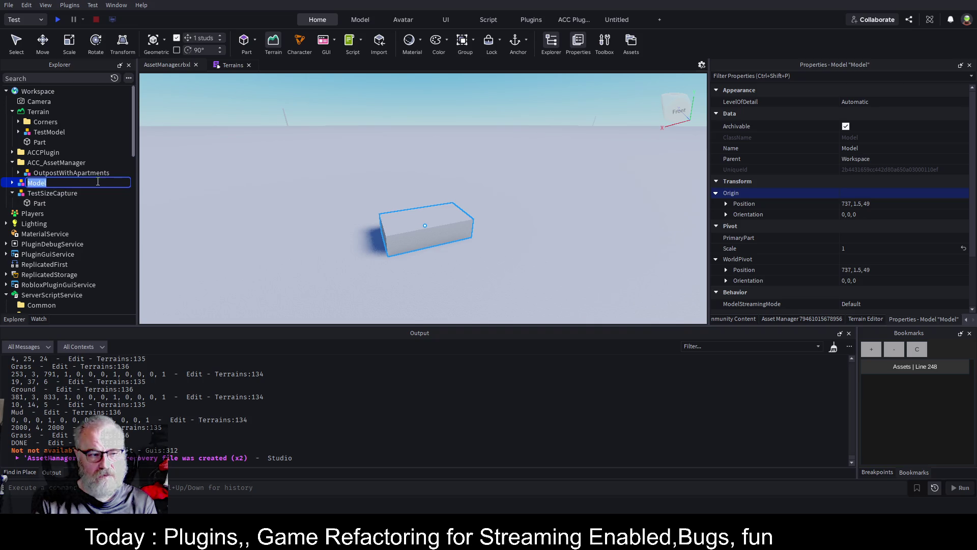
{"action": "type", "text": "WeridShape"}
{"action": "key", "text": "Return"}
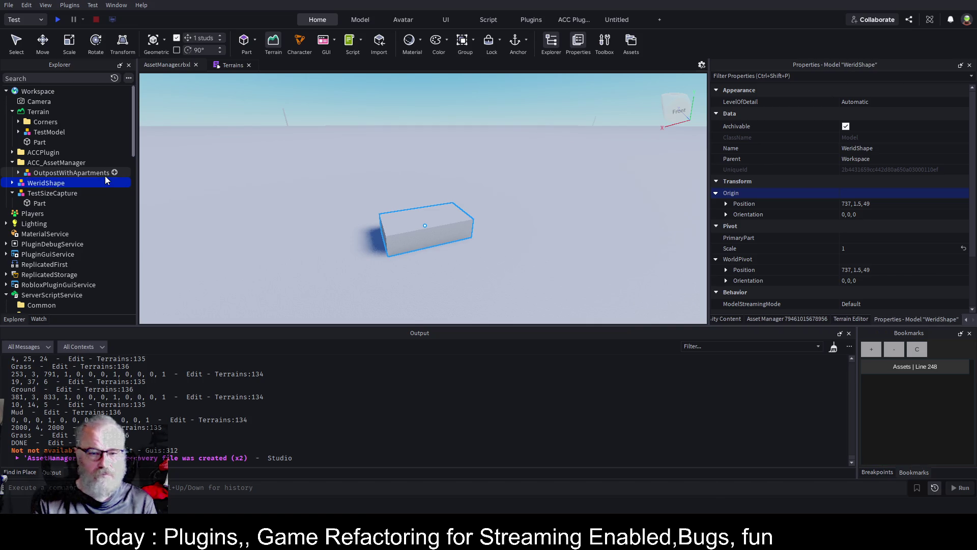
Make the part inside WeridShape a 4, 4, 4 cube, discarding a trial duplicate
{"action": "left_click", "coordinate": [12, 182]}
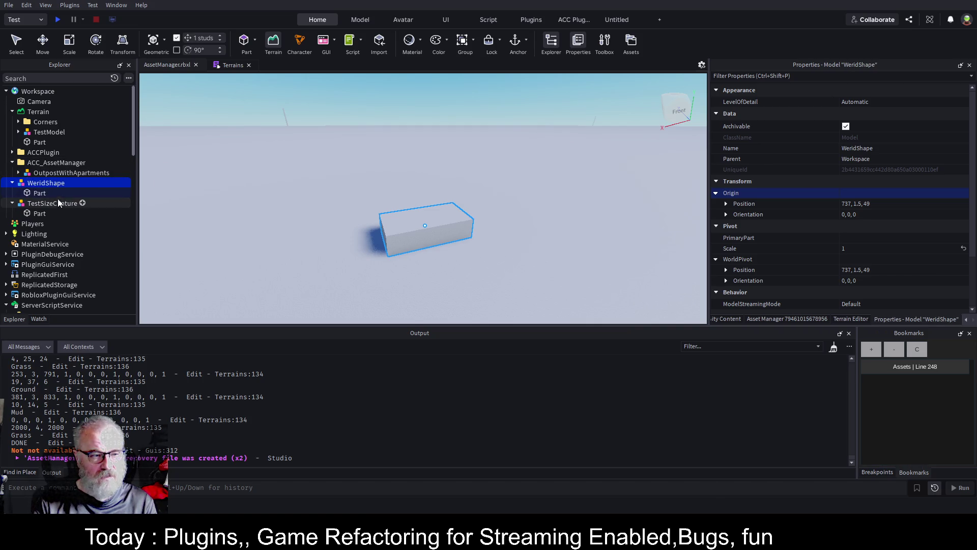
{"action": "left_click", "coordinate": [40, 193]}
{"action": "key", "text": "ctrl+d"}
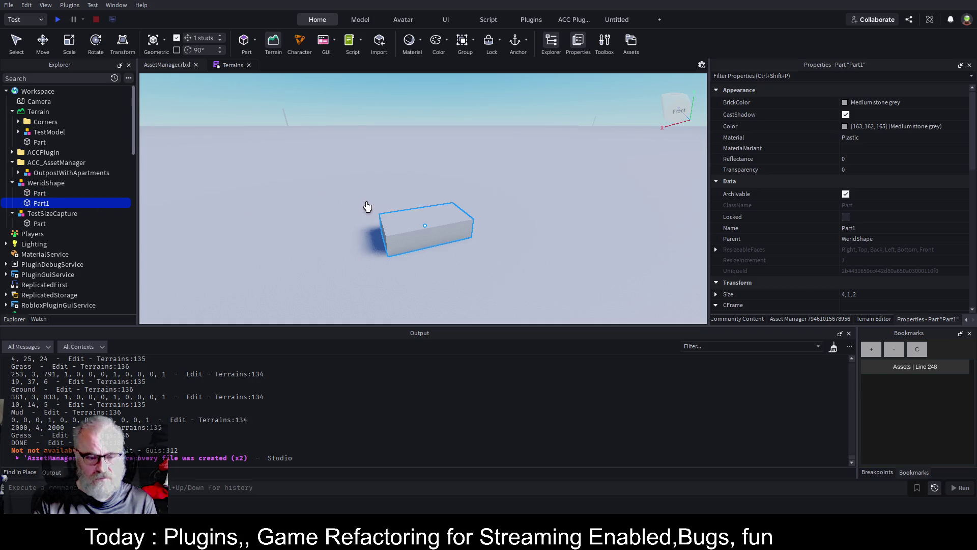
{"action": "mouse_move", "coordinate": [445, 215]}
{"action": "left_mouse_down"}
{"action": "mouse_move", "coordinate": [530, 218]}
{"action": "mouse_move", "coordinate": [516, 213]}
{"action": "left_mouse_up"}
{"action": "left_click", "coordinate": [37, 194]}
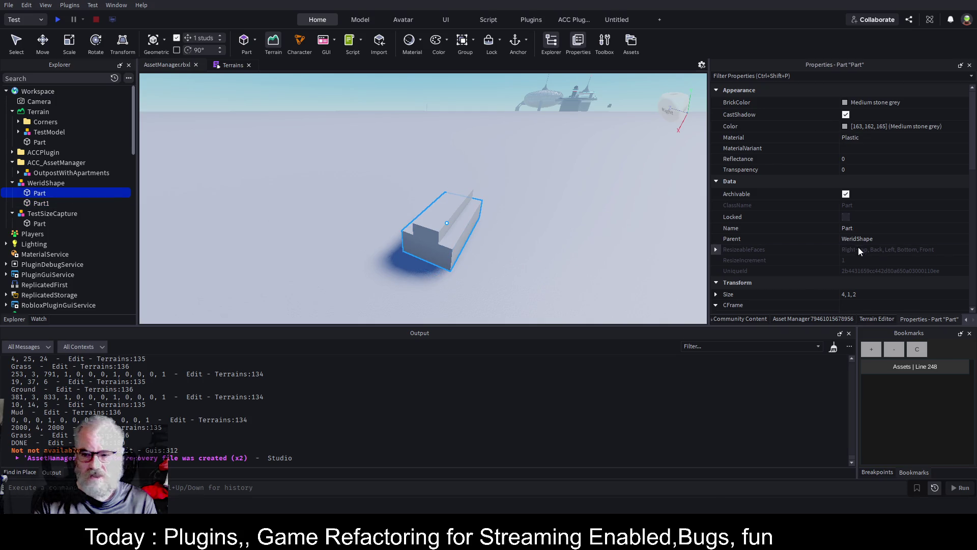
{"action": "left_click", "coordinate": [927, 299]}
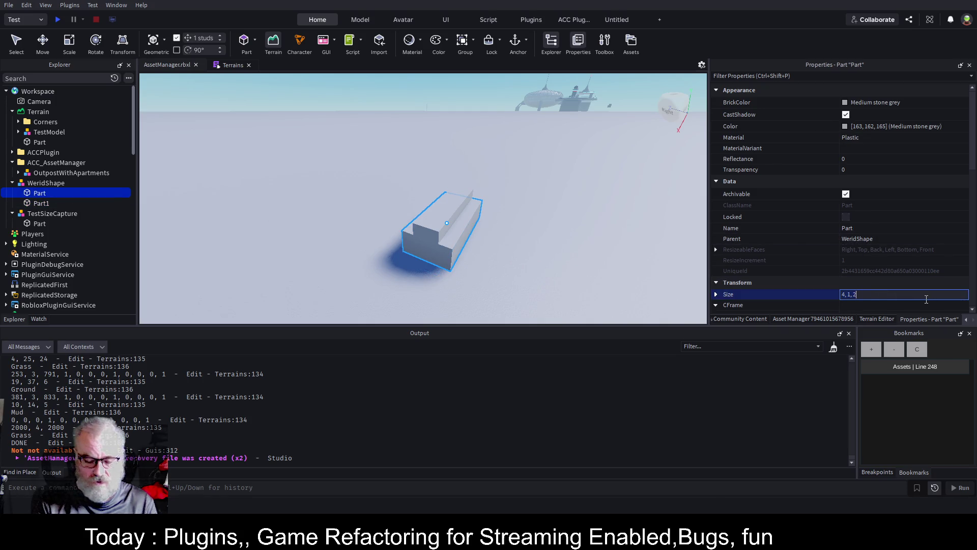
{"action": "type", "text": "4"}
{"action": "key", "text": "Return"}
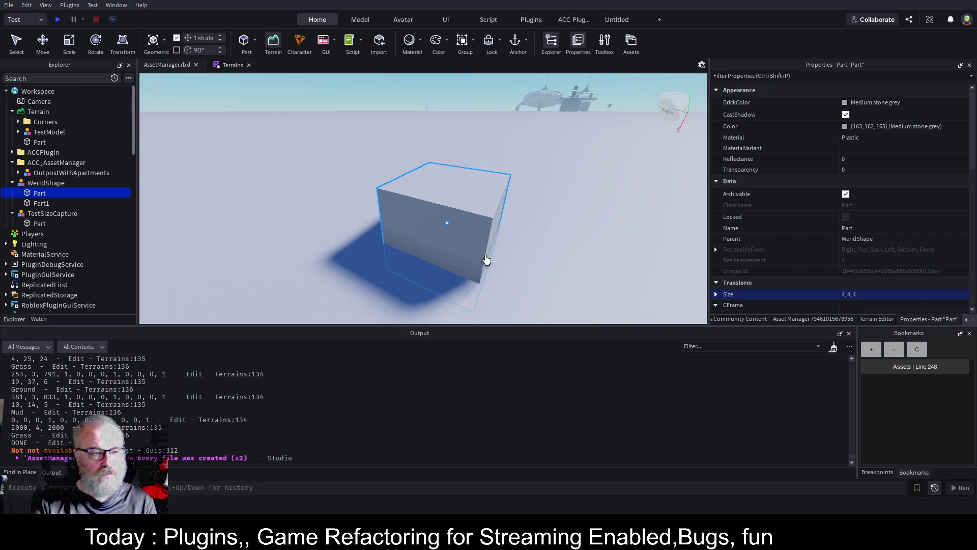
{"action": "left_click", "coordinate": [47, 202]}
{"action": "key", "text": "ctrl+z"}
{"action": "key", "text": "Delete"}
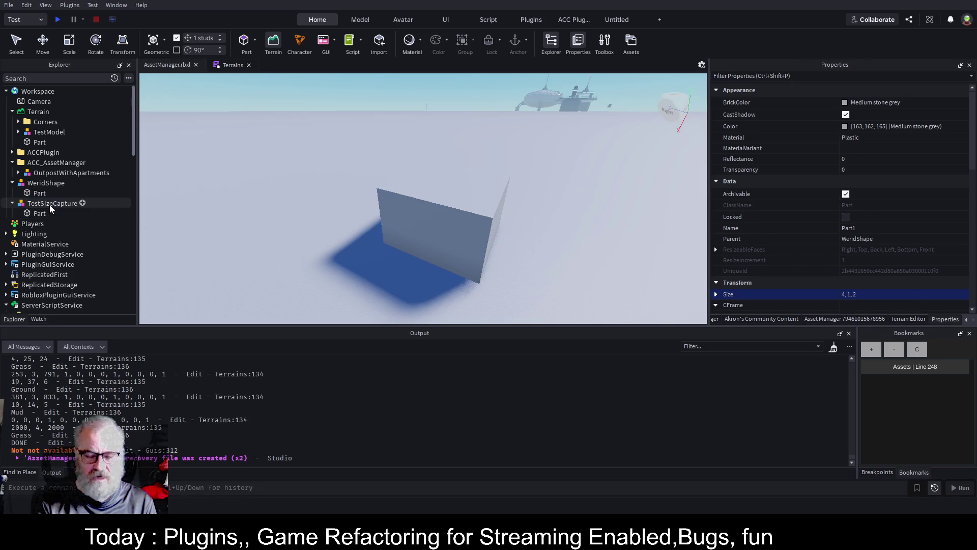
Raise the cube 1.5 studs and duplicate it as Part1
{"action": "left_click", "coordinate": [32, 192]}
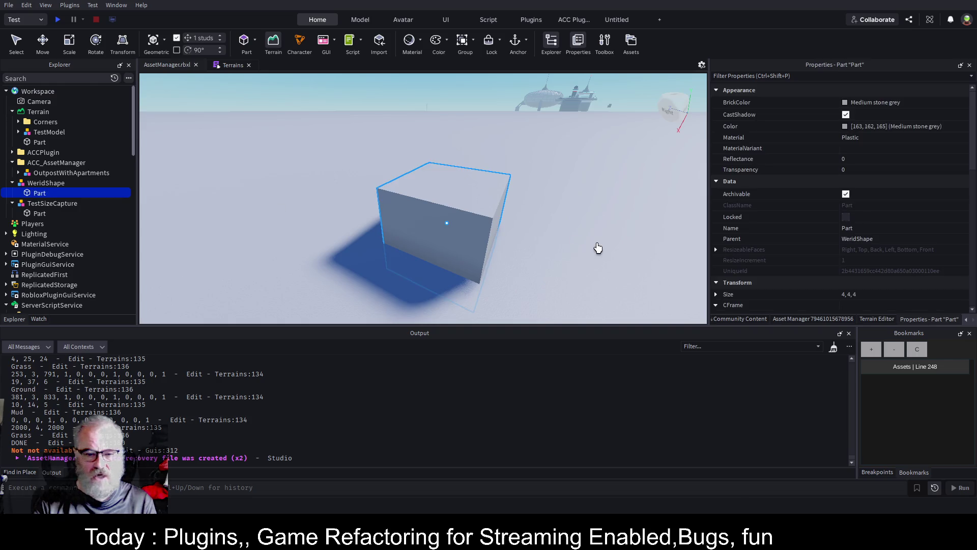
{"action": "key", "text": "f"}
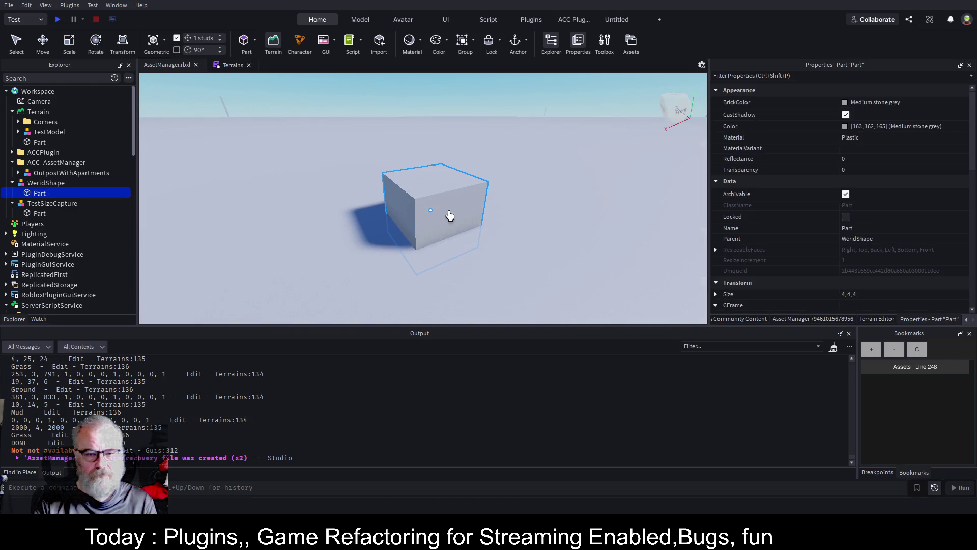
{"action": "key", "text": "ctrl+2"}
{"action": "left_click_drag", "start_coordinate": [432, 181], "coordinate": [432, 156]}
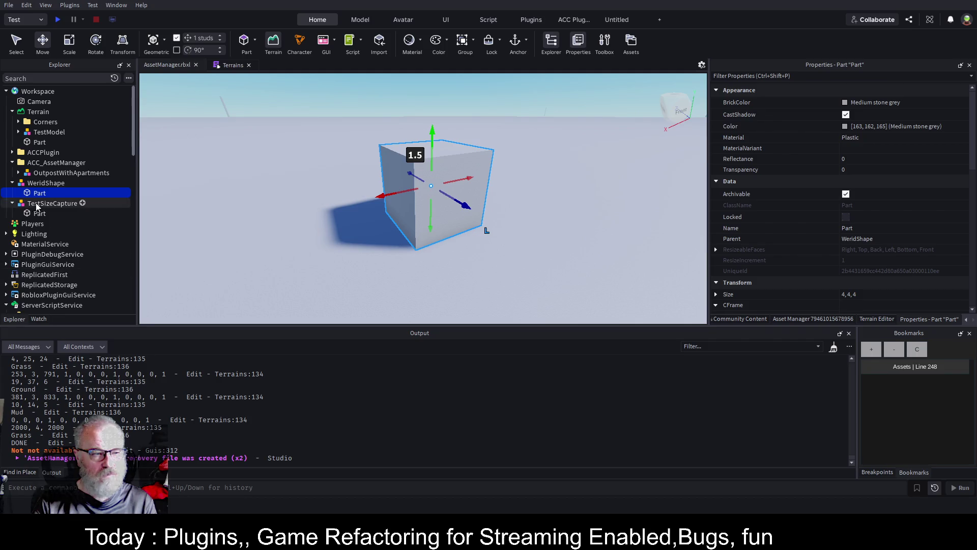
{"action": "left_click", "coordinate": [46, 183]}
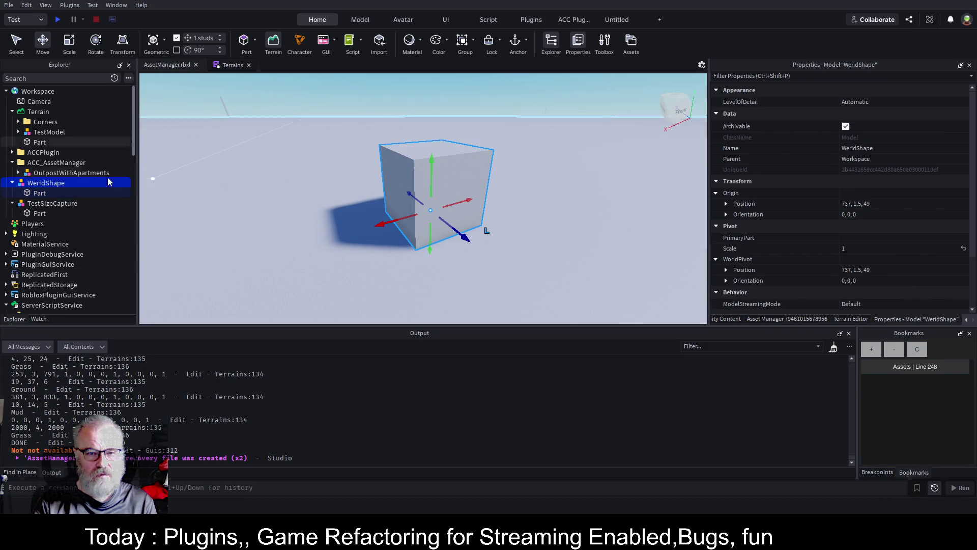
{"action": "left_click", "coordinate": [31, 193]}
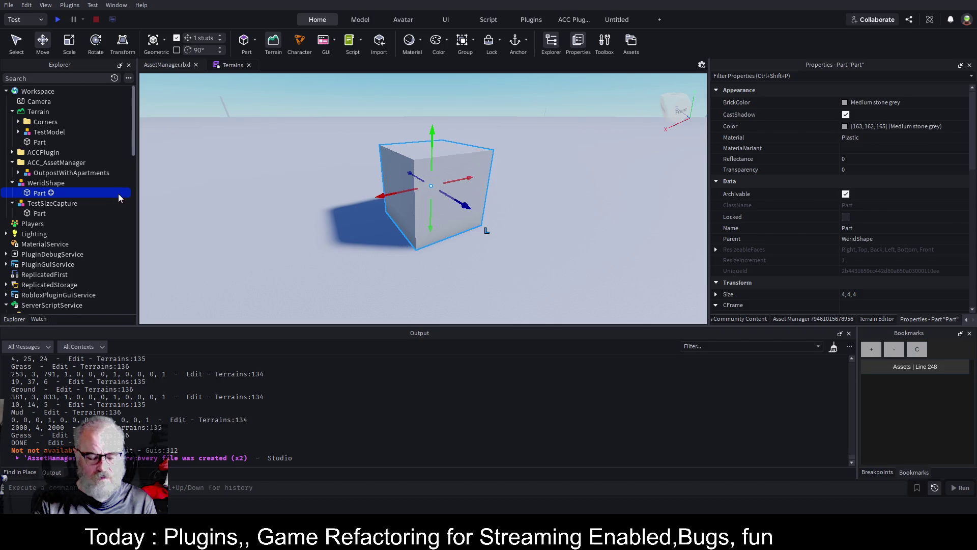
{"action": "key", "text": "ctrl+d"}
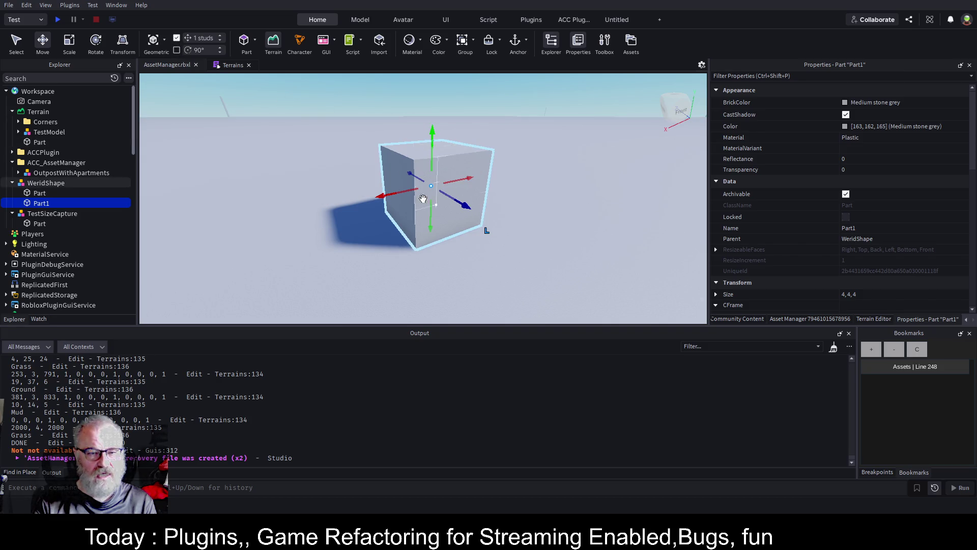
Enable rotation snapping in 5-degree steps
{"action": "left_click", "coordinate": [176, 50]}
{"action": "type", "text": "5"}
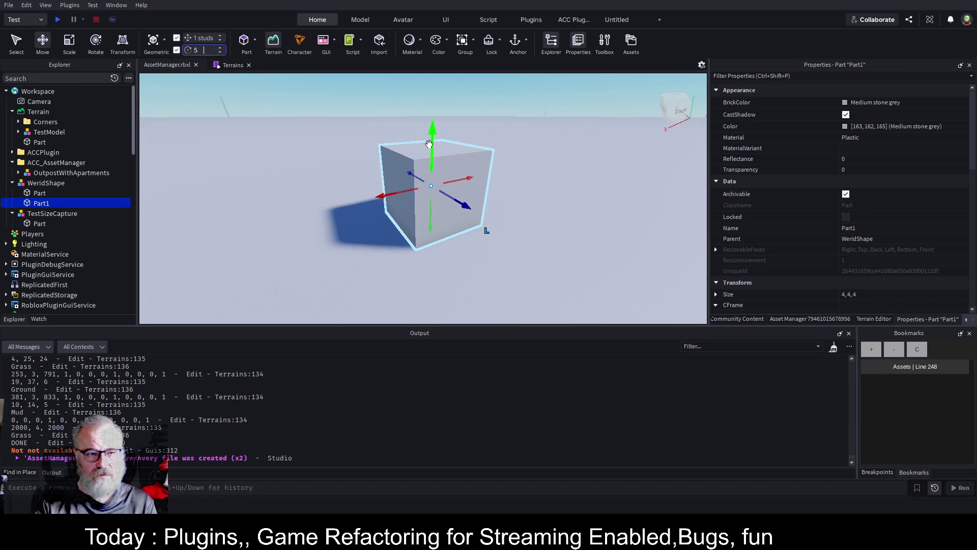
{"action": "key", "text": "ctrl+3"}
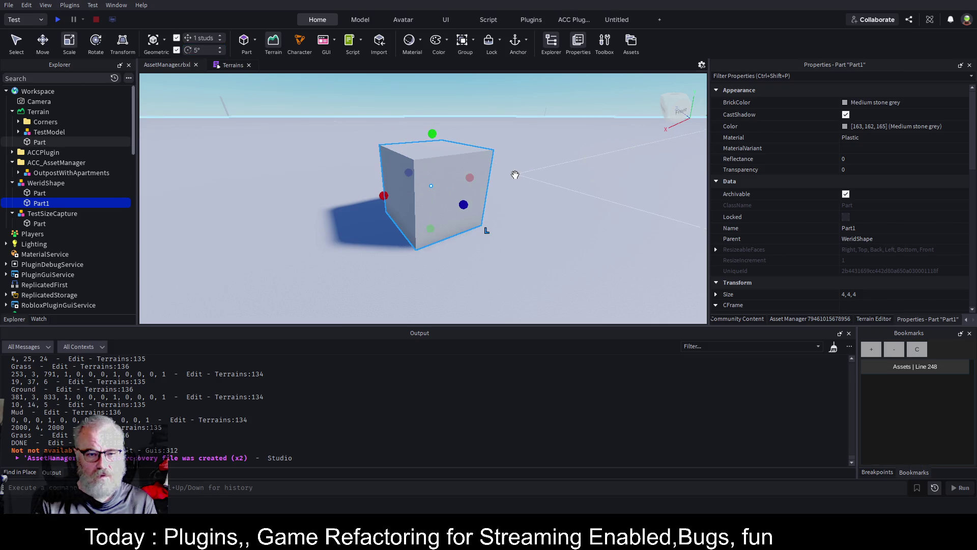
Tilt Part1 at an angle with the Rotate tool
{"action": "key", "text": "ctrl+4"}
{"action": "mouse_move", "coordinate": [458, 166]}
{"action": "left_mouse_down"}
{"action": "mouse_move", "coordinate": [463, 158]}
{"action": "mouse_move", "coordinate": [471, 239]}
{"action": "mouse_move", "coordinate": [493, 206]}
{"action": "mouse_move", "coordinate": [474, 199]}
{"action": "mouse_move", "coordinate": [497, 203]}
{"action": "mouse_move", "coordinate": [536, 239]}
{"action": "left_mouse_up"}
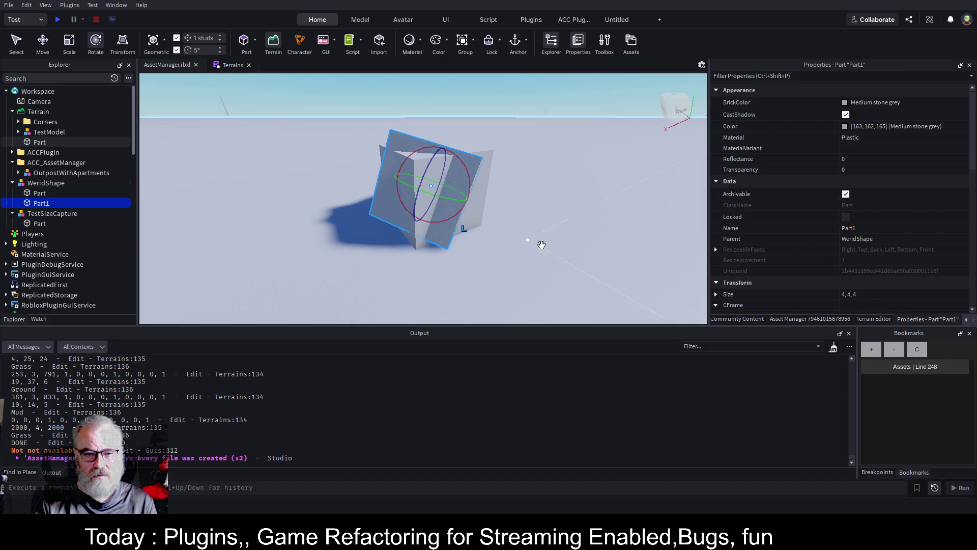
{"action": "left_click", "coordinate": [47, 182]}
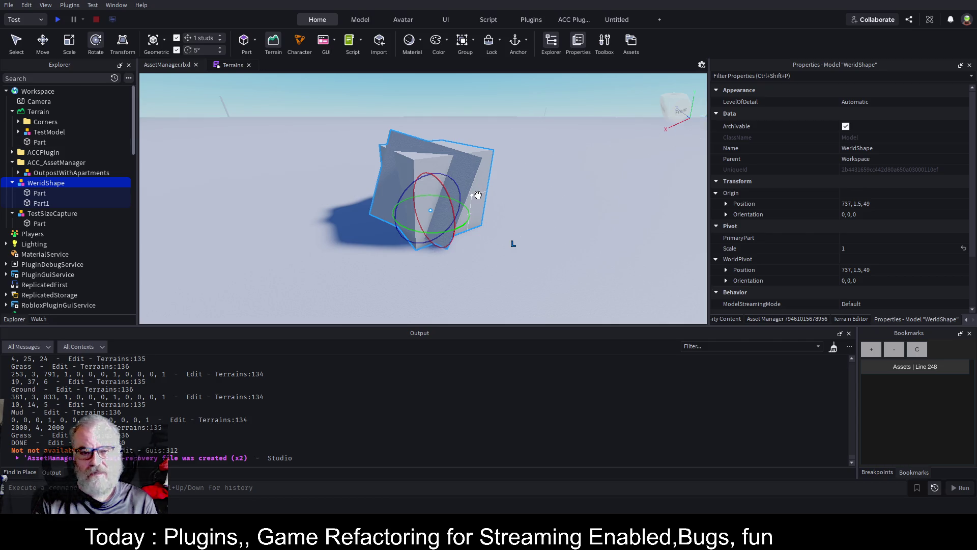
Duplicate Part and Part1 and shift the copies about 2.8 studs sideways
{"action": "left_click", "coordinate": [41, 197]}
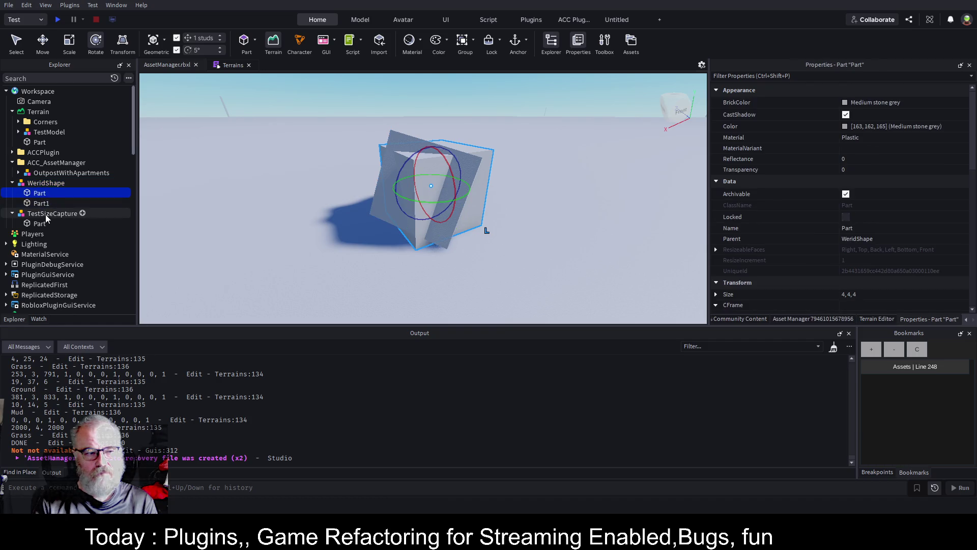
{"action": "left_click", "coordinate": [41, 204], "text": "shift"}
{"action": "key", "text": "ctrl+d"}
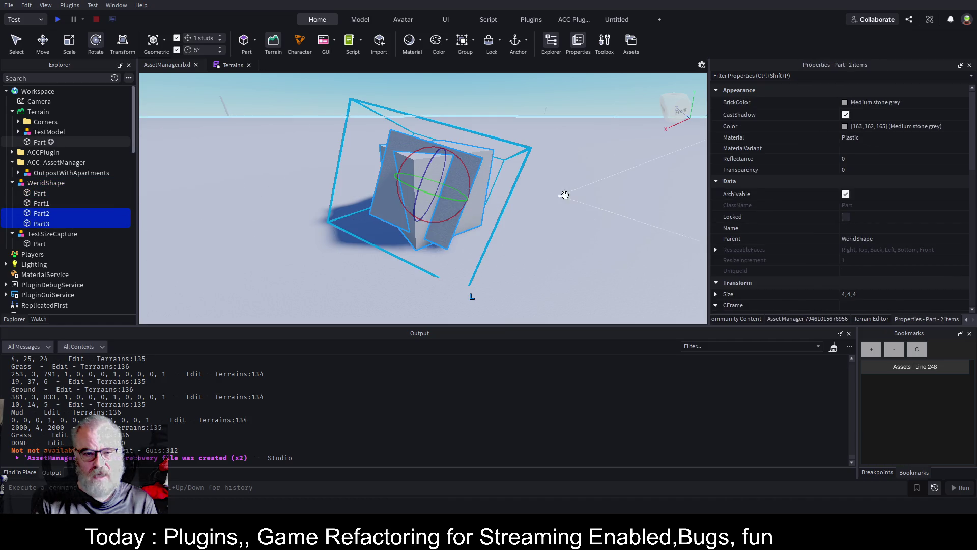
{"action": "key", "text": "ctrl+2"}
{"action": "left_click_drag", "start_coordinate": [410, 192], "coordinate": [387, 198]}
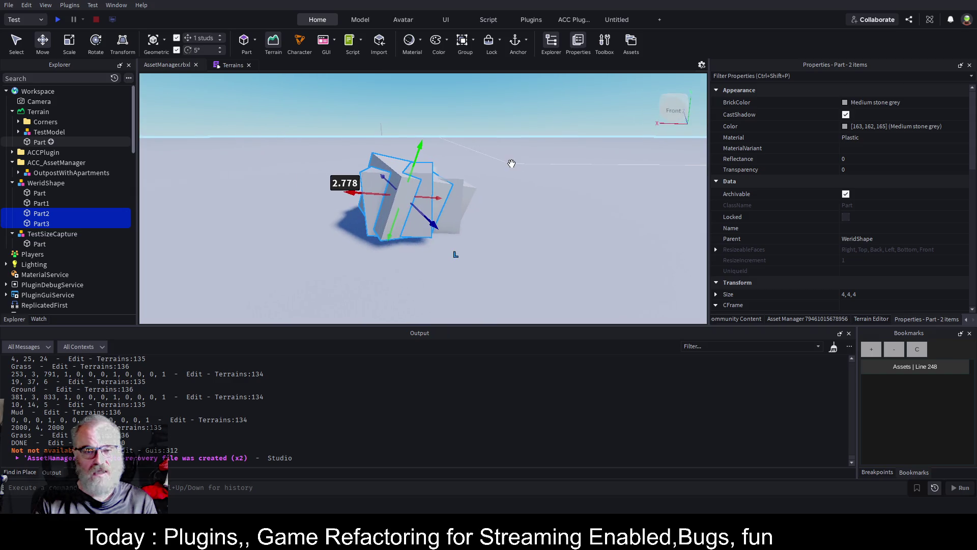
Lower the WeridShape model partly into the ground
{"action": "left_click", "coordinate": [60, 183]}
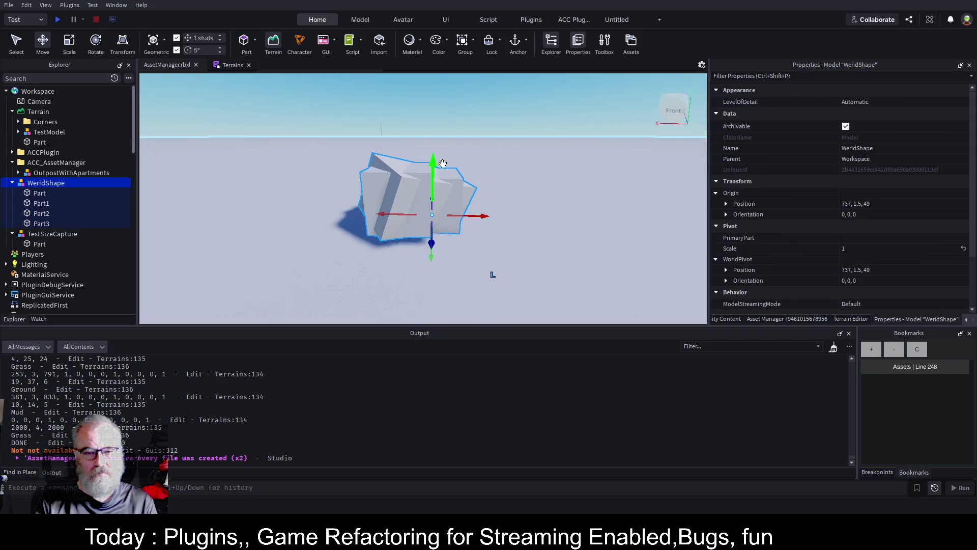
{"action": "mouse_move", "coordinate": [428, 167]}
{"action": "left_mouse_down"}
{"action": "mouse_move", "coordinate": [437, 161]}
{"action": "mouse_move", "coordinate": [440, 203]}
{"action": "mouse_move", "coordinate": [551, 200]}
{"action": "left_mouse_up"}
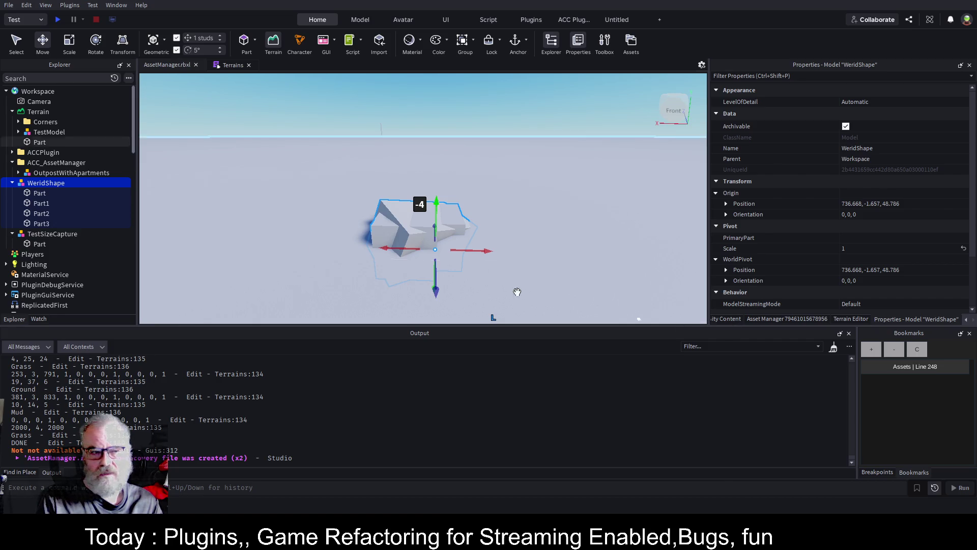
{"action": "left_click", "coordinate": [39, 193]}
Rename all four WeridShape parts to Mud
{"action": "left_click", "coordinate": [41, 224], "text": "shift"}
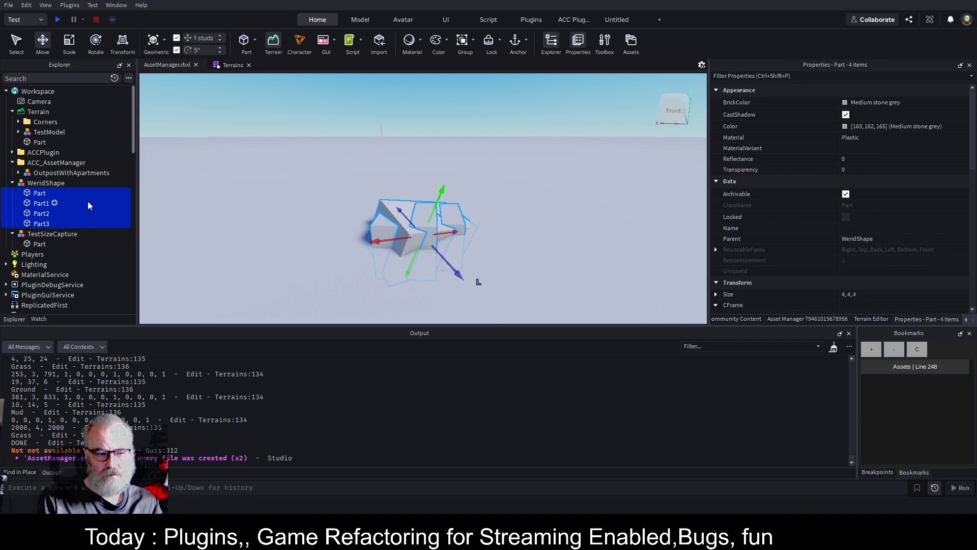
{"action": "scroll", "coordinate": [901, 220], "scroll_direction": "down", "scroll_amount": 3}
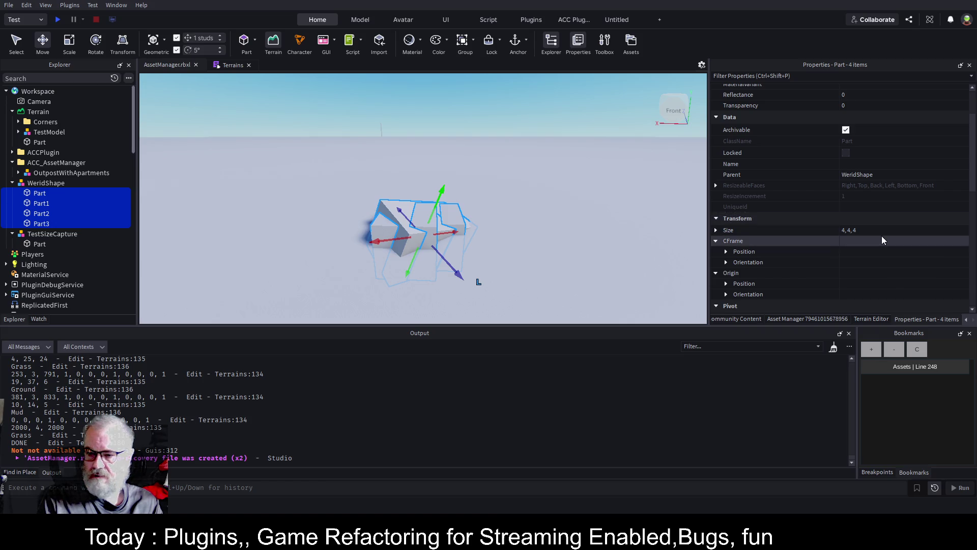
{"action": "left_click", "coordinate": [842, 163]}
{"action": "type", "text": "ud"}
{"action": "key", "text": "Return"}
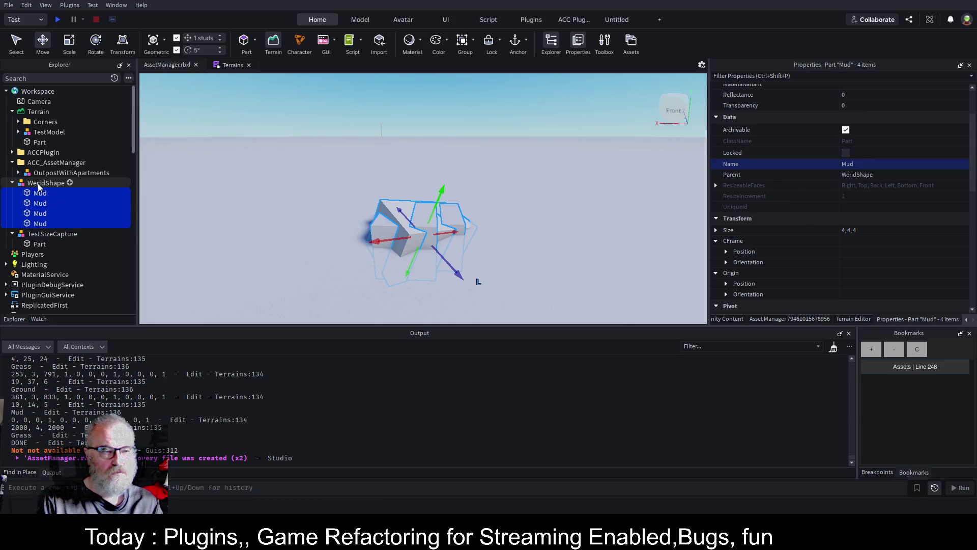
Convert WeridShape to terrain rock with Convert 2 Terrain, inspect it, then undo
{"action": "left_click", "coordinate": [51, 182]}
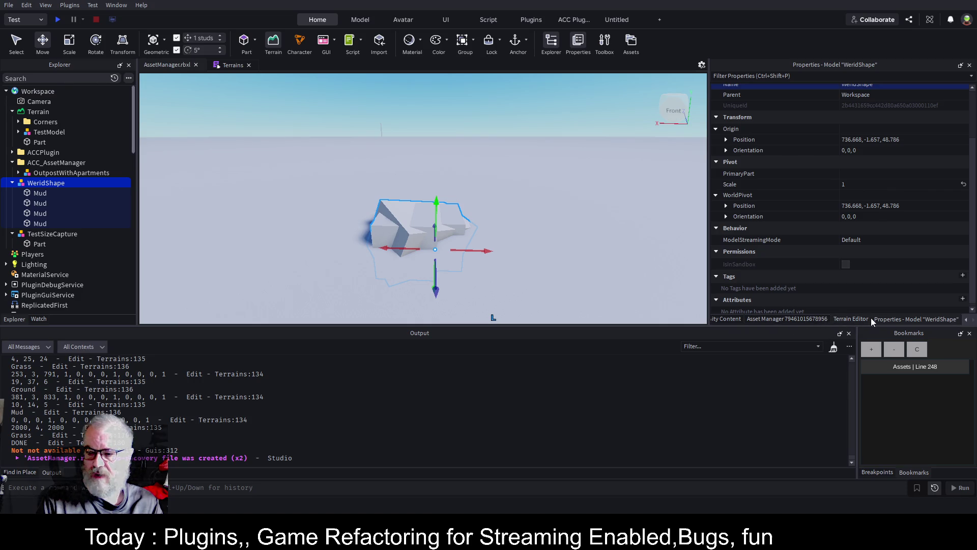
{"action": "left_click", "coordinate": [731, 320]}
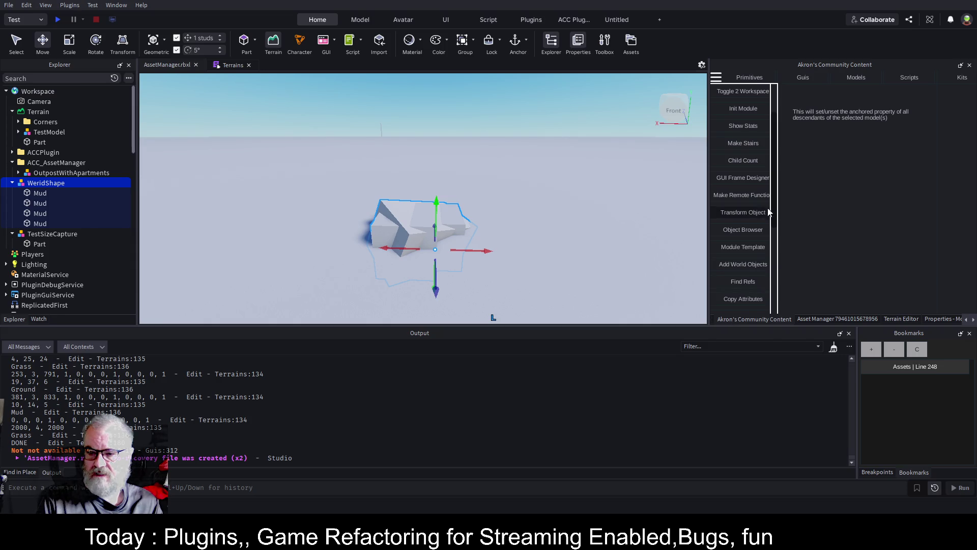
{"action": "scroll", "coordinate": [754, 210], "scroll_direction": "down", "scroll_amount": 5}
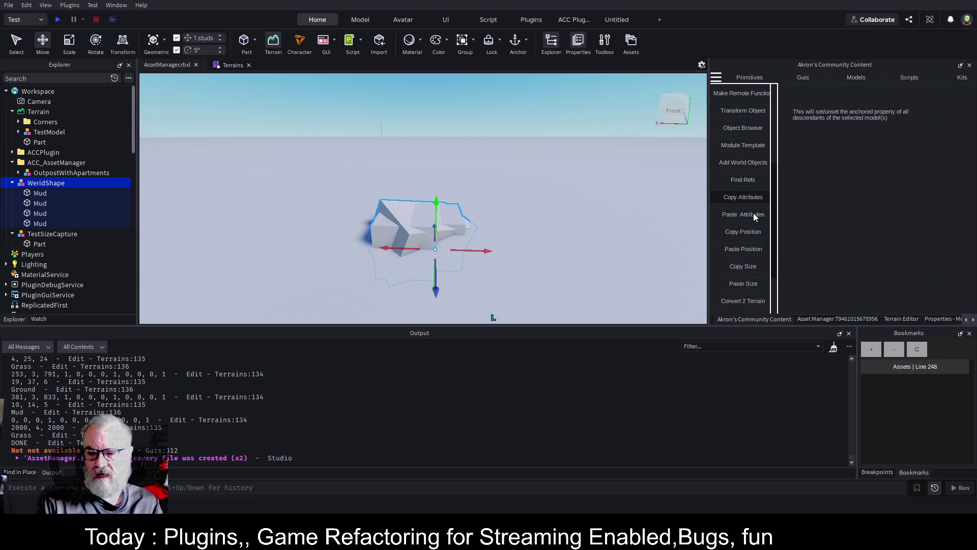
{"action": "scroll", "coordinate": [753, 213], "scroll_direction": "down", "scroll_amount": 5}
{"action": "left_click", "coordinate": [744, 212]}
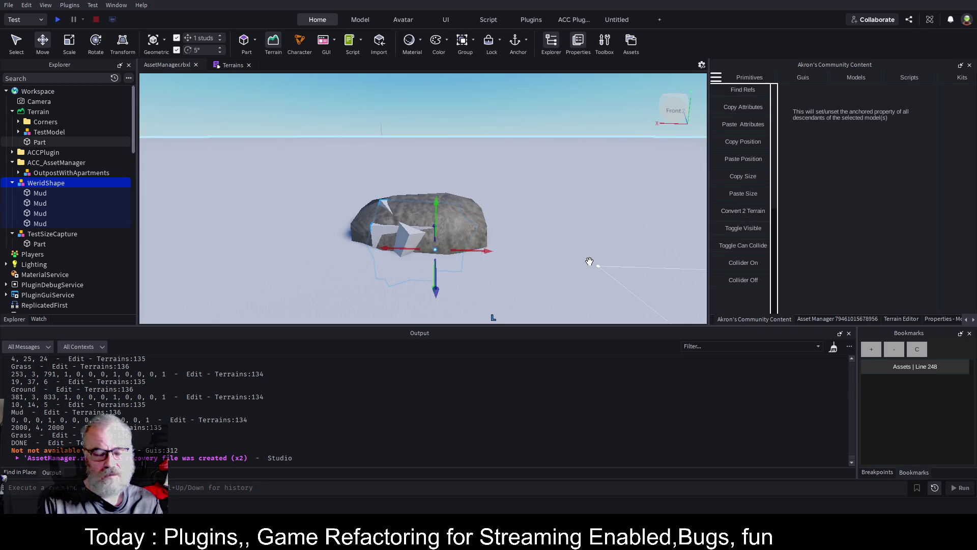
{"action": "left_click_drag", "start_coordinate": [565, 215], "coordinate": [549, 222]}
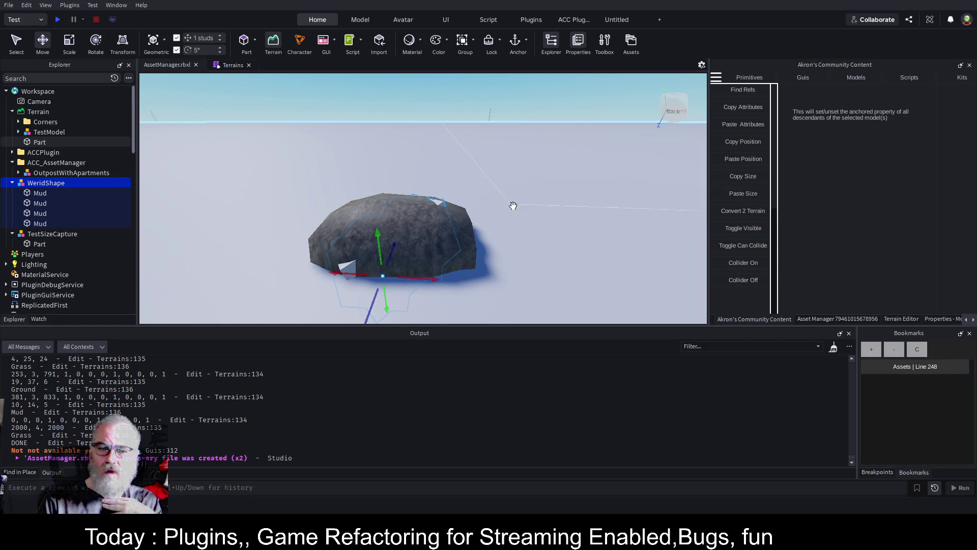
{"action": "left_click_drag", "start_coordinate": [556, 209], "coordinate": [563, 203]}
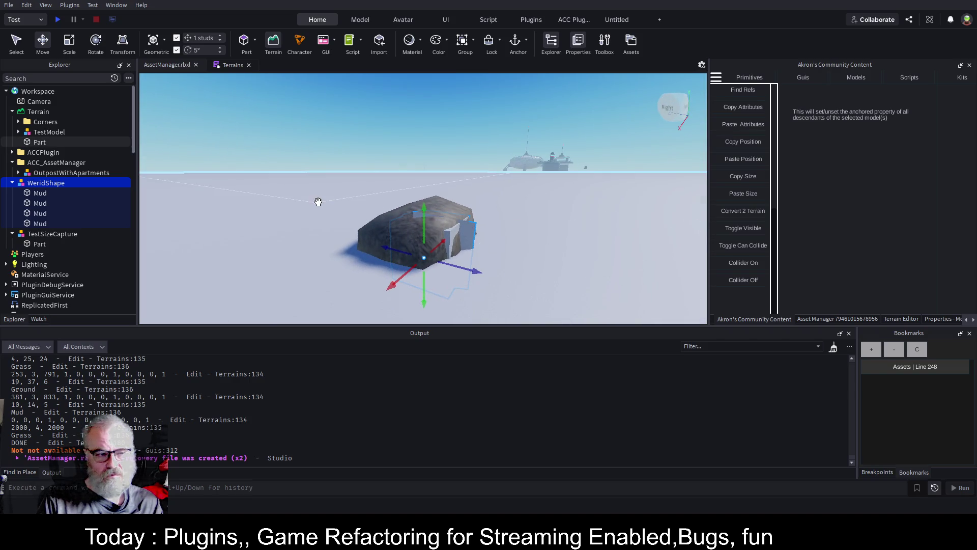
{"action": "key", "text": "ctrl+z"}
Stretch the first cube to 20 studs long and Part2 into a long box
{"action": "left_click_drag", "start_coordinate": [535, 204], "coordinate": [501, 212]}
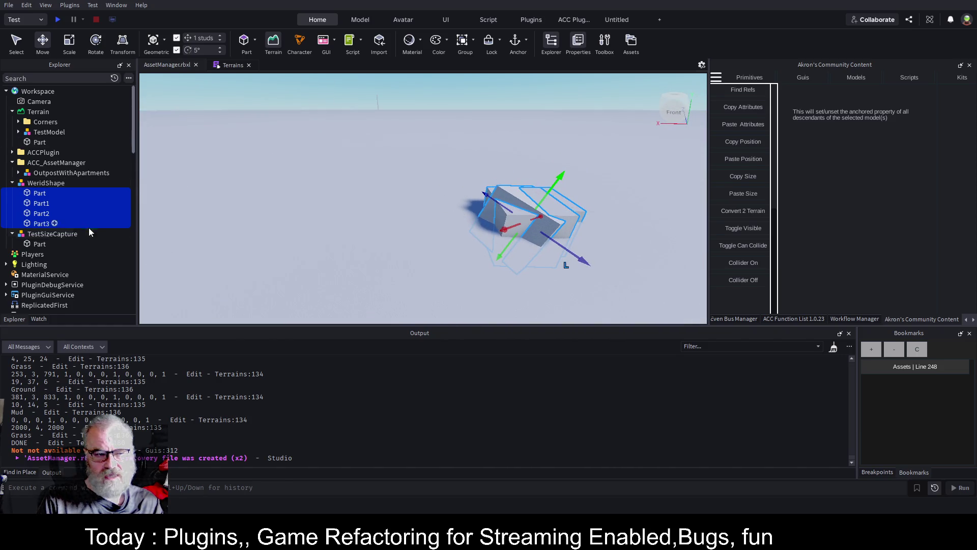
{"action": "left_click", "coordinate": [44, 194]}
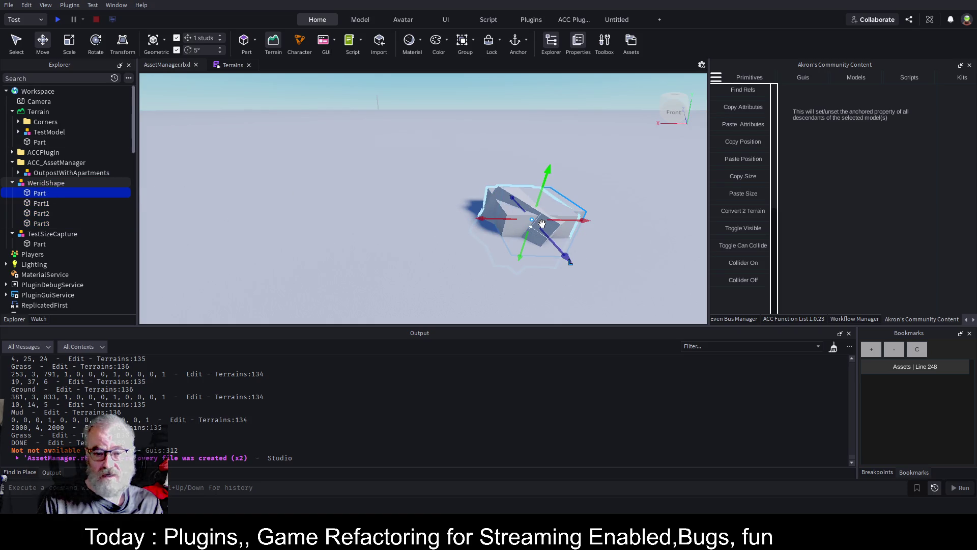
{"action": "key", "text": "ctrl+3"}
{"action": "left_click_drag", "start_coordinate": [573, 219], "coordinate": [728, 198]}
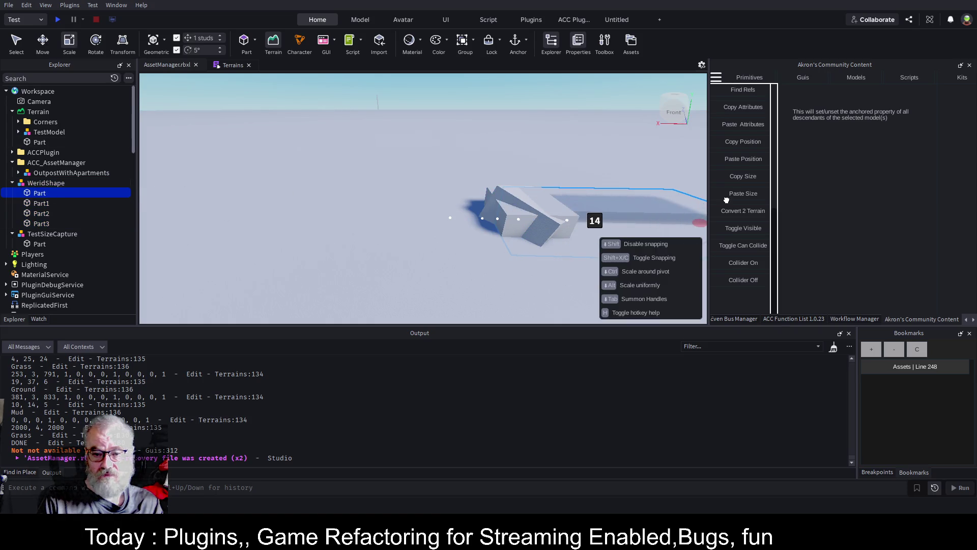
{"action": "left_click_drag", "start_coordinate": [497, 218], "coordinate": [351, 217]}
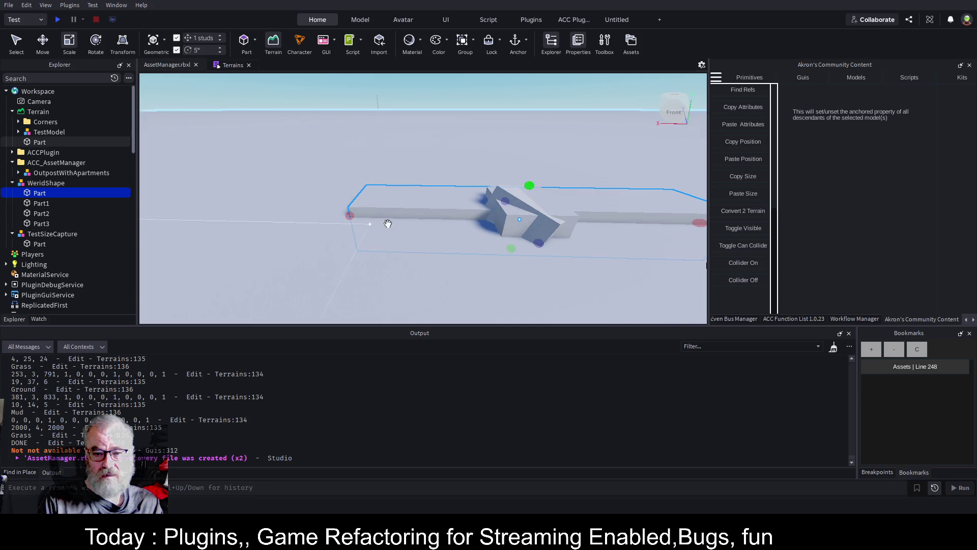
{"action": "left_click", "coordinate": [516, 217]}
{"action": "left_click_drag", "start_coordinate": [476, 220], "coordinate": [451, 221]}
Stretch Part3 of WeridShape into a longer bar with the scale handles
{"action": "left_click", "coordinate": [548, 236]}
{"action": "scroll", "coordinate": [548, 236], "scroll_direction": "up", "scroll_amount": 3}
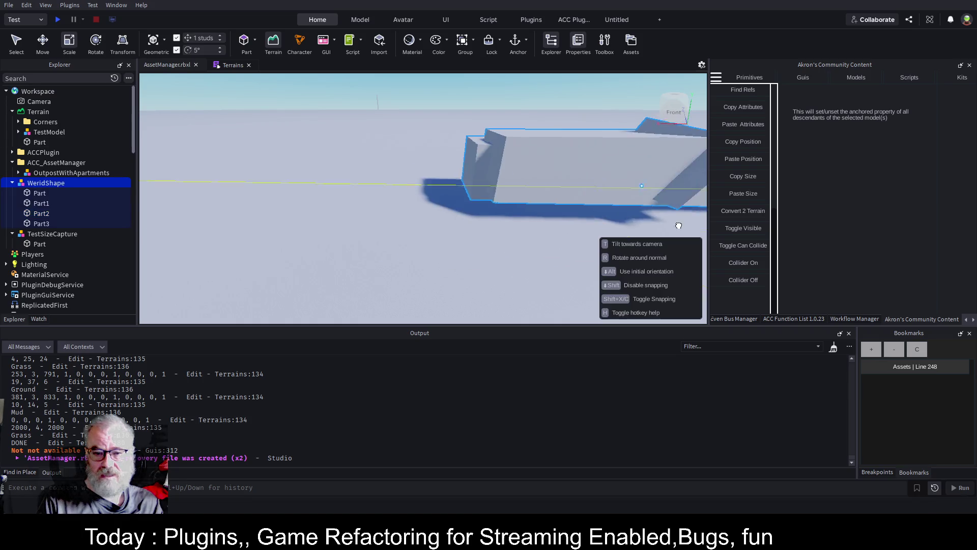
{"action": "scroll", "coordinate": [587, 185], "scroll_direction": "down", "scroll_amount": 1}
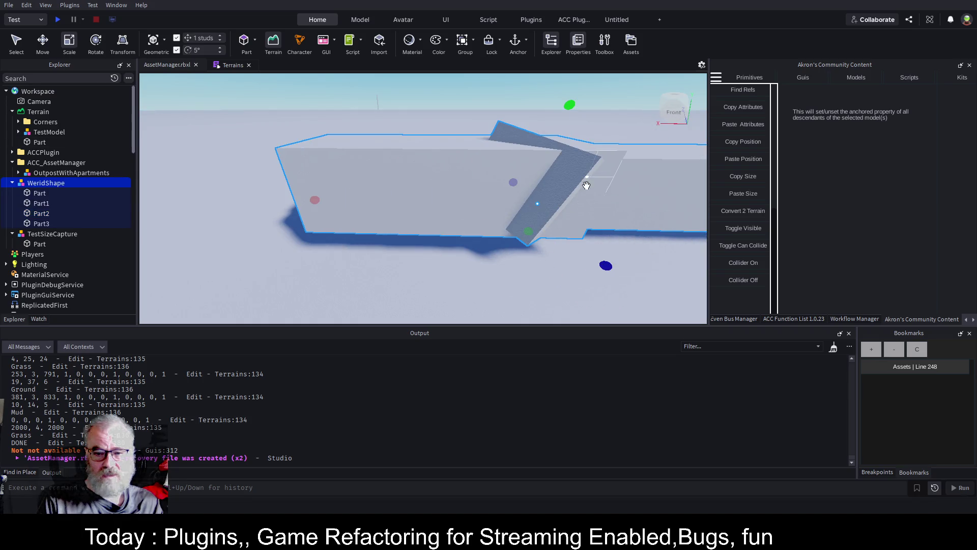
{"action": "scroll", "coordinate": [587, 185], "scroll_direction": "down", "scroll_amount": 5}
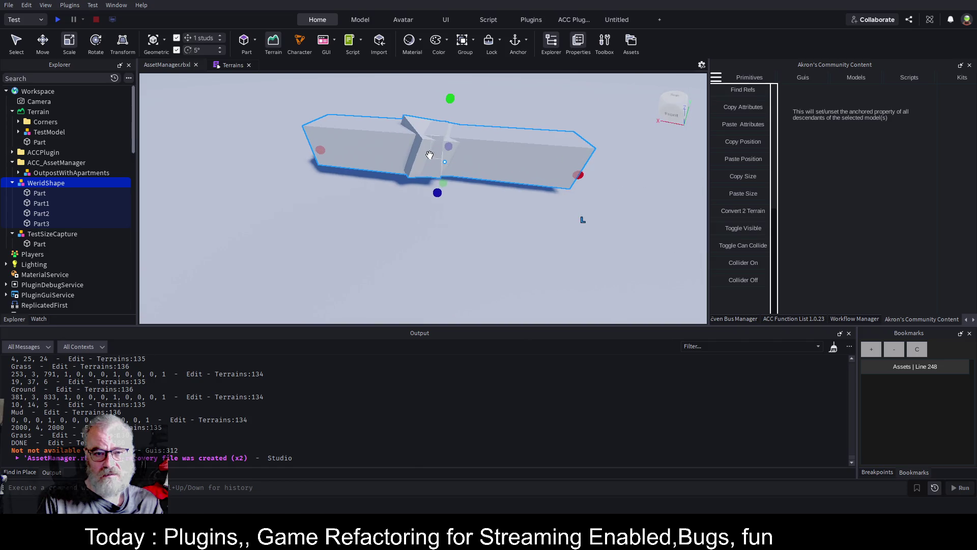
{"action": "left_click", "coordinate": [429, 155]}
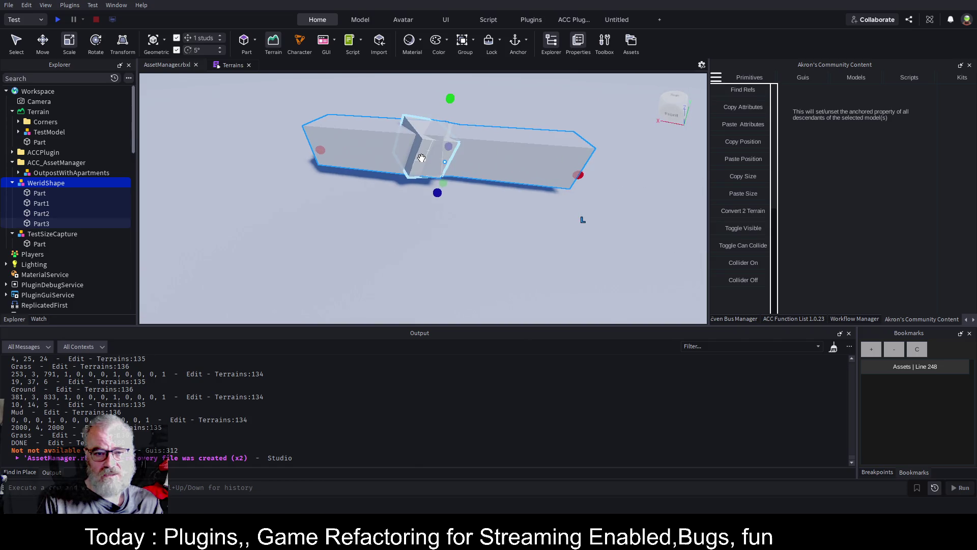
{"action": "mouse_move", "coordinate": [439, 169]}
{"action": "left_mouse_down"}
{"action": "mouse_move", "coordinate": [470, 199]}
{"action": "mouse_move", "coordinate": [471, 212]}
{"action": "mouse_move", "coordinate": [457, 201]}
{"action": "mouse_move", "coordinate": [450, 212]}
{"action": "left_mouse_up"}
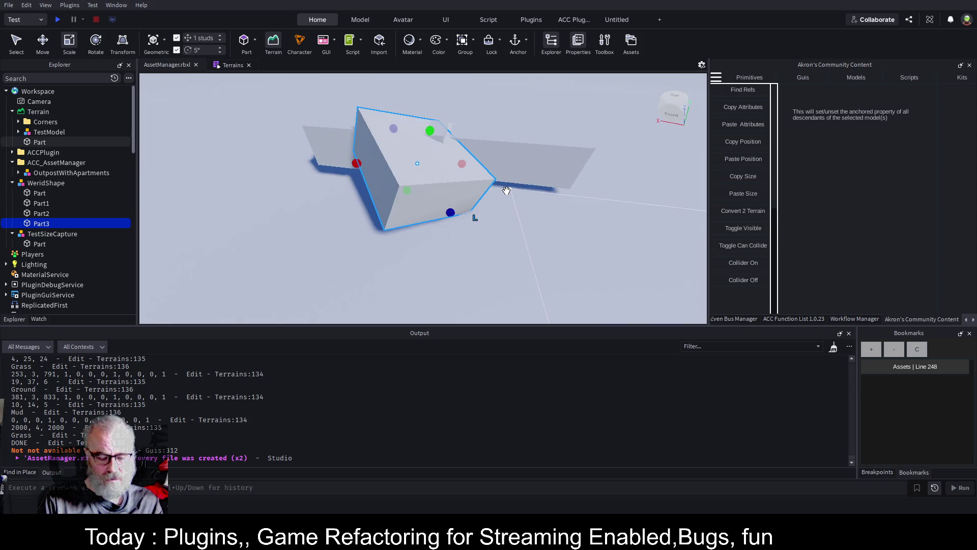
Undo the stretch on the long Part and show the WeridShape model's Properties
{"action": "scroll", "coordinate": [507, 190], "scroll_direction": "down", "scroll_amount": 3}
{"action": "left_click", "coordinate": [507, 191]}
{"action": "left_click", "coordinate": [507, 191]}
{"action": "left_click", "coordinate": [506, 191]}
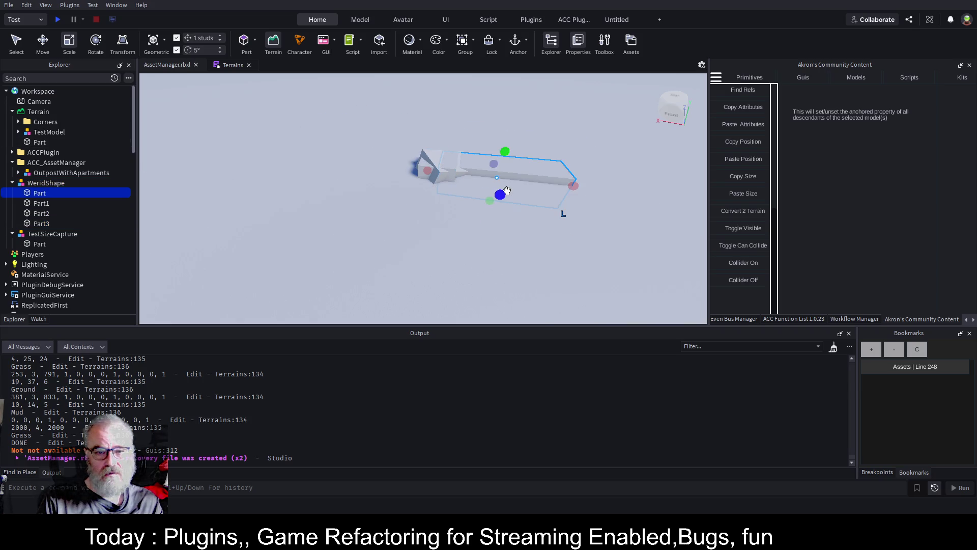
{"action": "key", "text": "ctrl+z"}
{"action": "left_click", "coordinate": [44, 185]}
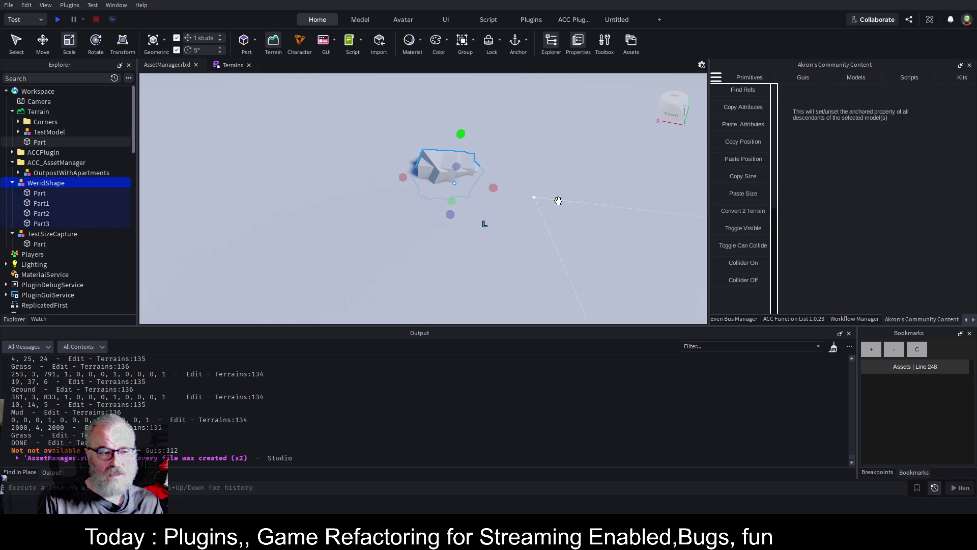
{"action": "key", "text": "alt+p"}
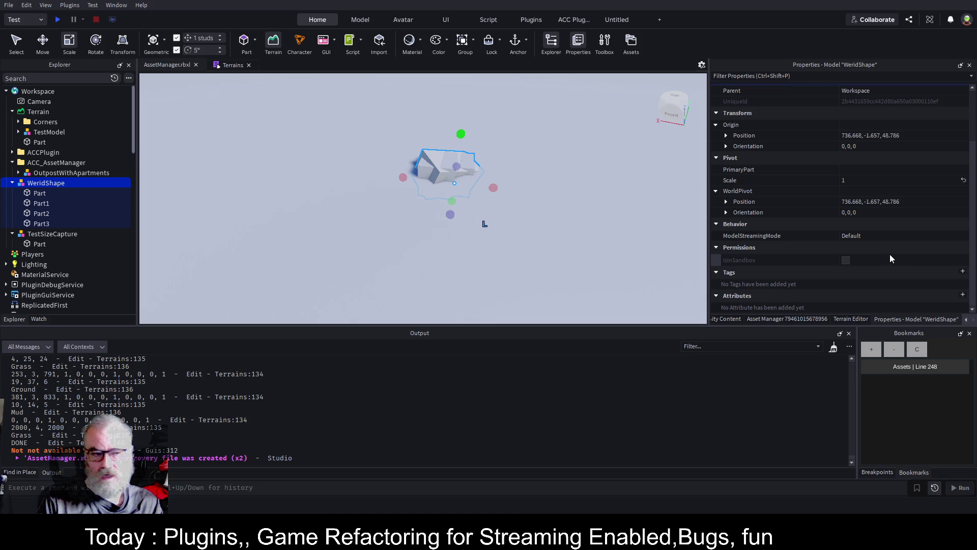
Set WeridShape's Scale to 5 and lower the model into the ground
{"action": "left_click", "coordinate": [871, 181]}
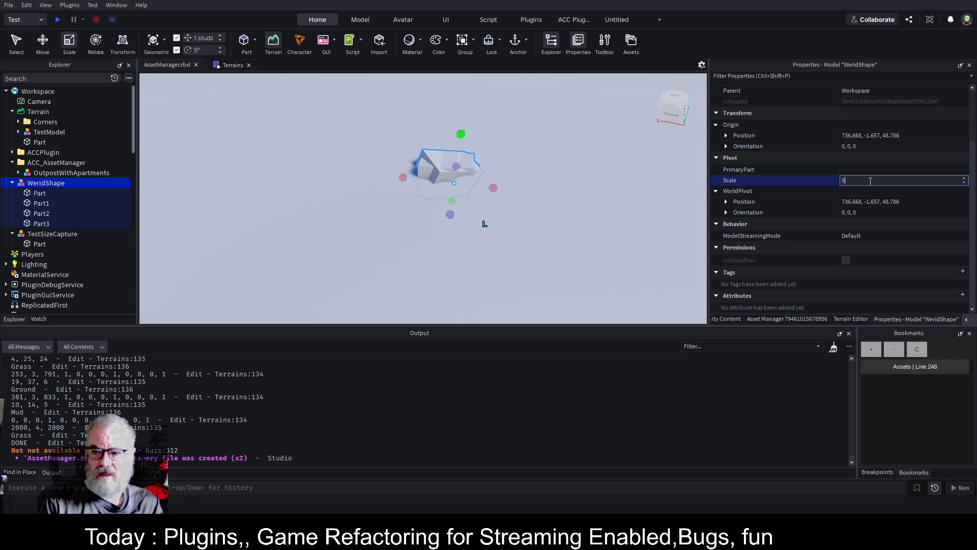
{"action": "key", "text": "Return"}
{"action": "scroll", "coordinate": [443, 249], "scroll_direction": "down", "scroll_amount": 10}
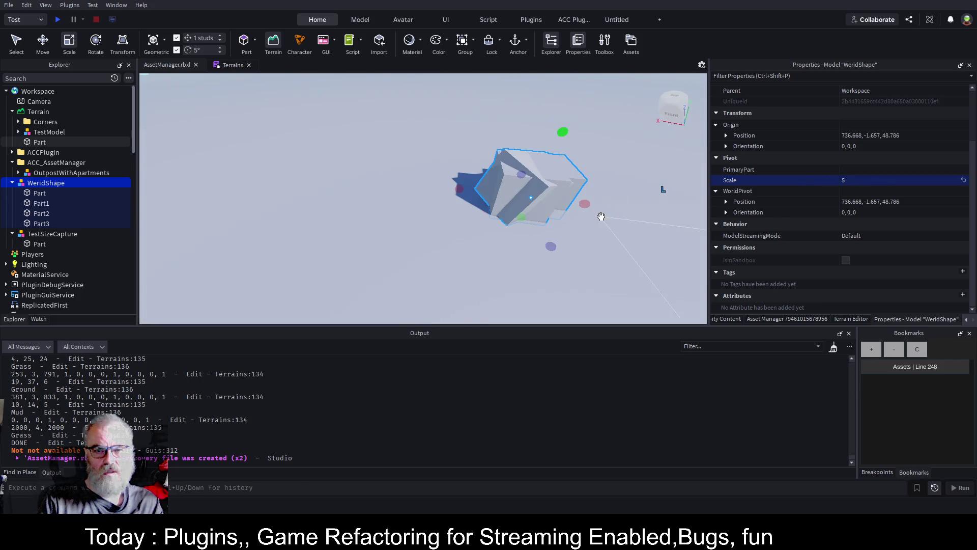
{"action": "scroll", "coordinate": [600, 216], "scroll_direction": "up", "scroll_amount": 3}
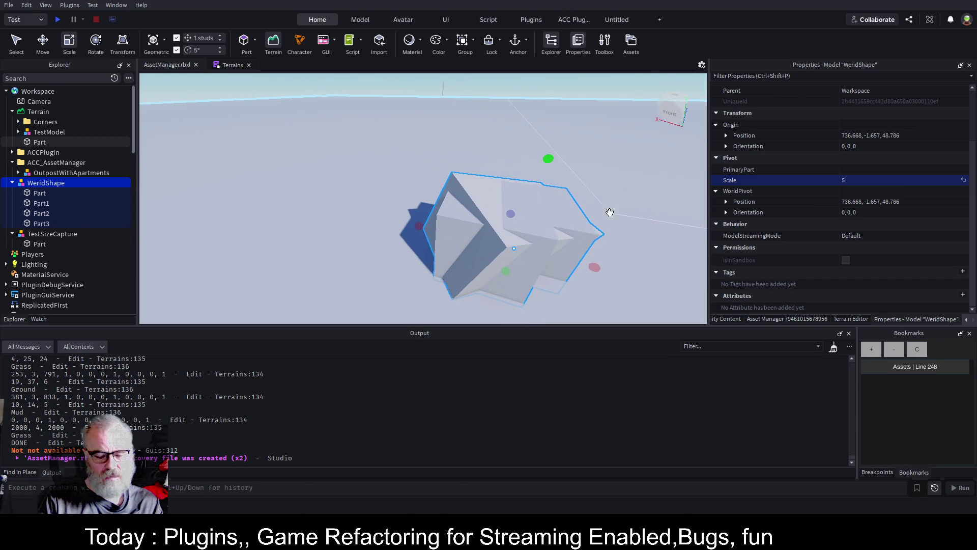
{"action": "key", "text": "ctrl+2"}
{"action": "mouse_move", "coordinate": [531, 204]}
{"action": "left_mouse_down"}
{"action": "mouse_move", "coordinate": [516, 251]}
{"action": "mouse_move", "coordinate": [517, 240]}
{"action": "left_mouse_up"}
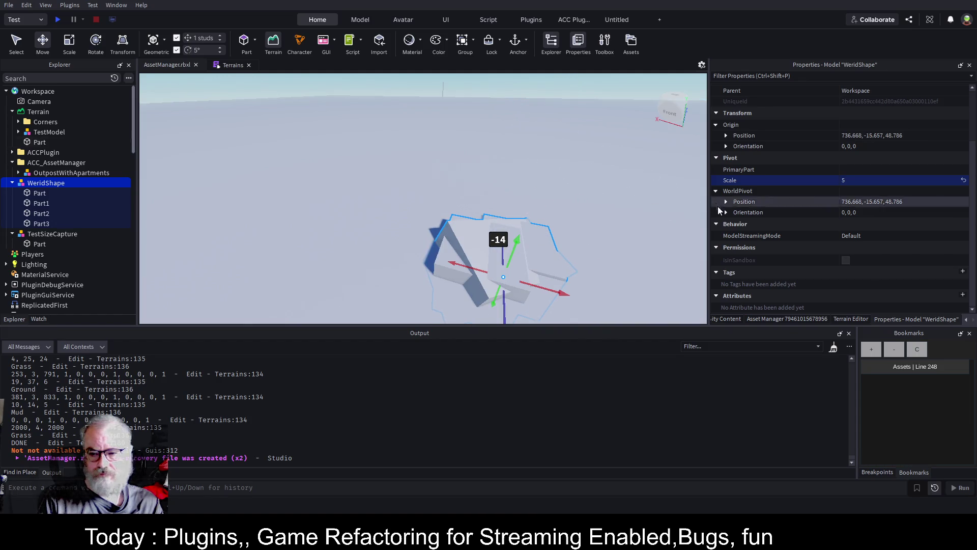
Try Convert 2 Terrain from the community content plugin, which errors on the model
{"action": "left_click", "coordinate": [771, 320]}
{"action": "left_click", "coordinate": [733, 318]}
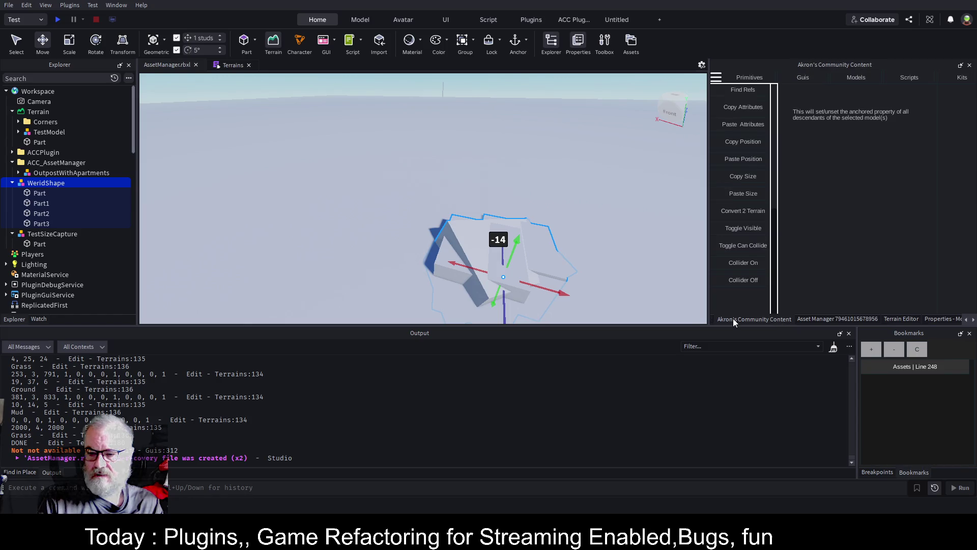
{"action": "left_click", "coordinate": [759, 214]}
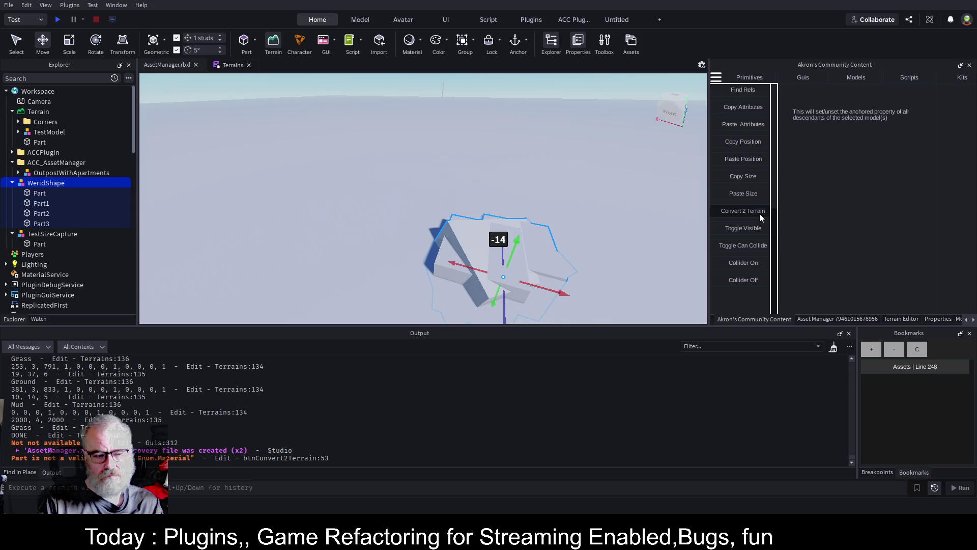
Select the four parts Part through Part3 inside WeridShape and show their Properties
{"action": "left_click", "coordinate": [66, 175]}
{"action": "left_click", "coordinate": [44, 184]}
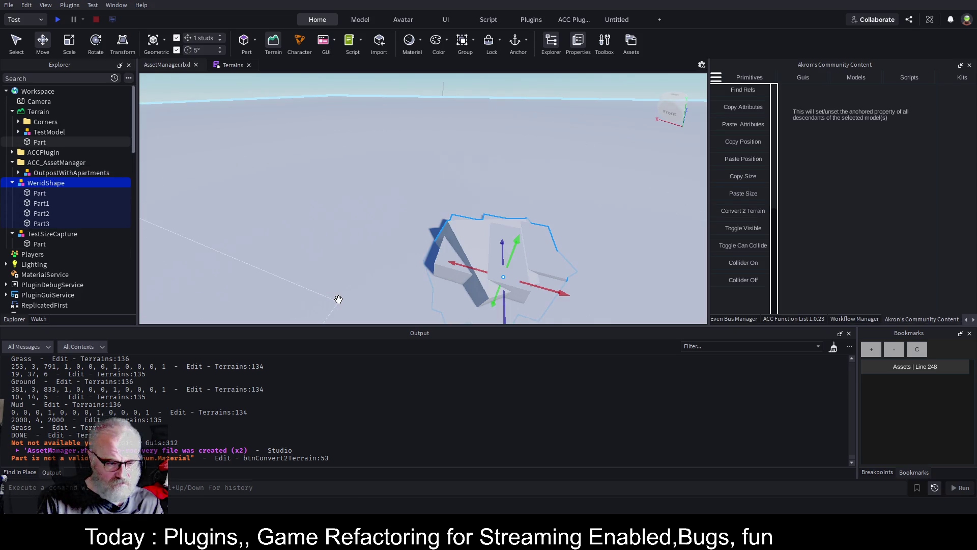
{"action": "left_click", "coordinate": [39, 193]}
{"action": "left_click", "coordinate": [41, 223], "text": "shift"}
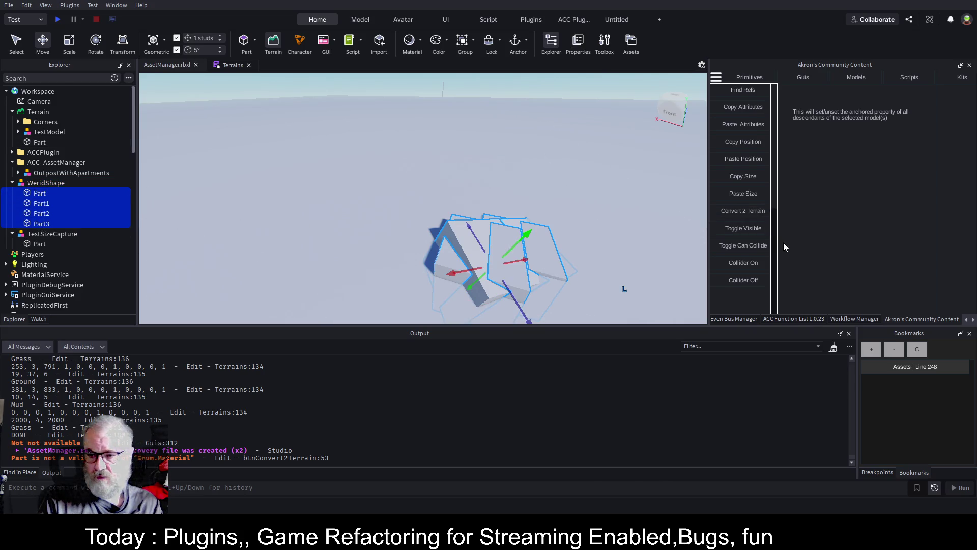
{"action": "key", "text": "ctrl+shift+p"}
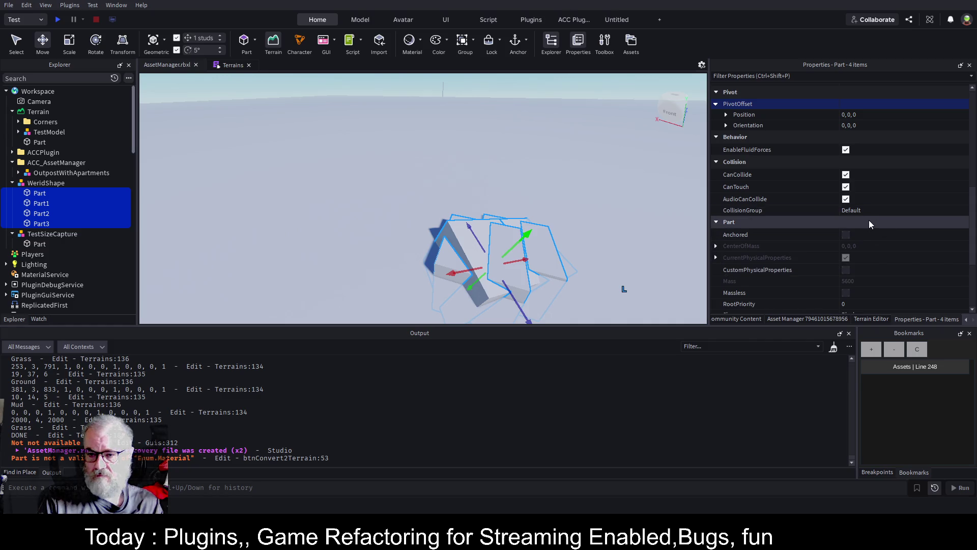
Set the Name property of all four selected parts to Mud
{"action": "scroll", "coordinate": [866, 235], "scroll_direction": "up", "scroll_amount": 3}
{"action": "scroll", "coordinate": [860, 204], "scroll_direction": "up", "scroll_amount": 2}
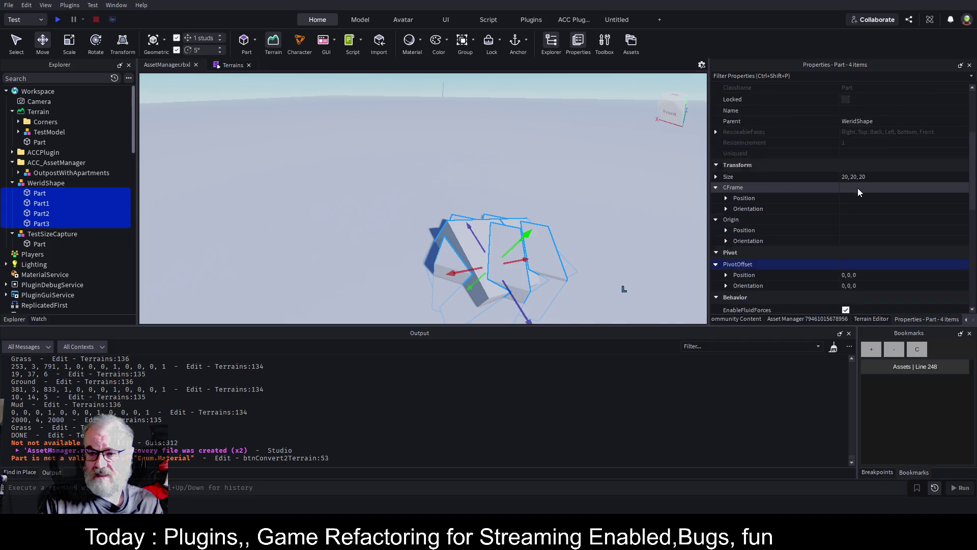
{"action": "scroll", "coordinate": [854, 201], "scroll_direction": "down", "scroll_amount": 4}
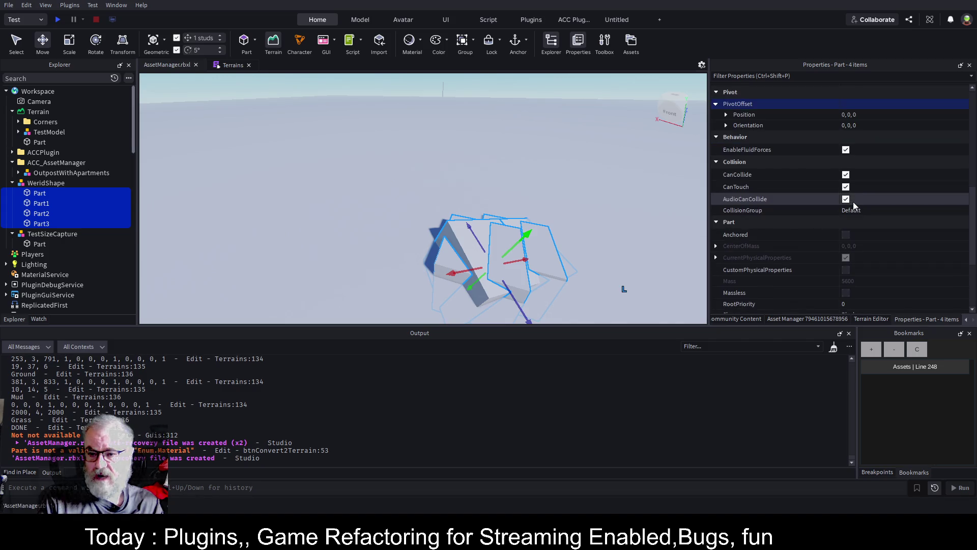
{"action": "scroll", "coordinate": [853, 202], "scroll_direction": "down", "scroll_amount": 2}
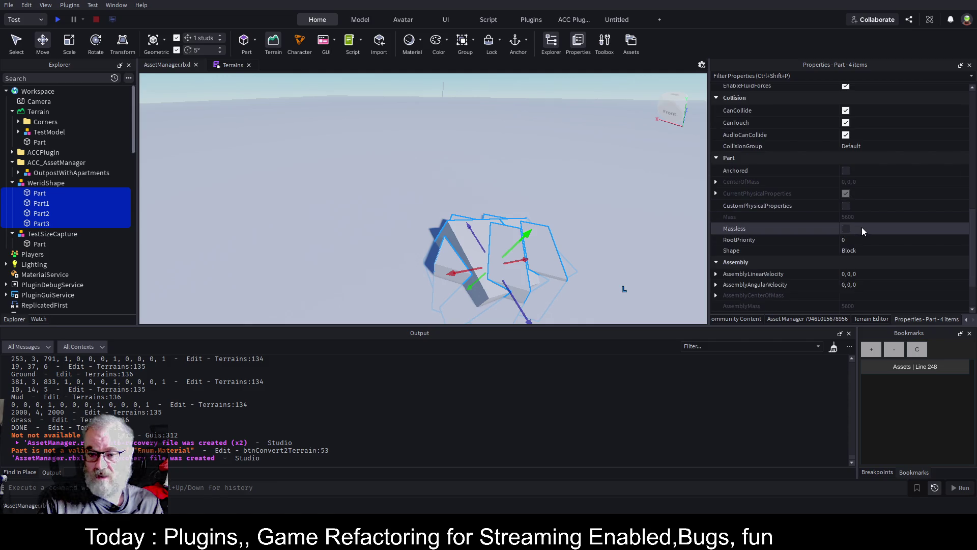
{"action": "scroll", "coordinate": [876, 239], "scroll_direction": "up", "scroll_amount": 5}
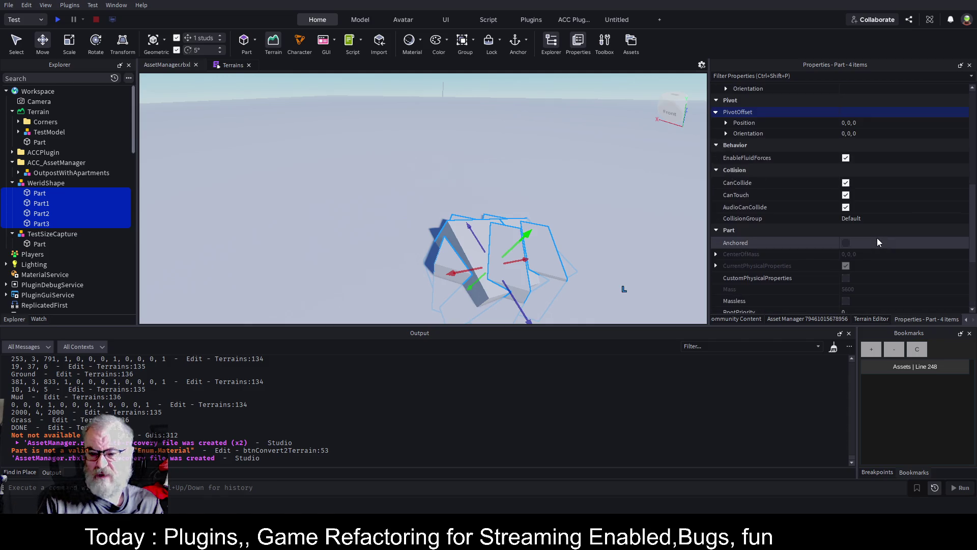
{"action": "scroll", "coordinate": [877, 240], "scroll_direction": "up", "scroll_amount": 4}
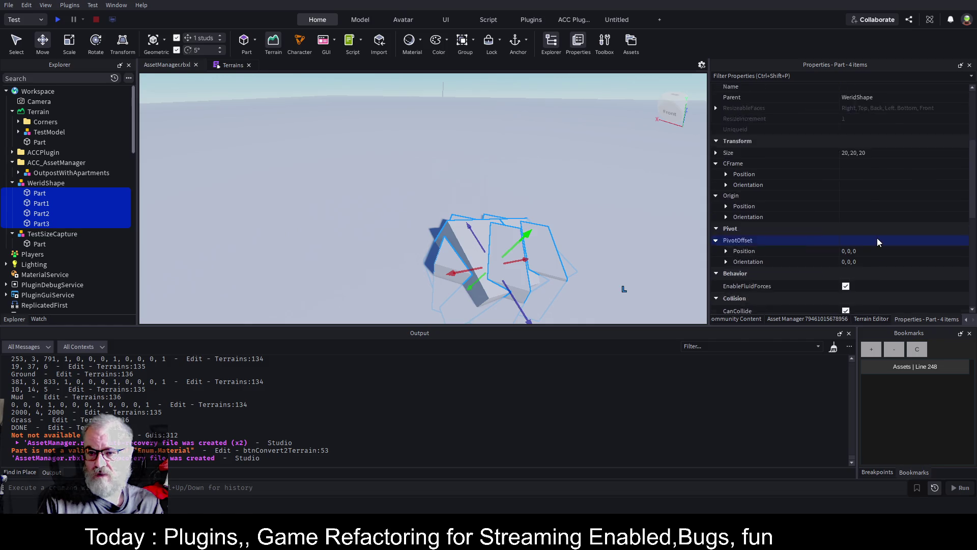
{"action": "left_click", "coordinate": [880, 151]}
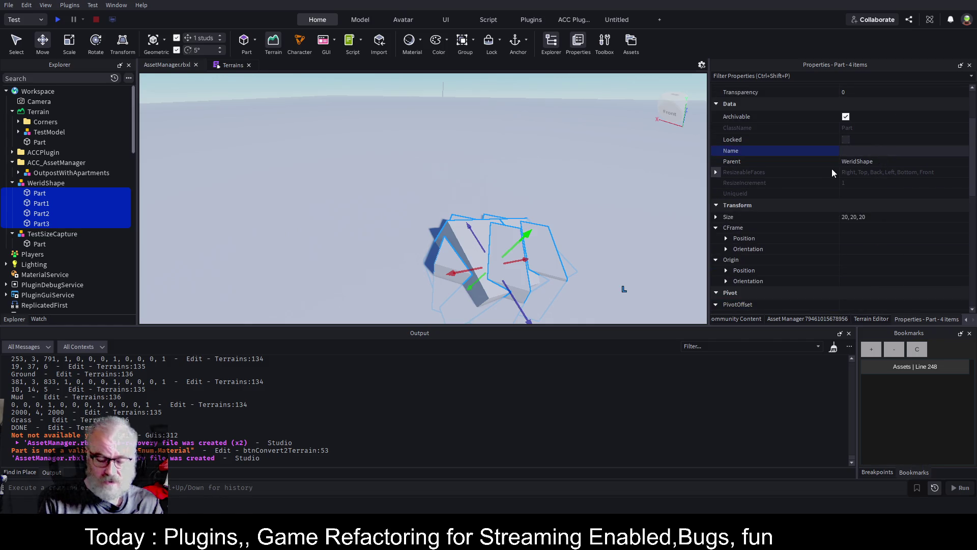
{"action": "type", "text": "Mud"}
{"action": "key", "text": "Return"}
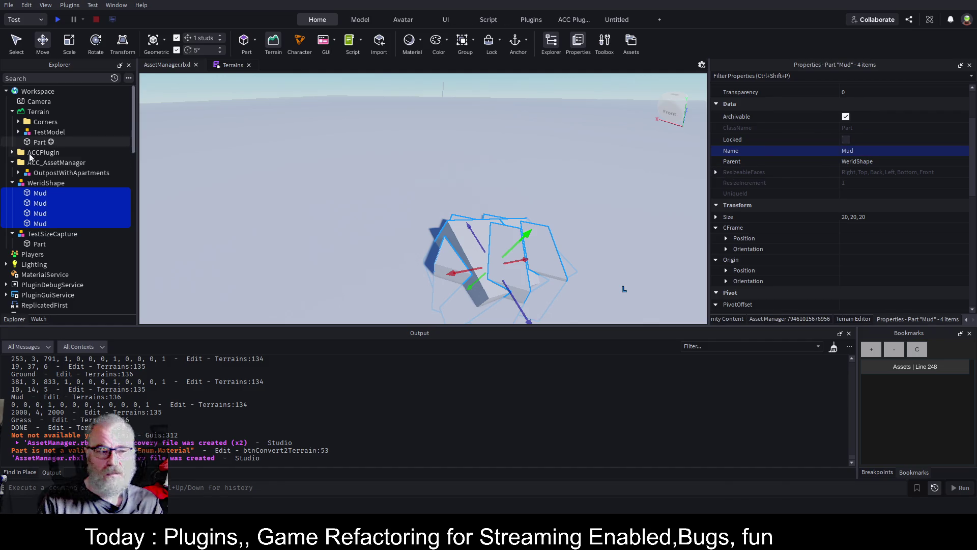
{"action": "left_click", "coordinate": [781, 320]}
Convert the WeridShape model's Mud parts into a grey rock mound with Convert 2 Terrain
{"action": "left_click", "coordinate": [729, 319]}
{"action": "left_click", "coordinate": [747, 212]}
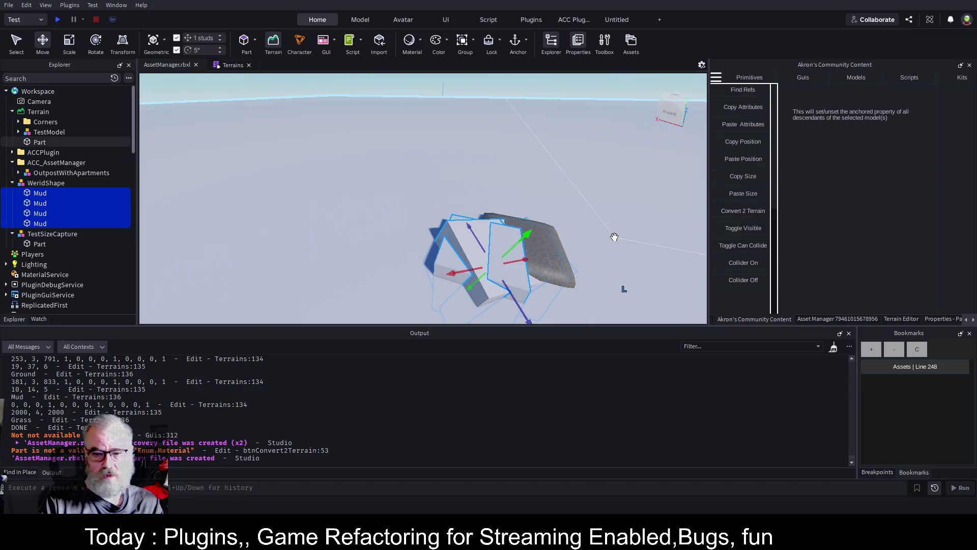
{"action": "left_click_drag", "start_coordinate": [614, 239], "coordinate": [614, 239]}
{"action": "left_click", "coordinate": [40, 184]}
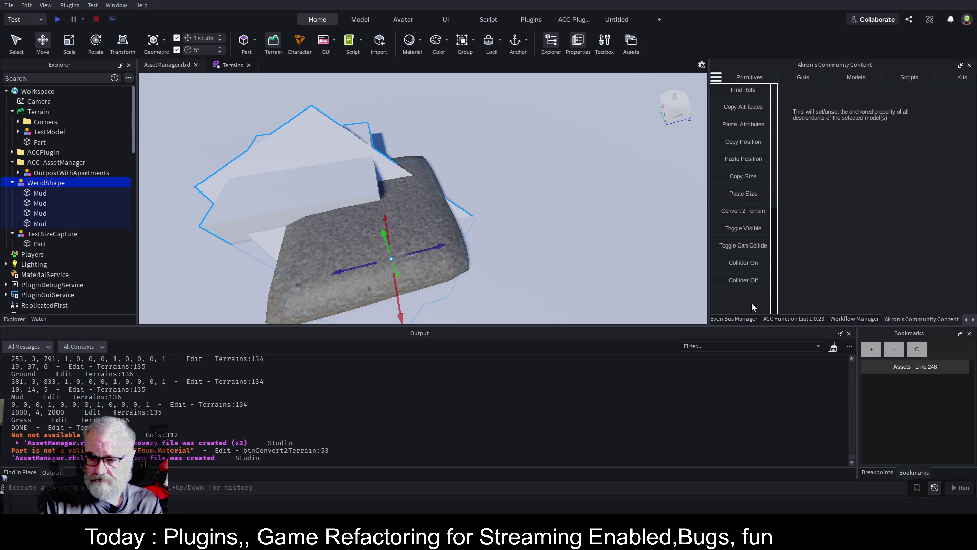
{"action": "left_click", "coordinate": [732, 211]}
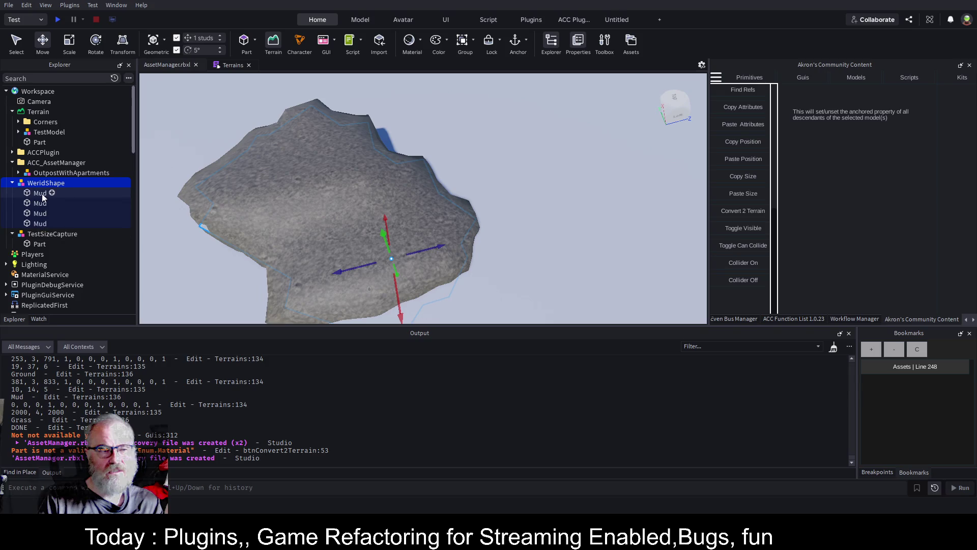
{"action": "scroll", "coordinate": [510, 226], "scroll_direction": "up", "scroll_amount": 5}
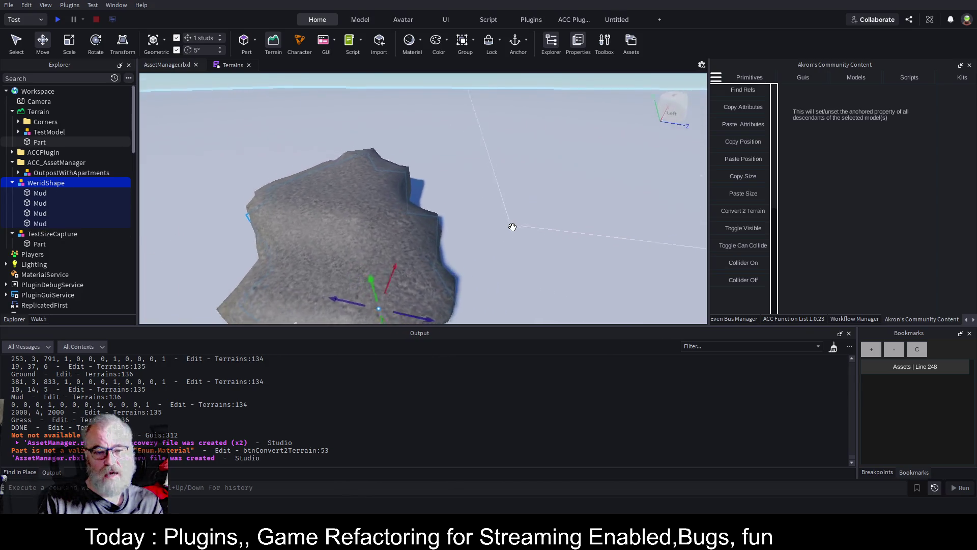
{"action": "left_click_drag", "start_coordinate": [513, 227], "coordinate": [513, 230]}
{"action": "scroll", "coordinate": [512, 227], "scroll_direction": "down", "scroll_amount": 5}
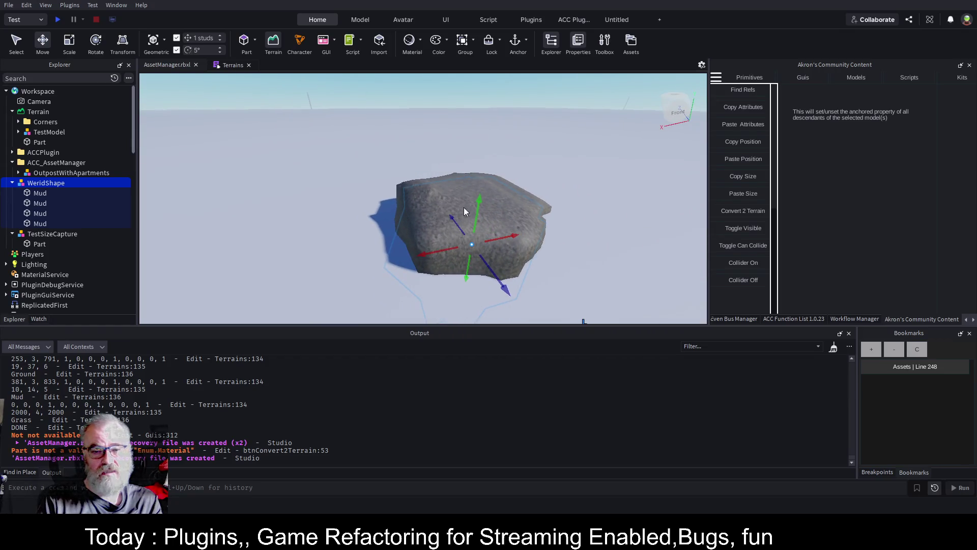
Raise WeridShape 10 studs and convert it, then lower it and convert again into rock
{"action": "left_click_drag", "start_coordinate": [481, 199], "coordinate": [483, 173]}
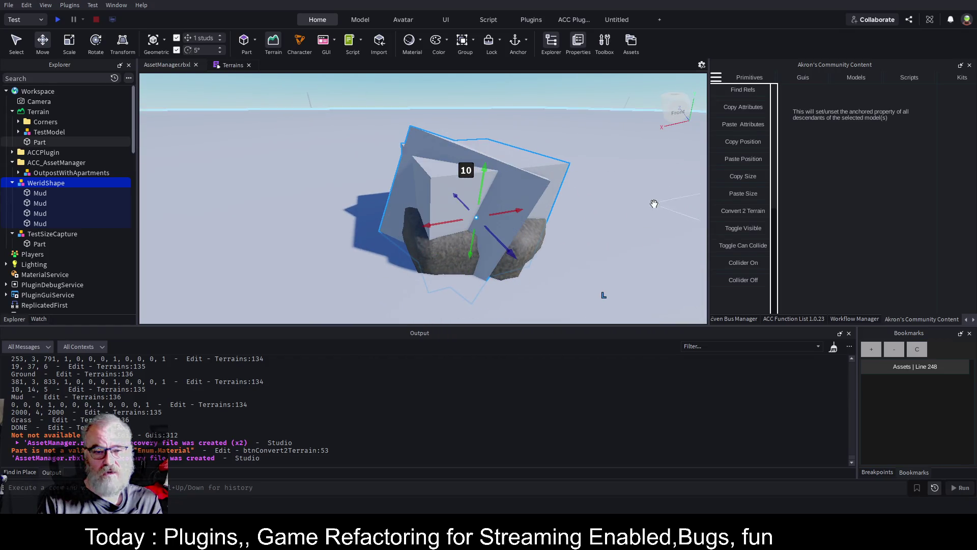
{"action": "left_click", "coordinate": [751, 210]}
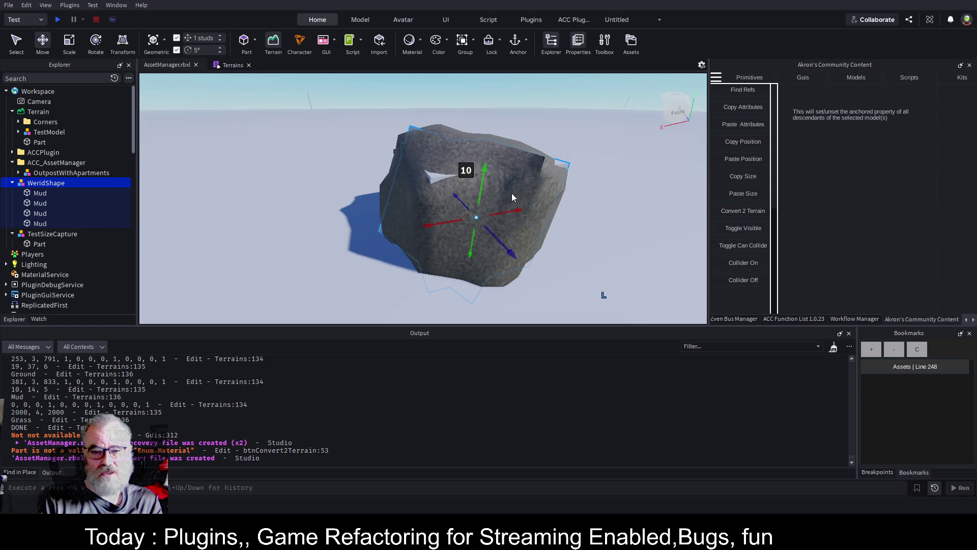
{"action": "mouse_move", "coordinate": [482, 179]}
{"action": "left_mouse_down"}
{"action": "mouse_move", "coordinate": [492, 244]}
{"action": "mouse_move", "coordinate": [371, 270]}
{"action": "mouse_move", "coordinate": [364, 284]}
{"action": "mouse_move", "coordinate": [359, 239]}
{"action": "mouse_move", "coordinate": [568, 237]}
{"action": "left_mouse_up"}
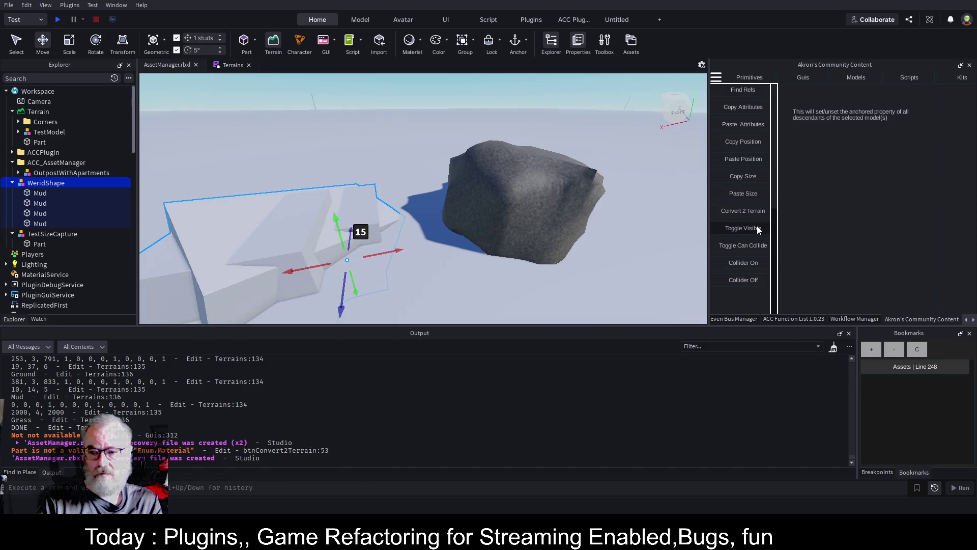
{"action": "left_click", "coordinate": [753, 211]}
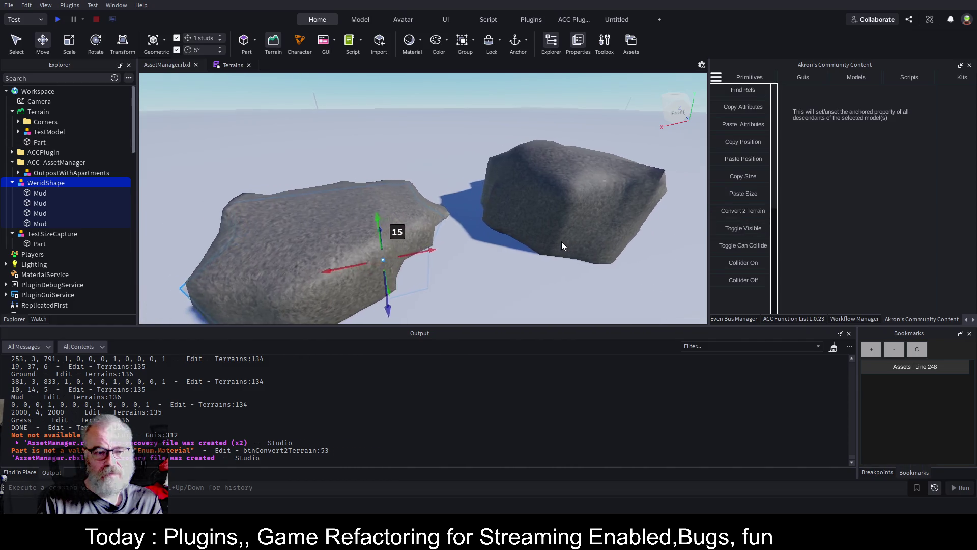
{"action": "mouse_move", "coordinate": [562, 241]}
{"action": "left_mouse_down"}
{"action": "mouse_move", "coordinate": [587, 245]}
{"action": "mouse_move", "coordinate": [389, 207]}
{"action": "mouse_move", "coordinate": [230, 275]}
{"action": "left_mouse_up"}
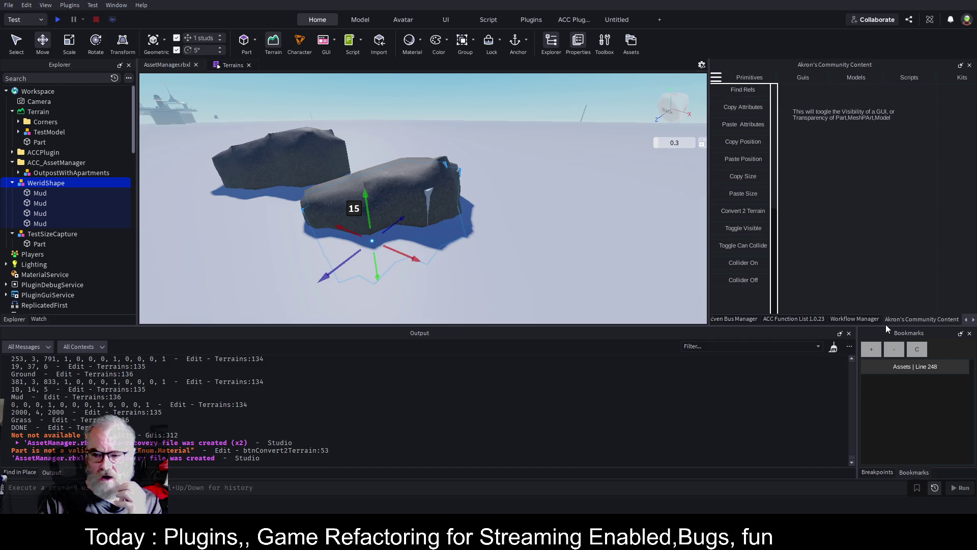
Reselect WeridShape and move it 38 studs along the X axis
{"action": "left_click", "coordinate": [973, 322]}
{"action": "left_click", "coordinate": [973, 322]}
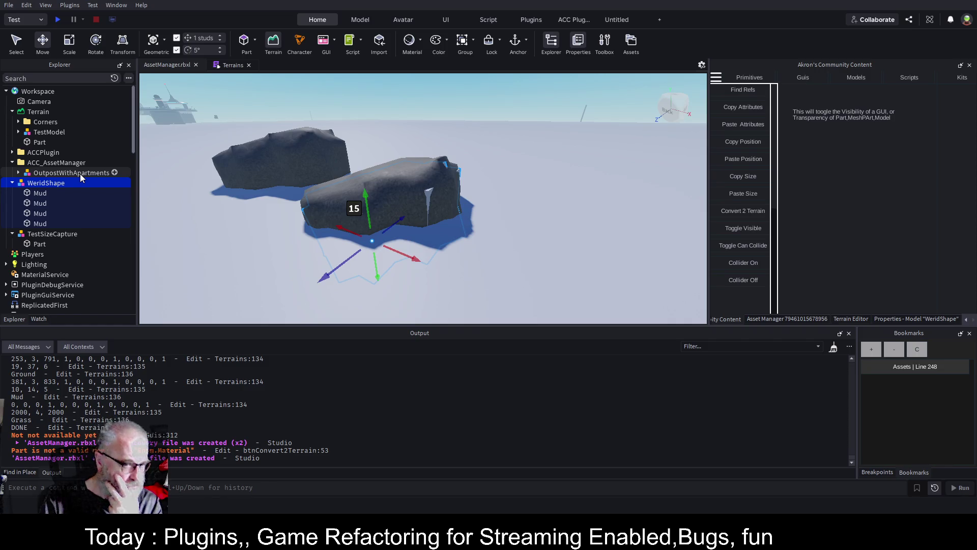
{"action": "left_click", "coordinate": [61, 174]}
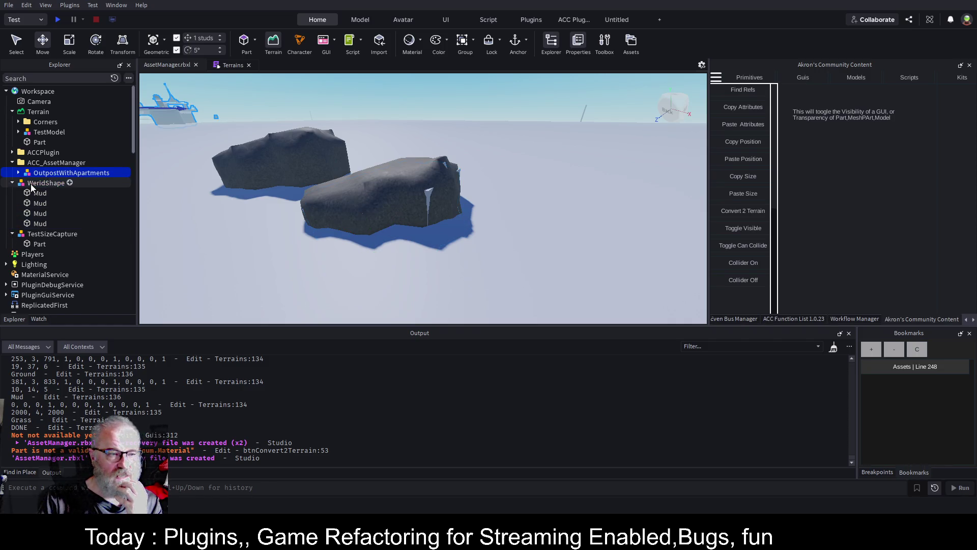
{"action": "left_click", "coordinate": [32, 183]}
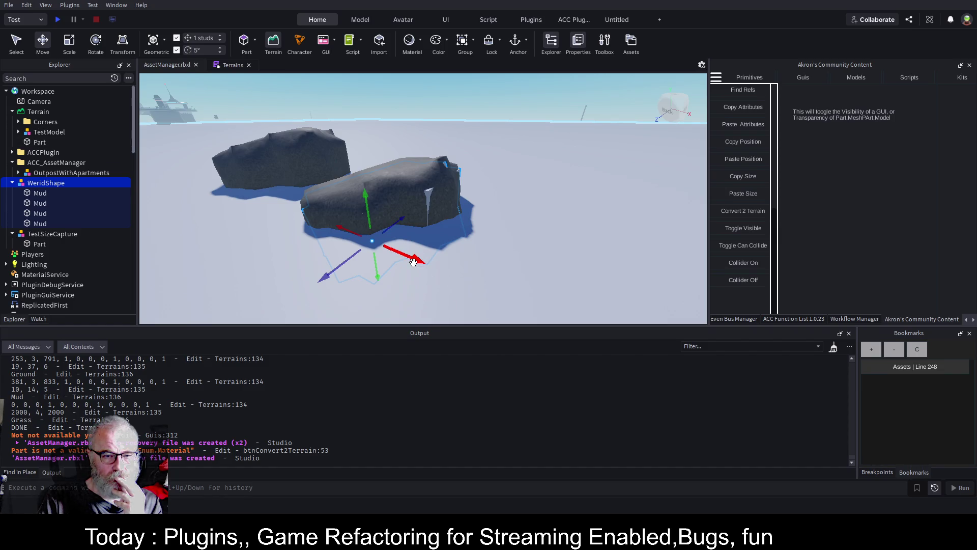
{"action": "left_click_drag", "start_coordinate": [413, 262], "coordinate": [578, 242]}
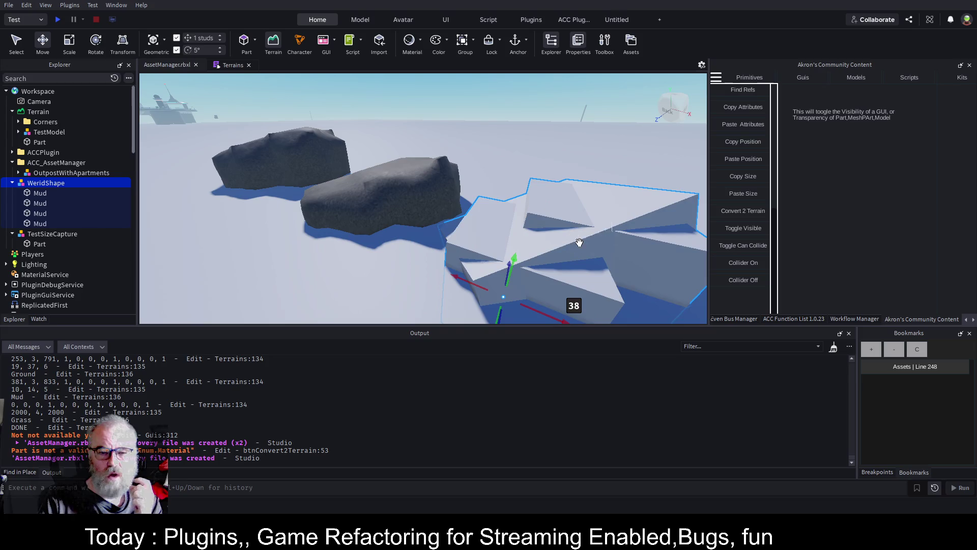
Lower WeridShape 12 studs so its Mud parts sink into the ground
{"action": "key", "text": "d"}
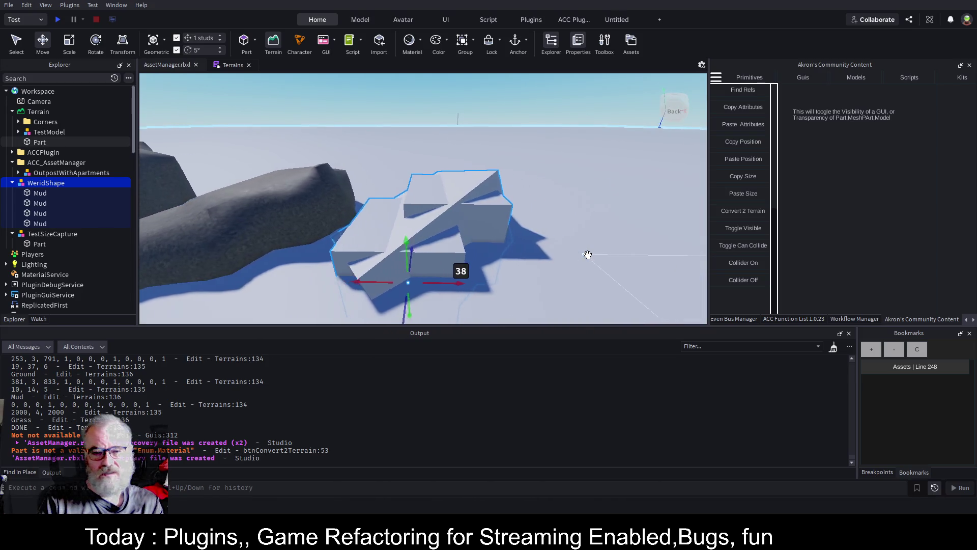
{"action": "left_click_drag", "start_coordinate": [588, 255], "coordinate": [588, 254]}
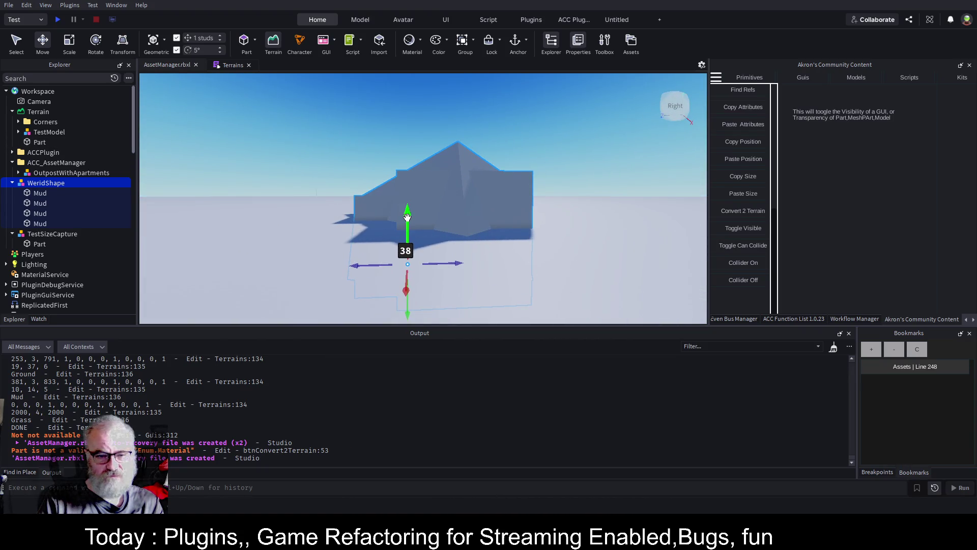
{"action": "left_click_drag", "start_coordinate": [588, 244], "coordinate": [601, 243]}
{"action": "mouse_move", "coordinate": [318, 277]}
{"action": "left_mouse_down"}
{"action": "mouse_move", "coordinate": [337, 248]}
{"action": "mouse_move", "coordinate": [336, 224]}
{"action": "mouse_move", "coordinate": [360, 227]}
{"action": "mouse_move", "coordinate": [438, 193]}
{"action": "mouse_move", "coordinate": [491, 151]}
{"action": "left_mouse_up"}
{"action": "key", "text": "d"}
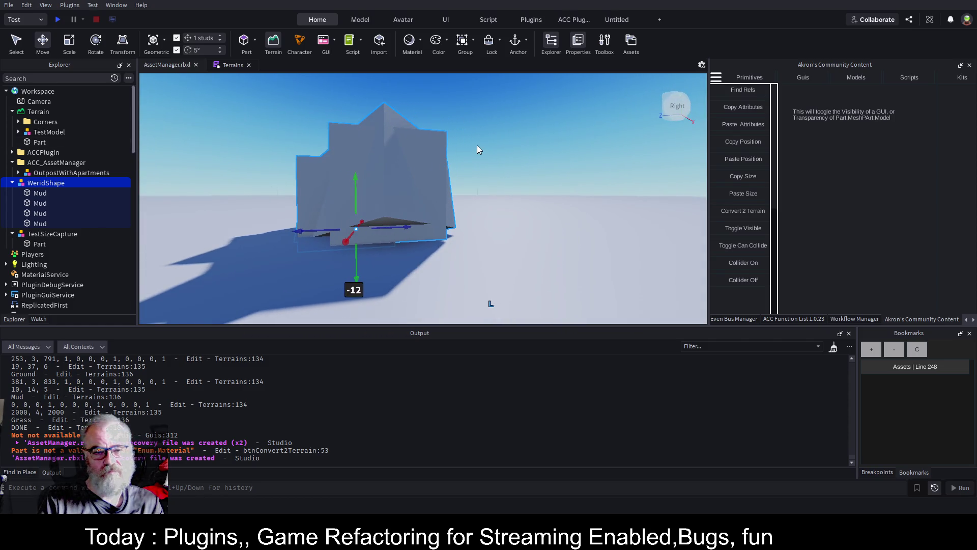
{"action": "left_click", "coordinate": [368, 19]}
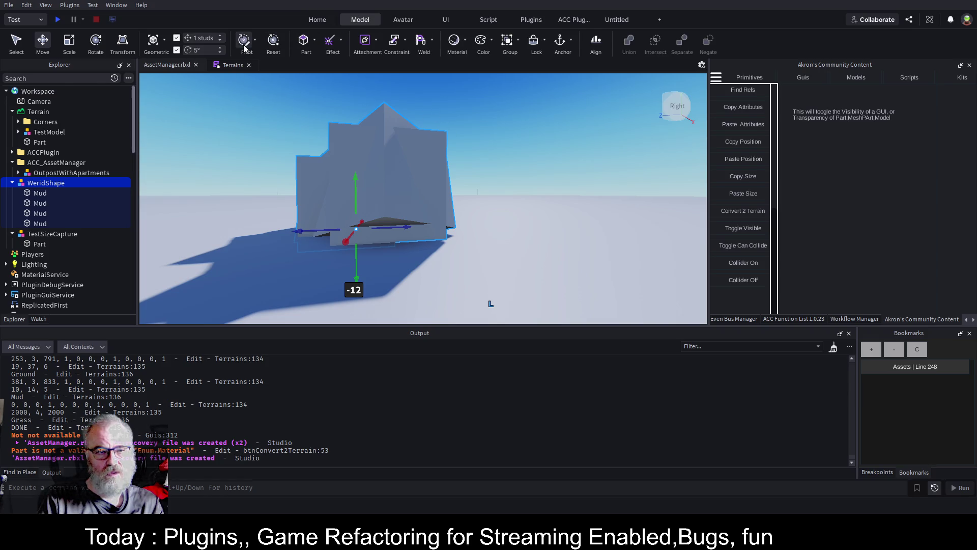
Reset WeridShape's pivot, lower it 9 studs and convert it into rock terrain
{"action": "left_click", "coordinate": [247, 43]}
{"action": "left_click", "coordinate": [273, 44]}
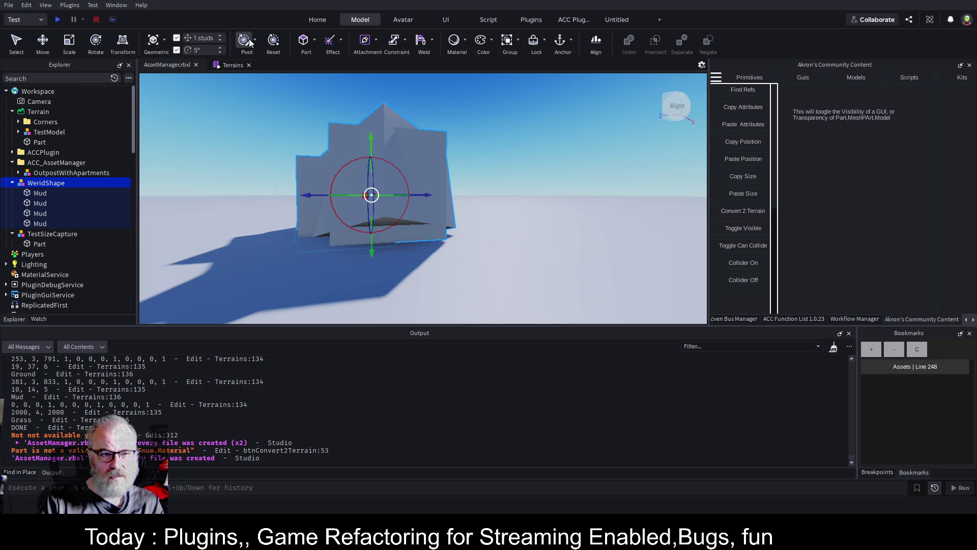
{"action": "mouse_move", "coordinate": [370, 150]}
{"action": "left_mouse_down"}
{"action": "mouse_move", "coordinate": [401, 198]}
{"action": "mouse_move", "coordinate": [503, 233]}
{"action": "left_mouse_up"}
{"action": "scroll", "coordinate": [503, 229], "scroll_direction": "up", "scroll_amount": 5}
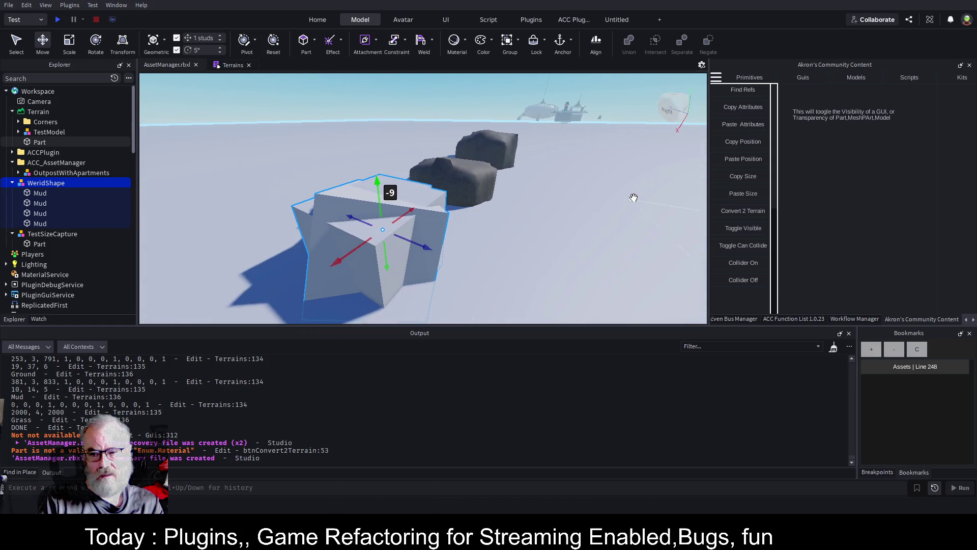
{"action": "left_click", "coordinate": [743, 211]}
{"action": "mouse_move", "coordinate": [553, 212]}
{"action": "left_mouse_down"}
{"action": "mouse_move", "coordinate": [571, 208]}
{"action": "mouse_move", "coordinate": [525, 223]}
{"action": "left_mouse_up"}
Move WeridShape 54 studs along X, adjust its pivot, and disable 5° rotation snapping
{"action": "mouse_move", "coordinate": [403, 203]}
{"action": "left_mouse_down"}
{"action": "mouse_move", "coordinate": [211, 196]}
{"action": "mouse_move", "coordinate": [489, 195]}
{"action": "left_mouse_up"}
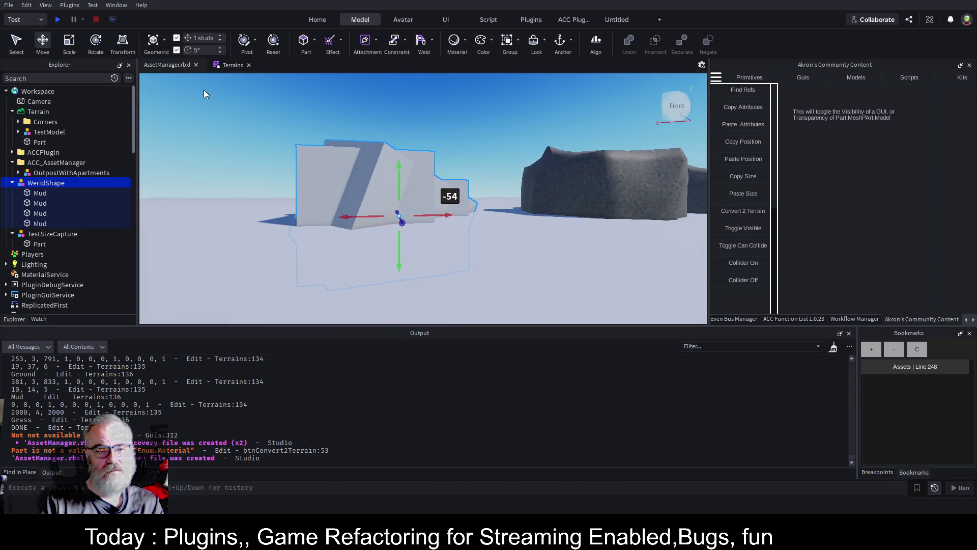
{"action": "left_click", "coordinate": [244, 44]}
{"action": "mouse_move", "coordinate": [397, 155]}
{"action": "left_mouse_down"}
{"action": "mouse_move", "coordinate": [402, 120]}
{"action": "mouse_move", "coordinate": [404, 150]}
{"action": "left_mouse_up"}
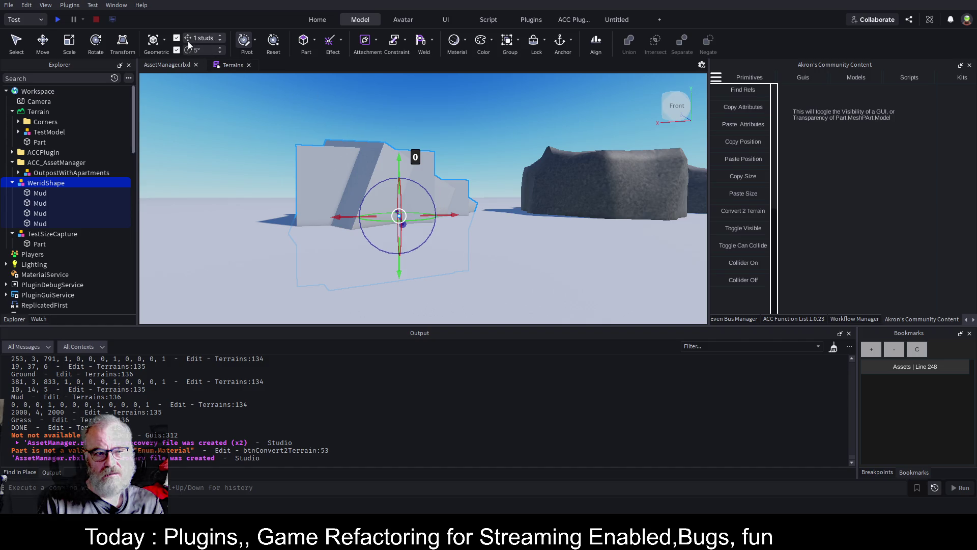
{"action": "left_click", "coordinate": [176, 50]}
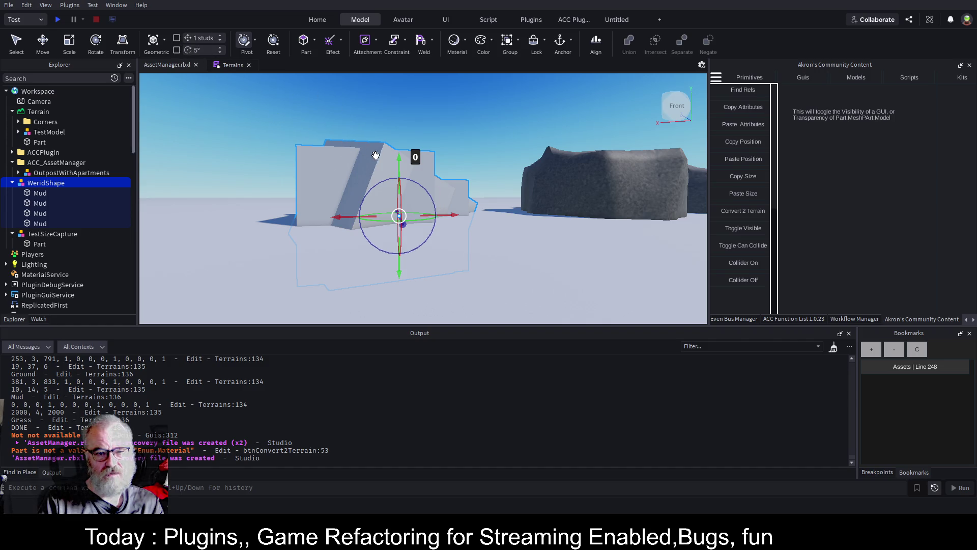
Raise WeridShape's pivot about 16 studs, then lower the group vertically
{"action": "mouse_move", "coordinate": [397, 163]}
{"action": "left_mouse_down"}
{"action": "mouse_move", "coordinate": [399, 123]}
{"action": "mouse_move", "coordinate": [400, 186]}
{"action": "mouse_move", "coordinate": [398, 118]}
{"action": "left_mouse_up"}
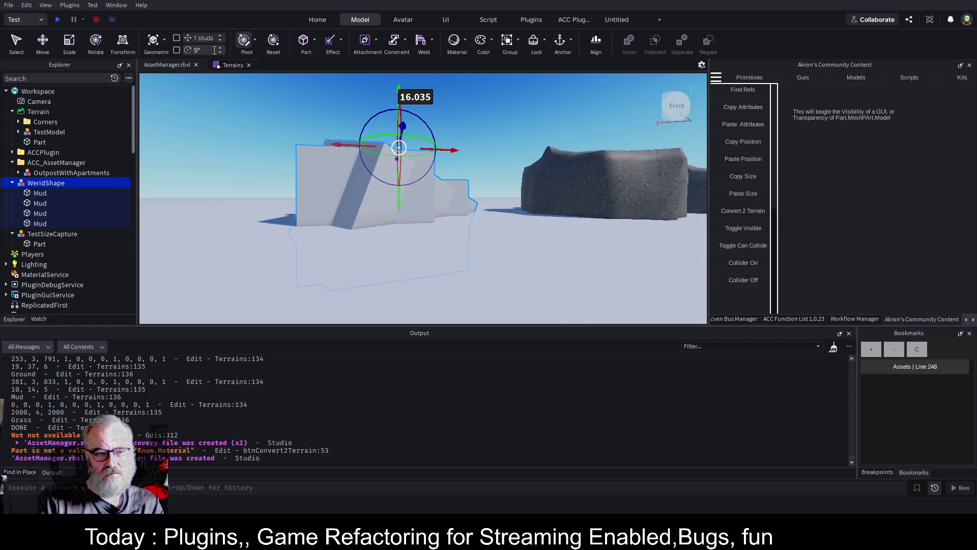
{"action": "left_click", "coordinate": [246, 43]}
{"action": "right_click", "coordinate": [456, 97]}
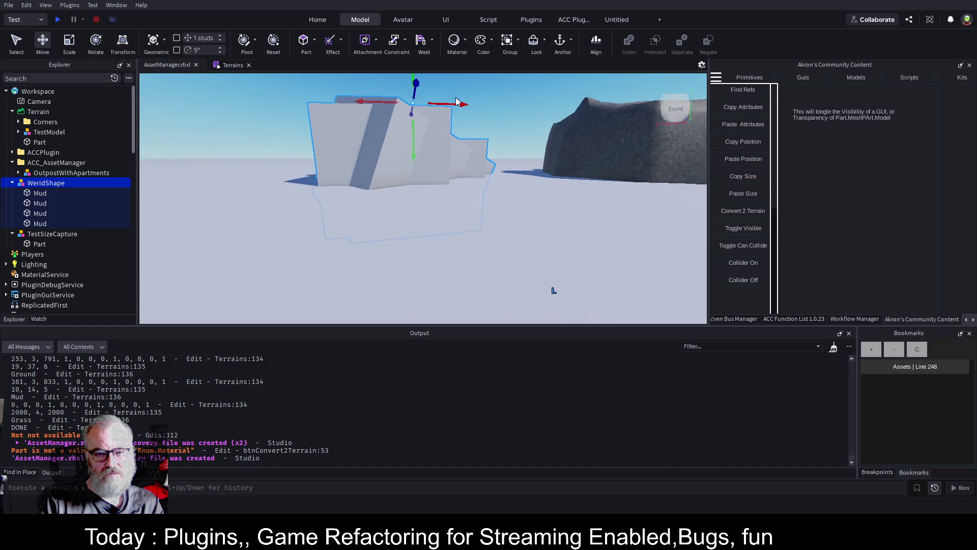
{"action": "mouse_move", "coordinate": [415, 135]}
{"action": "left_mouse_down"}
{"action": "mouse_move", "coordinate": [429, 189]}
{"action": "mouse_move", "coordinate": [444, 187]}
{"action": "mouse_move", "coordinate": [450, 159]}
{"action": "left_mouse_up"}
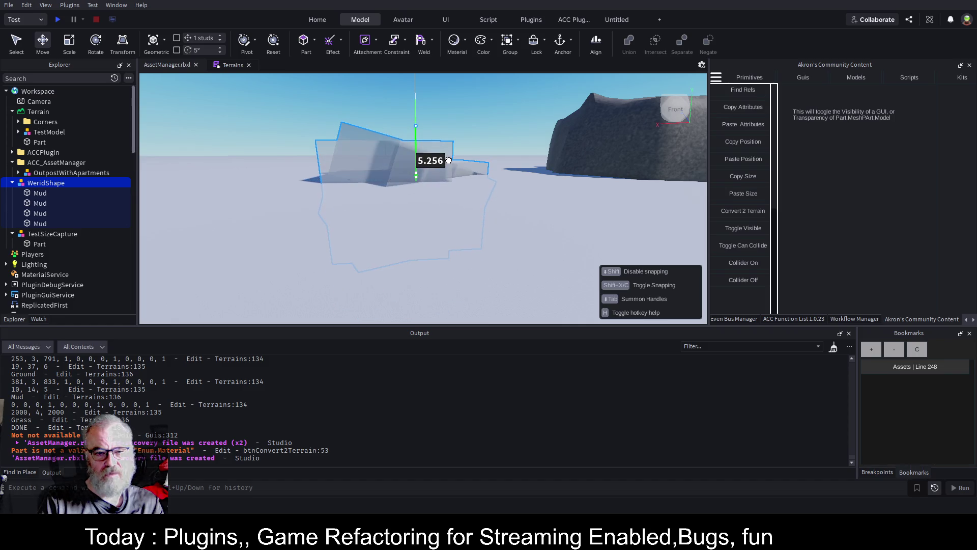
{"action": "right_click", "coordinate": [564, 166]}
{"action": "key", "text": "w"}
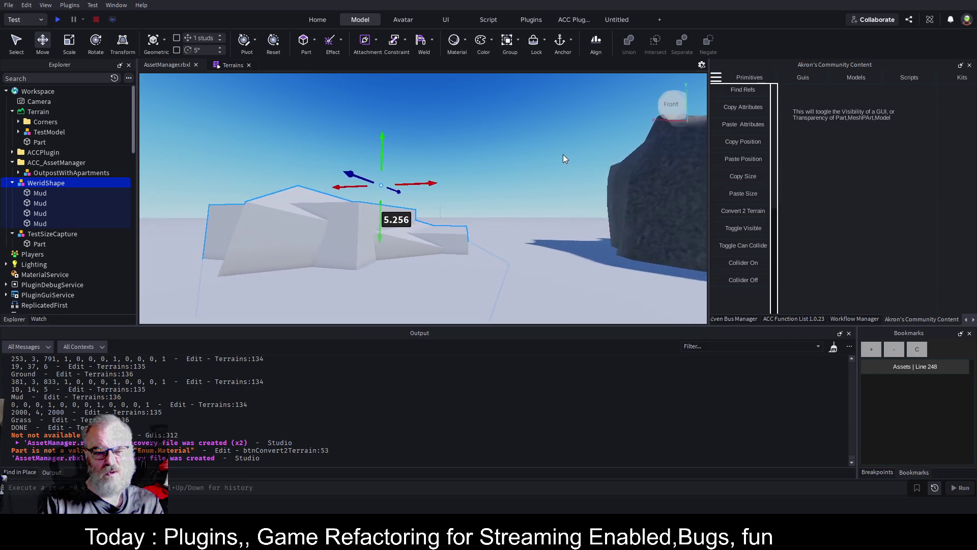
{"action": "key", "text": "d"}
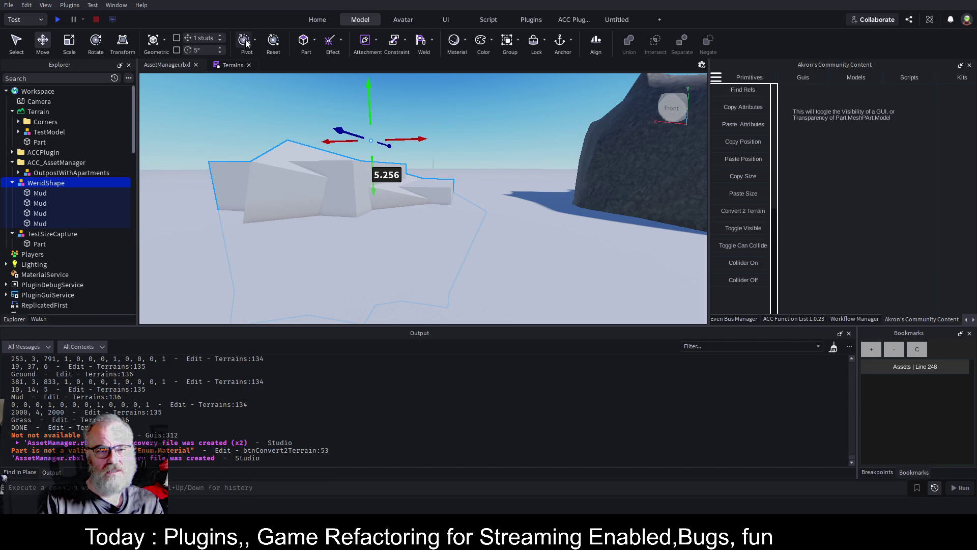
Reset the pivot to the group's centre and raise WeridShape 10.16 studs
{"action": "left_click", "coordinate": [245, 47]}
{"action": "left_click", "coordinate": [274, 44]}
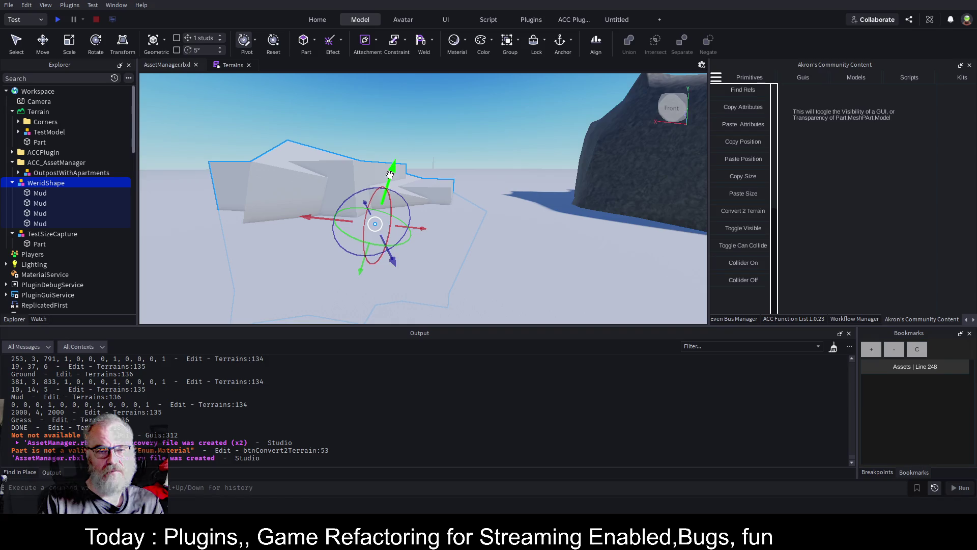
{"action": "left_click", "coordinate": [245, 41]}
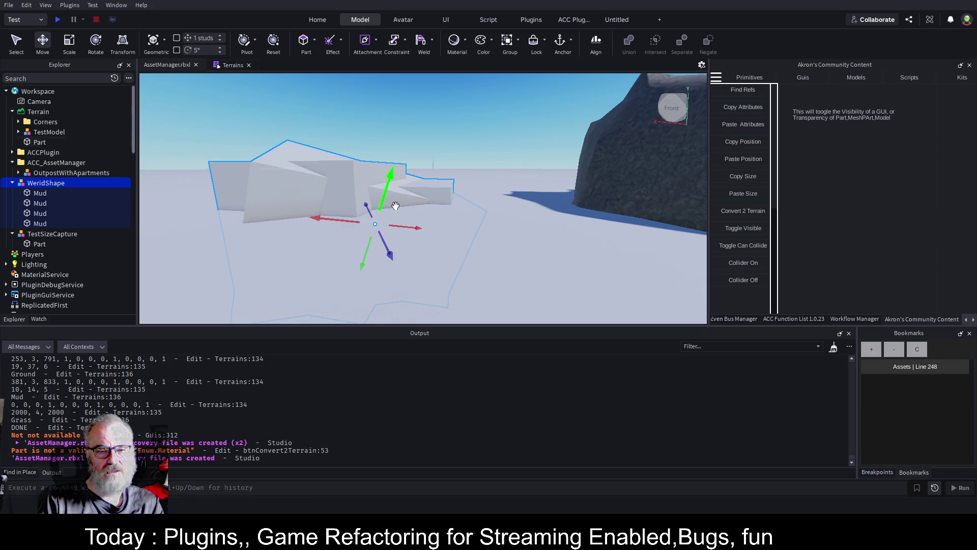
{"action": "left_click_drag", "start_coordinate": [393, 173], "coordinate": [409, 139]}
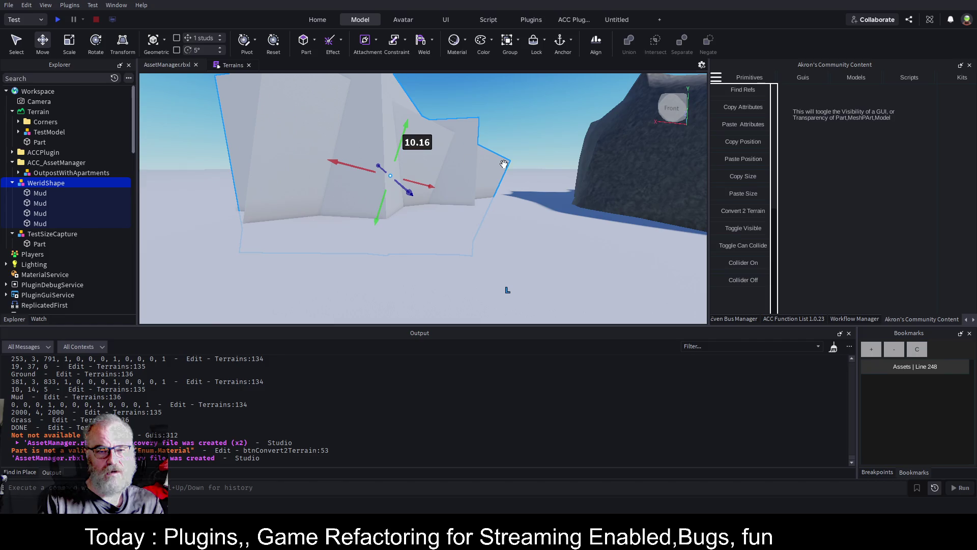
{"action": "scroll", "coordinate": [506, 273], "scroll_direction": "down", "scroll_amount": 5}
{"action": "key", "text": "f"}
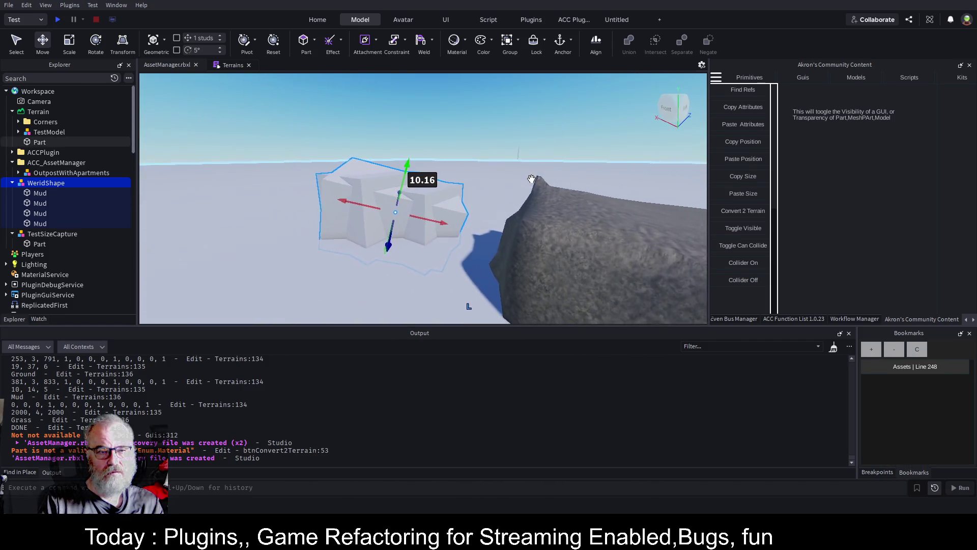
{"action": "left_click", "coordinate": [245, 42]}
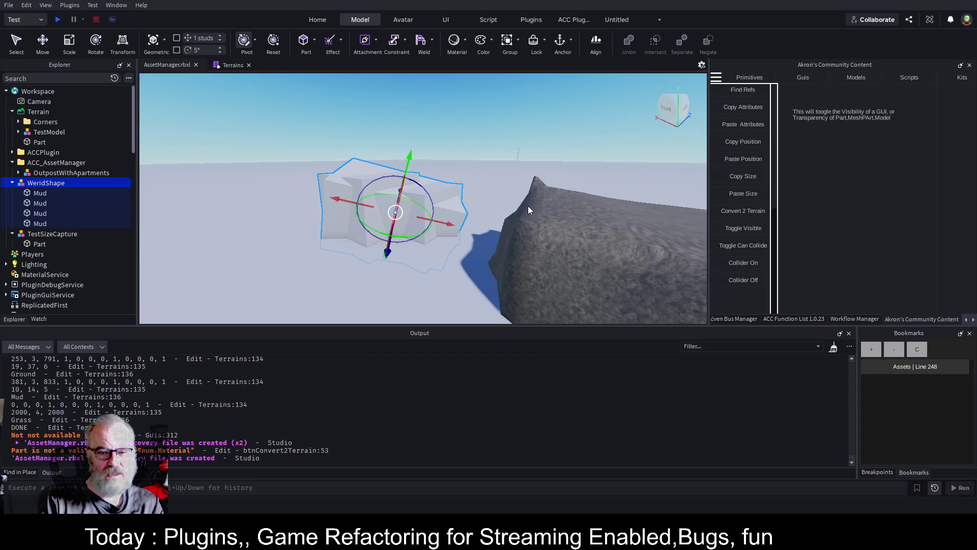
{"action": "key", "text": "d"}
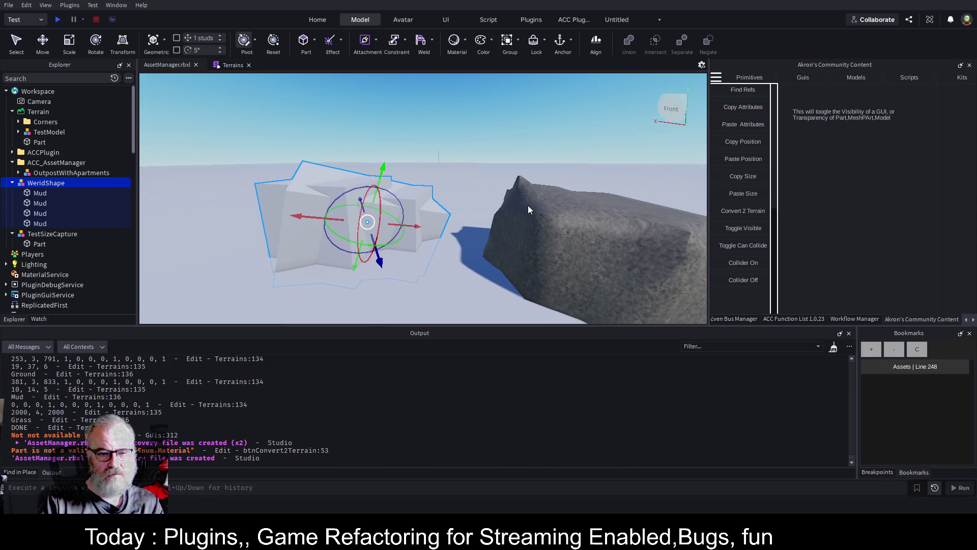
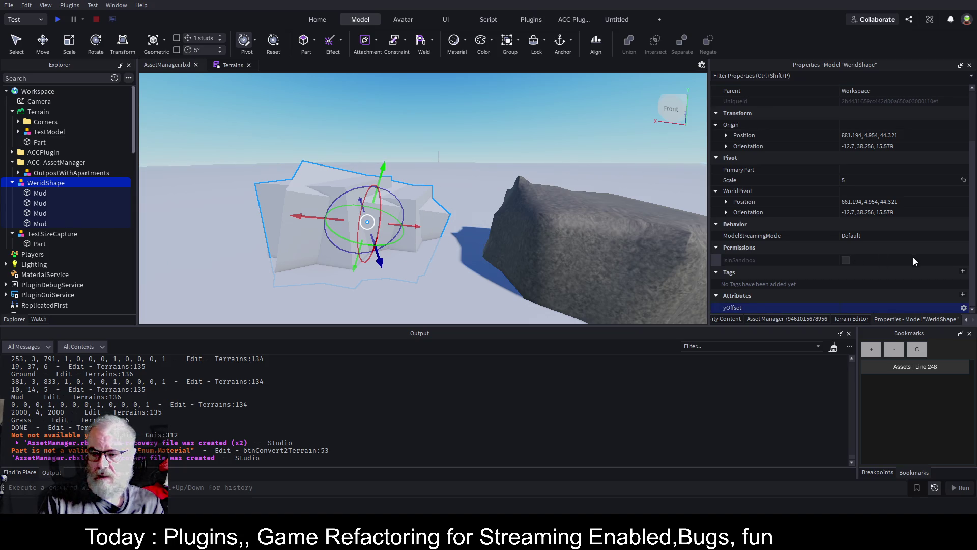
Set WeridShape's yOffset attribute to 0, then select its four Mud parts
{"action": "left_click", "coordinate": [932, 308]}
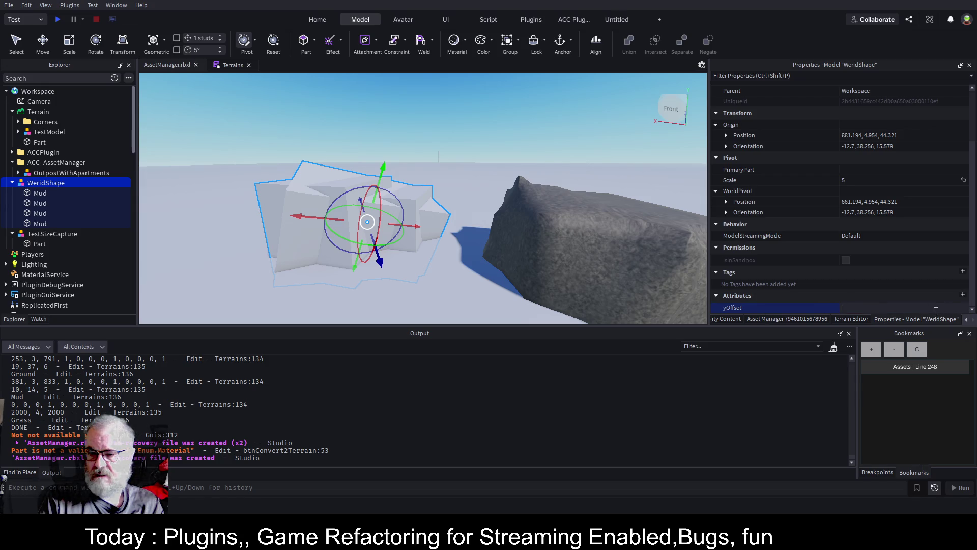
{"action": "left_click", "coordinate": [778, 309]}
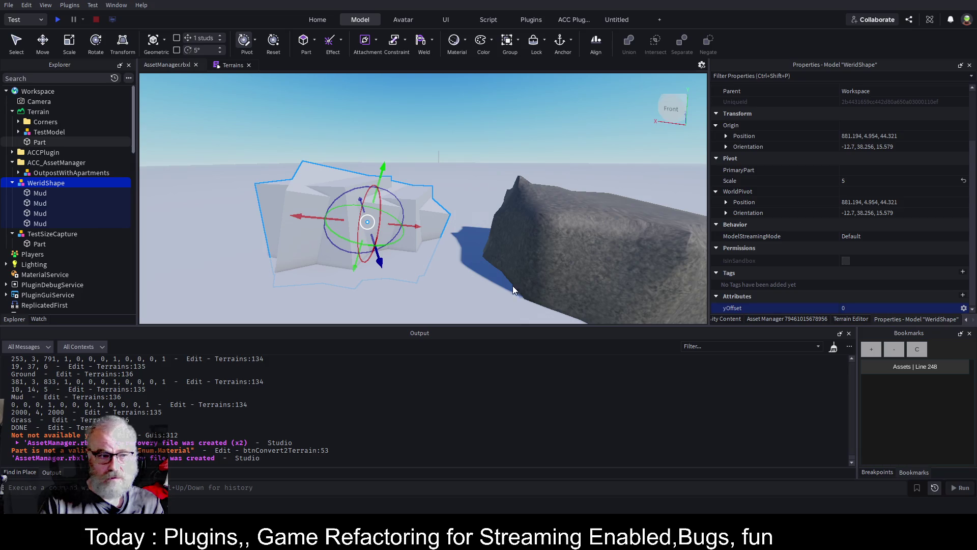
{"action": "left_click", "coordinate": [39, 193]}
{"action": "left_click", "coordinate": [41, 224], "text": "shift"}
Check the pivot, toggle geometric positioning, focus on WeridShape and enable 1-stud move snapping
{"action": "left_click", "coordinate": [247, 45]}
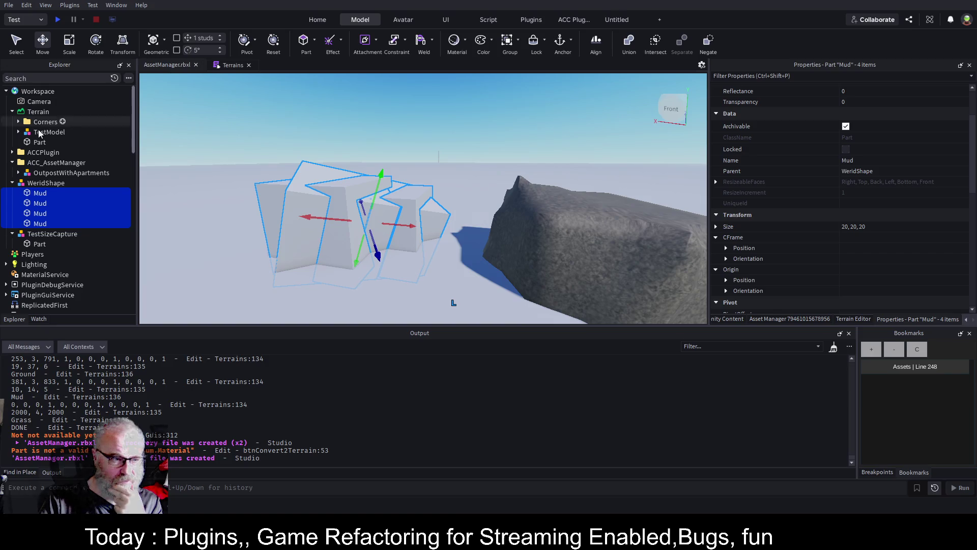
{"action": "left_click", "coordinate": [48, 185]}
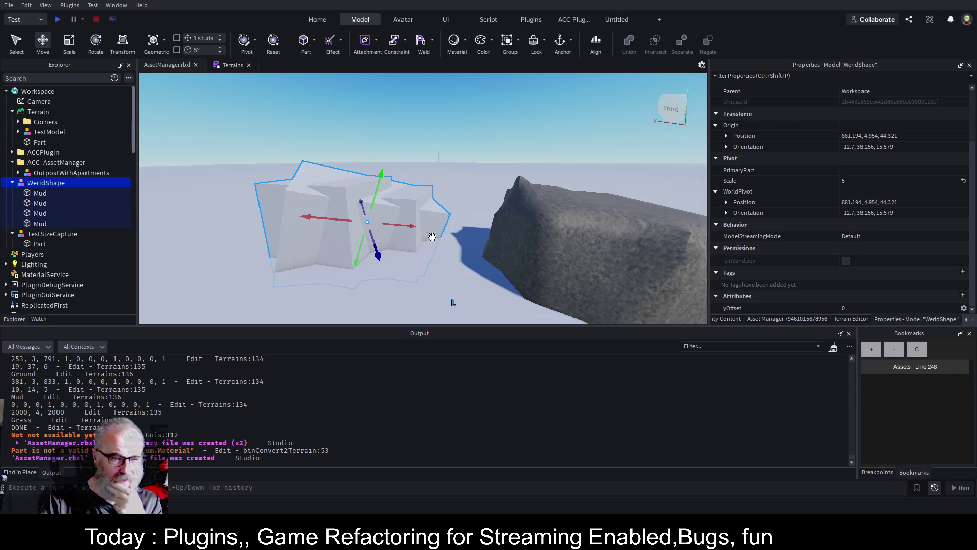
{"action": "left_click", "coordinate": [245, 45]}
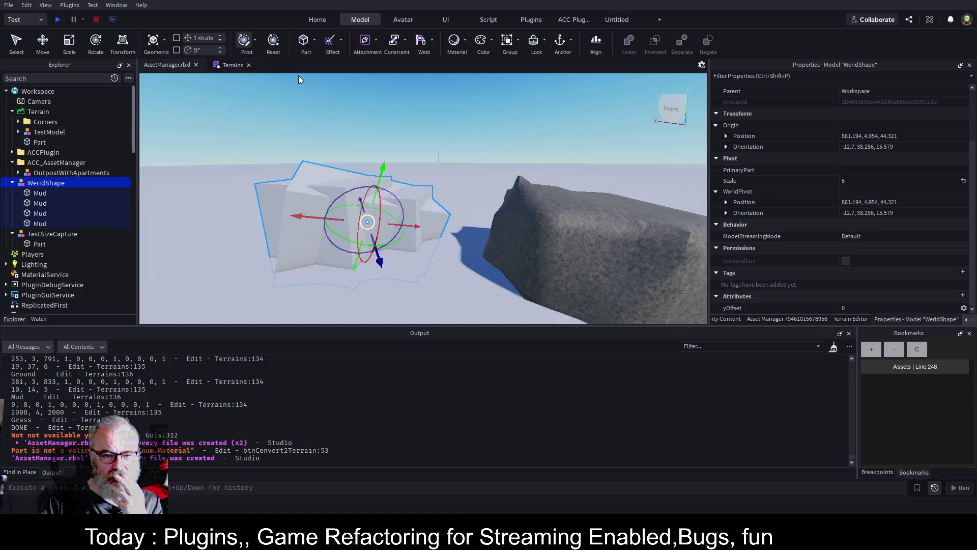
{"action": "left_click", "coordinate": [154, 43]}
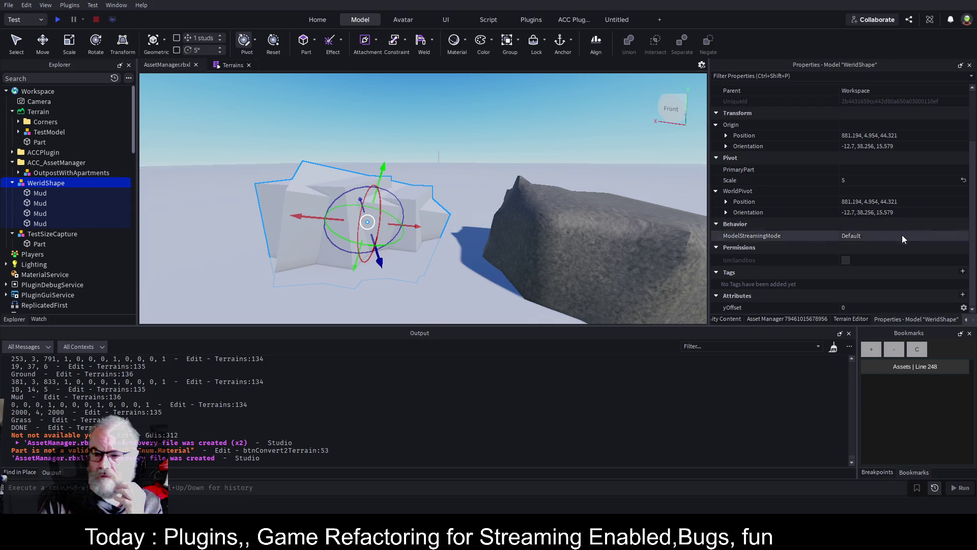
{"action": "left_click", "coordinate": [875, 307]}
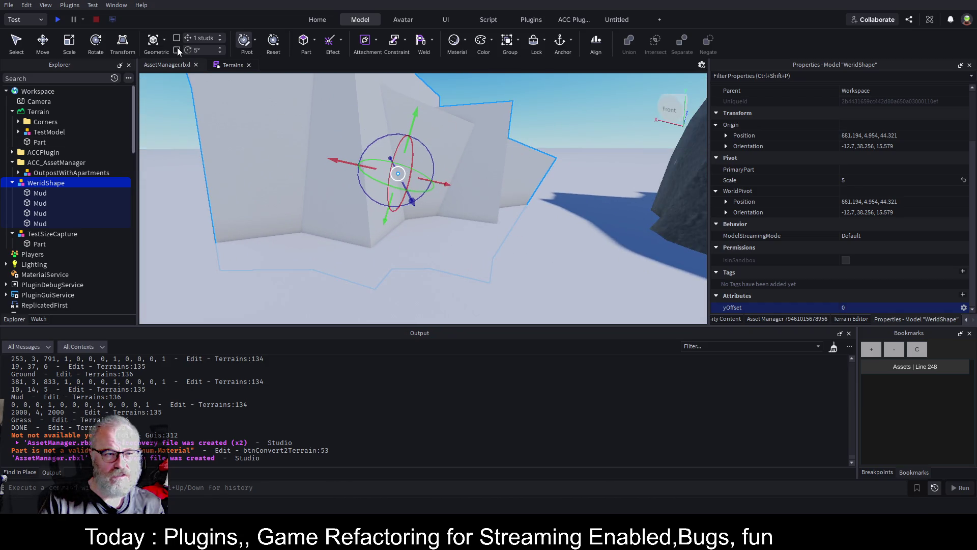
{"action": "left_click", "coordinate": [177, 38]}
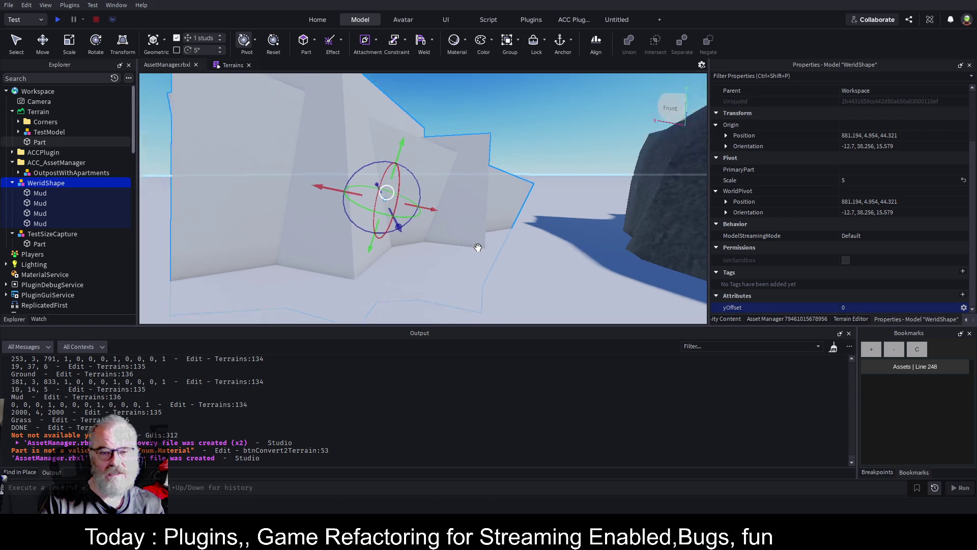
Drag WeridShape 6 studs down to yOffset -6 and collapse its Mud parts in Explorer
{"action": "left_click_drag", "start_coordinate": [416, 173], "coordinate": [408, 203]}
{"action": "key", "text": "ctrl+2"}
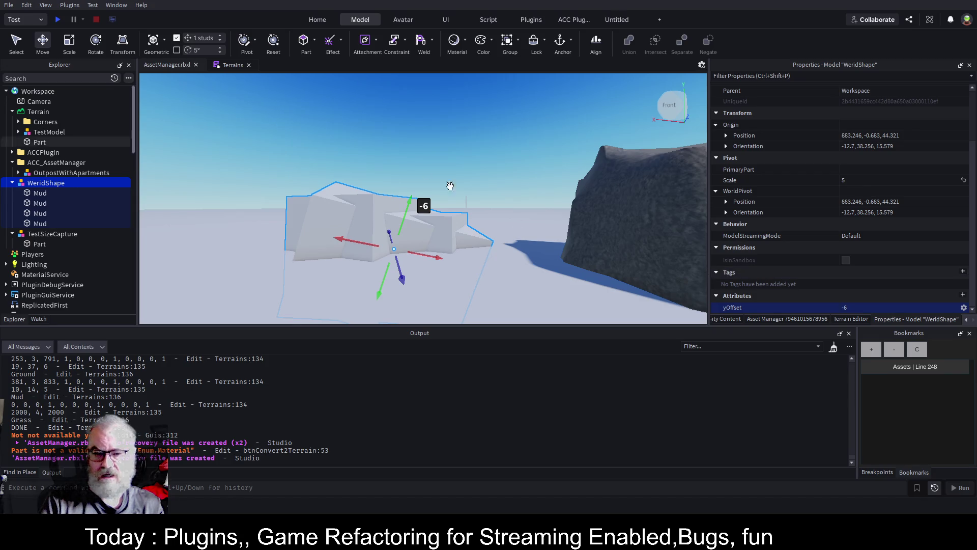
{"action": "left_click", "coordinate": [13, 184]}
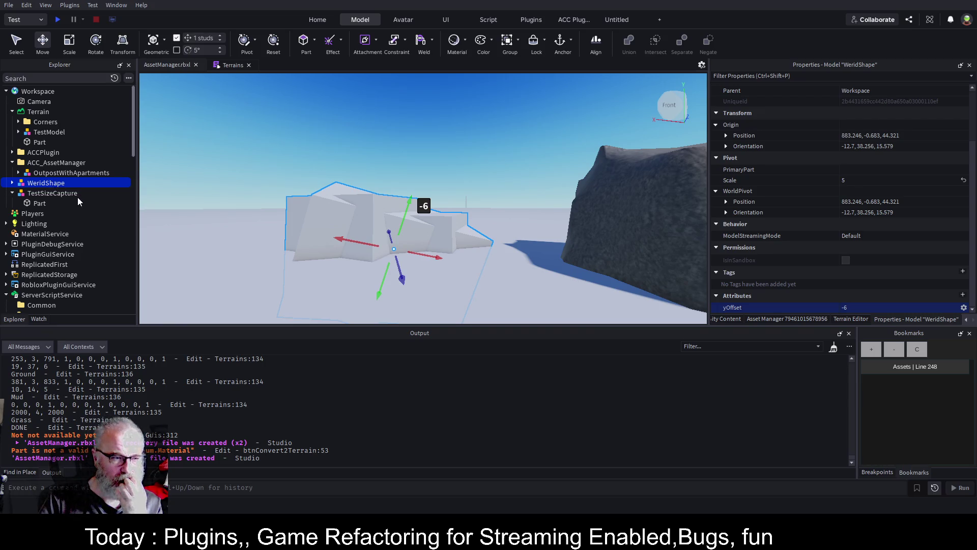
Collapse the Buildings folder and preview the Bush asset in the Asset Manager
{"action": "scroll", "coordinate": [76, 219], "scroll_direction": "down", "scroll_amount": 10}
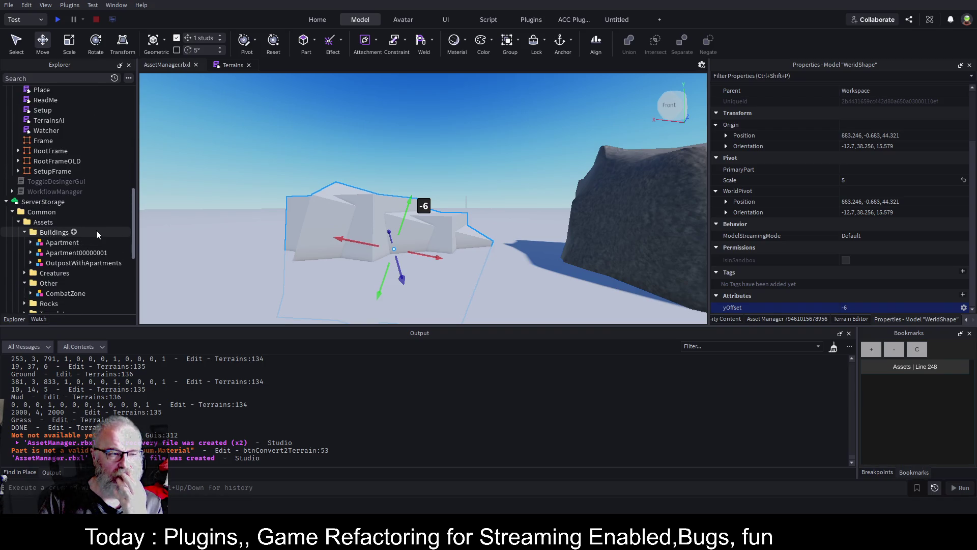
{"action": "left_click", "coordinate": [24, 232]}
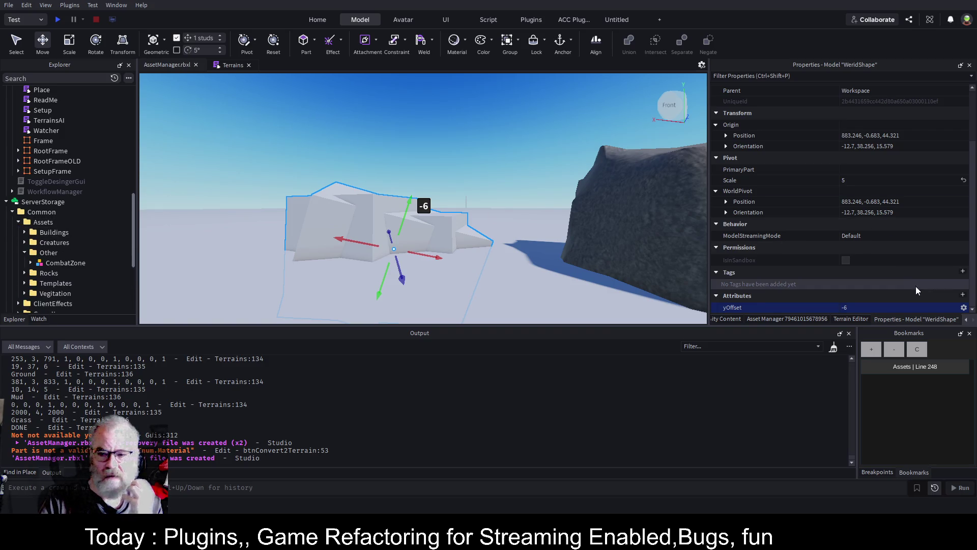
{"action": "left_click", "coordinate": [769, 318]}
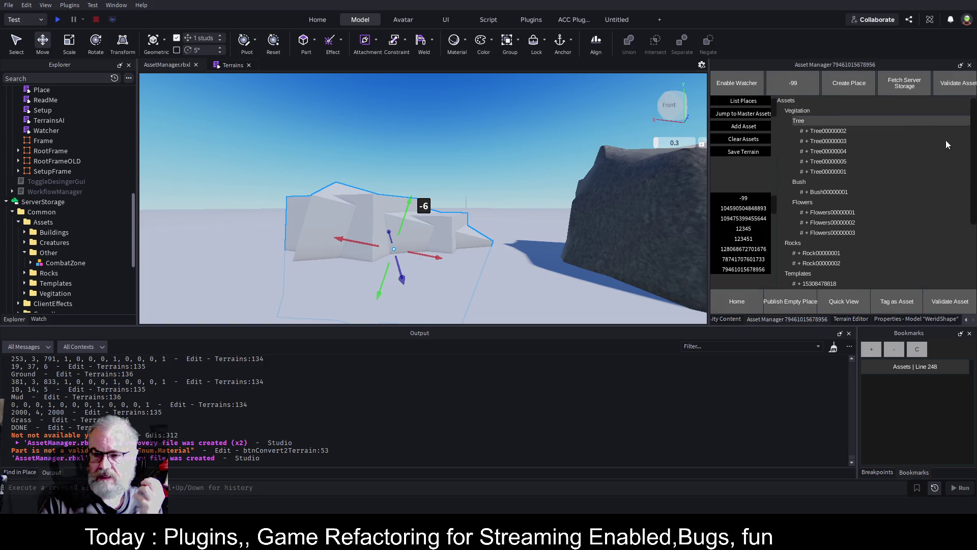
{"action": "left_click", "coordinate": [803, 191]}
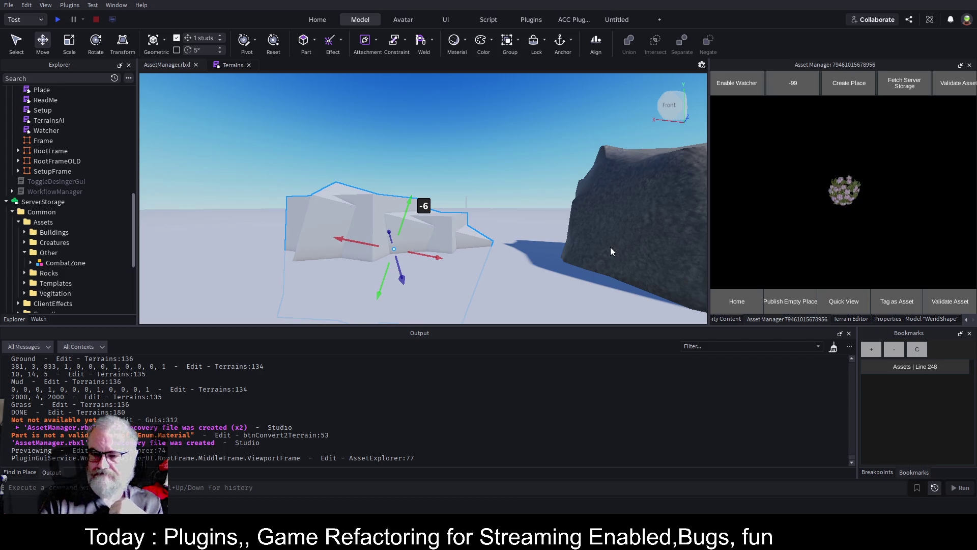
Collapse Assets and insert a new Folder under ServerStorage > Common
{"action": "left_click", "coordinate": [19, 222]}
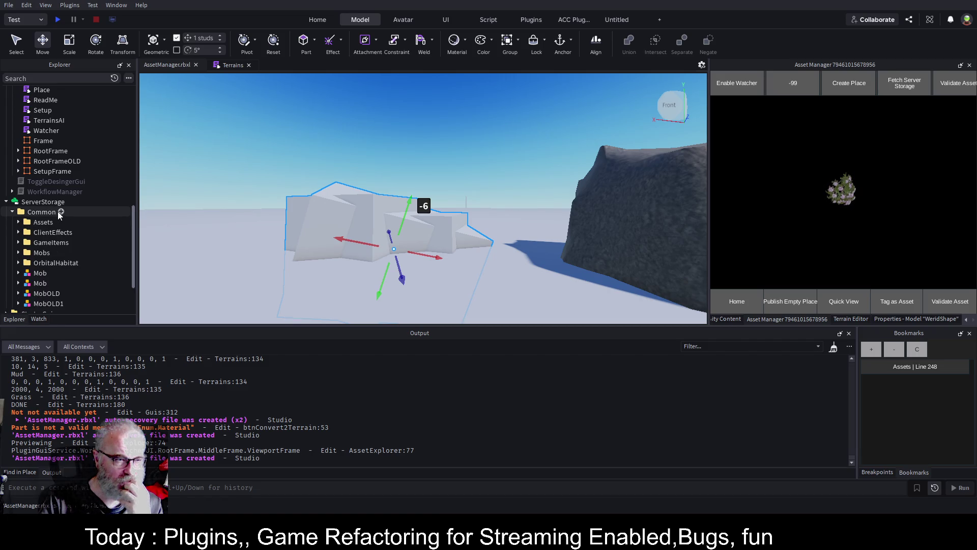
{"action": "left_click", "coordinate": [60, 212]}
{"action": "left_click", "coordinate": [39, 252]}
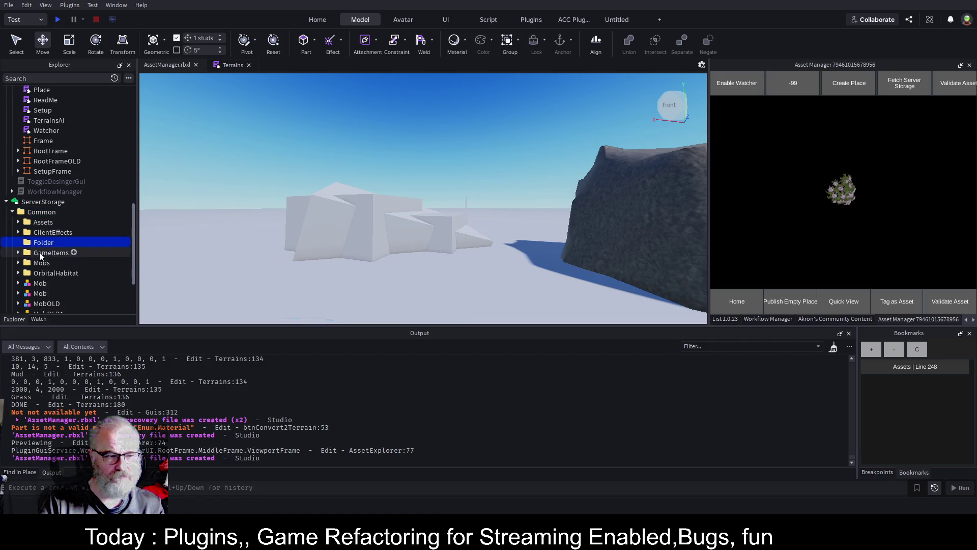
Rename the new folder to TerrainParts
{"action": "left_click", "coordinate": [115, 239]}
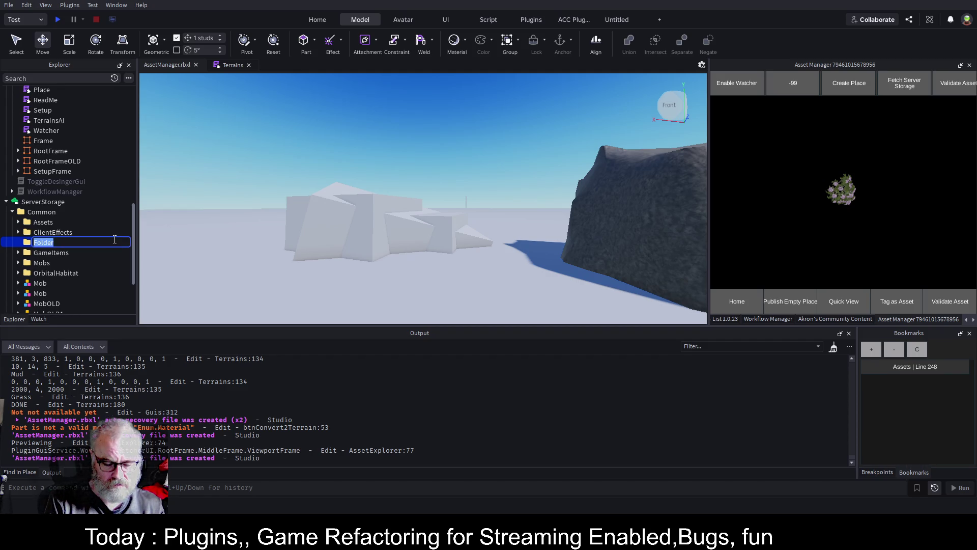
{"action": "type", "text": "T"}
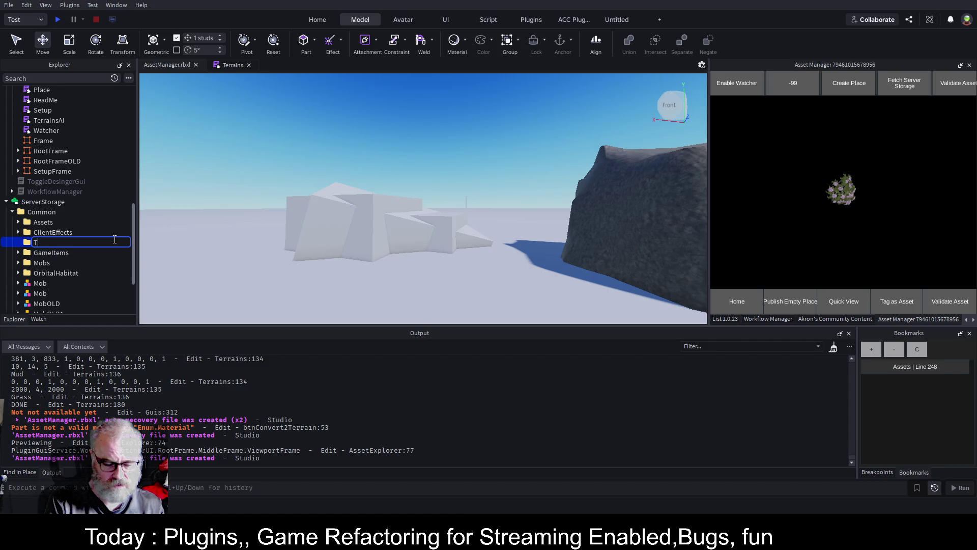
{"action": "type", "text": "errain"}
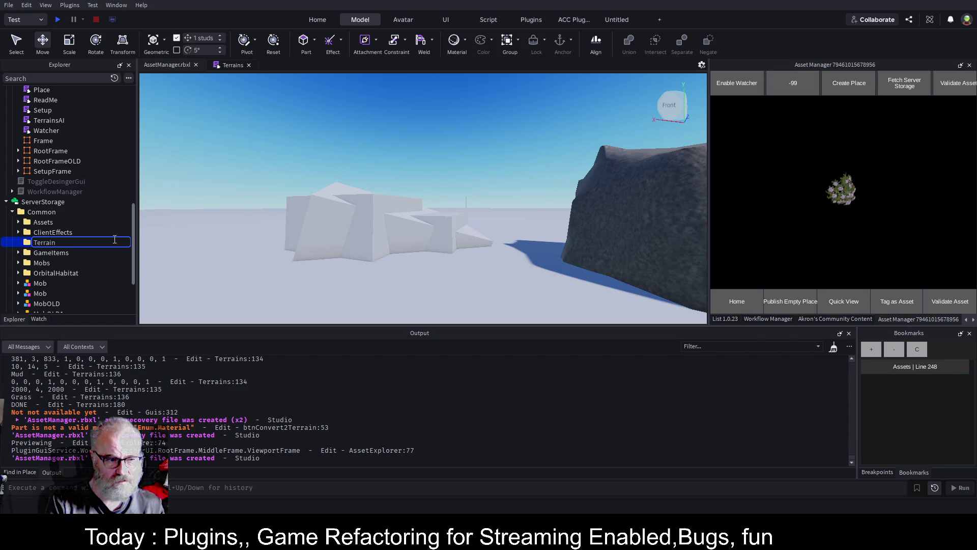
{"action": "type", "text": "Parts"}
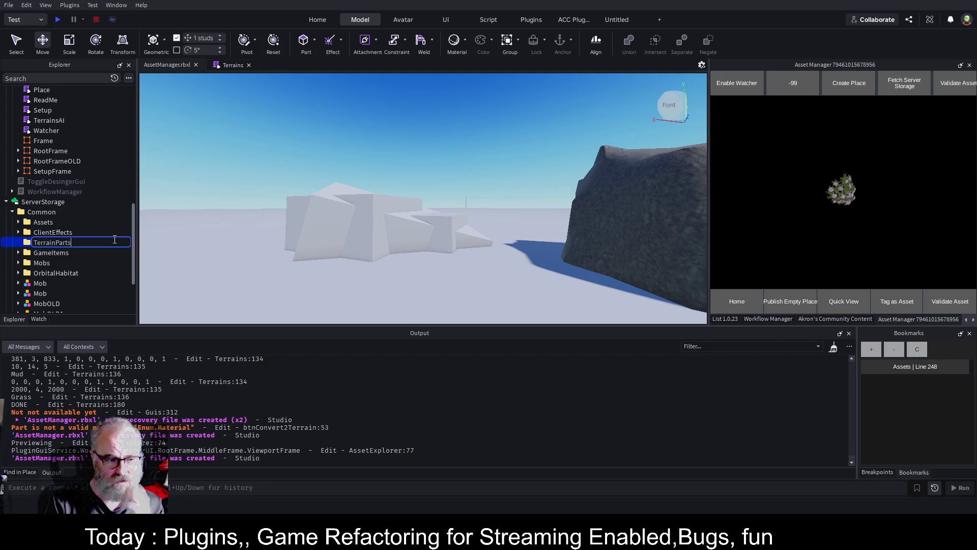
{"action": "key", "text": "Return"}
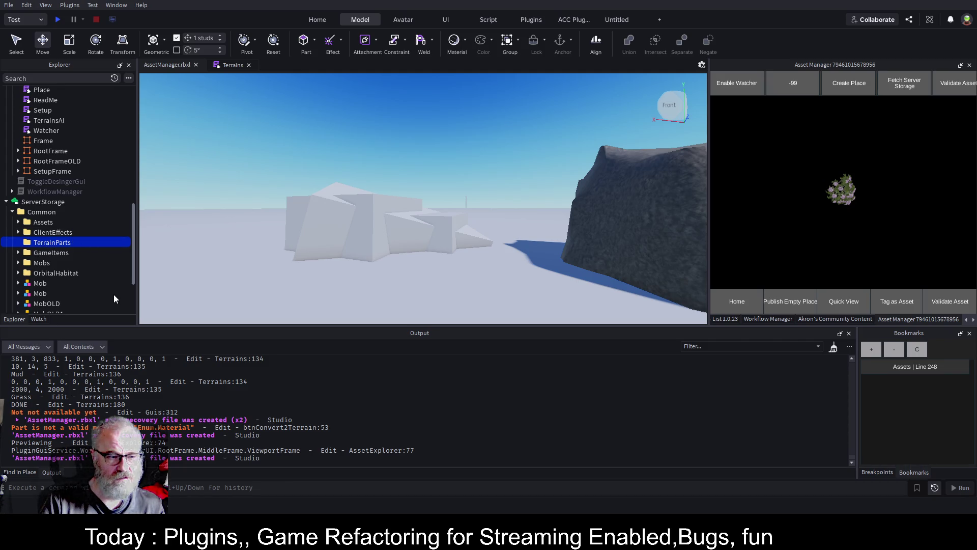
Paste the WeridShape model into TerrainParts and bring up the Terrains script
{"action": "key", "text": "ctrl+shift+v"}
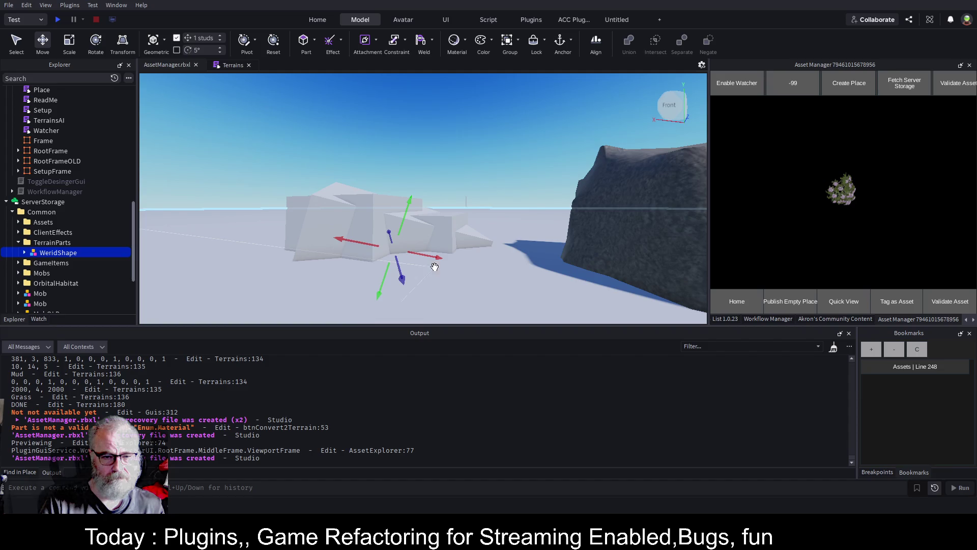
{"action": "left_click", "coordinate": [738, 283]}
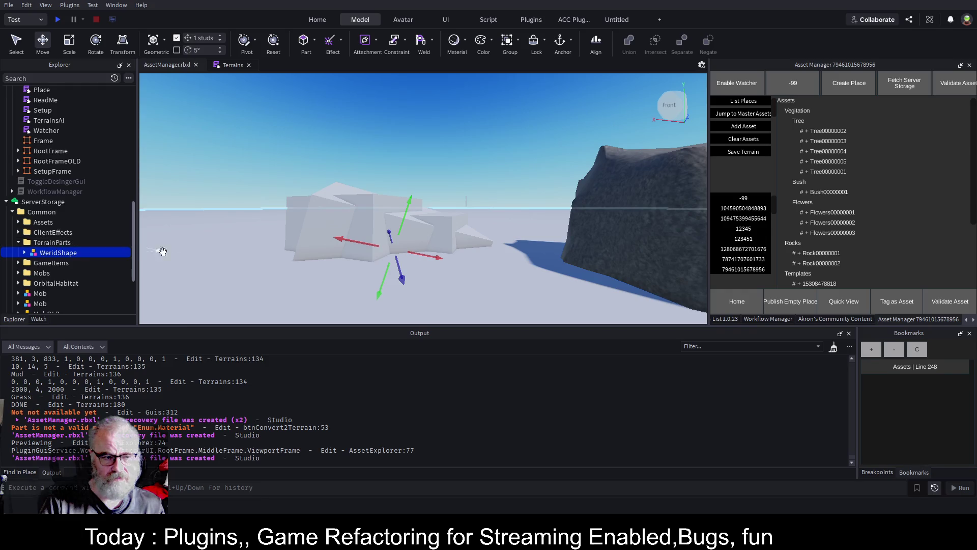
{"action": "left_click", "coordinate": [230, 67]}
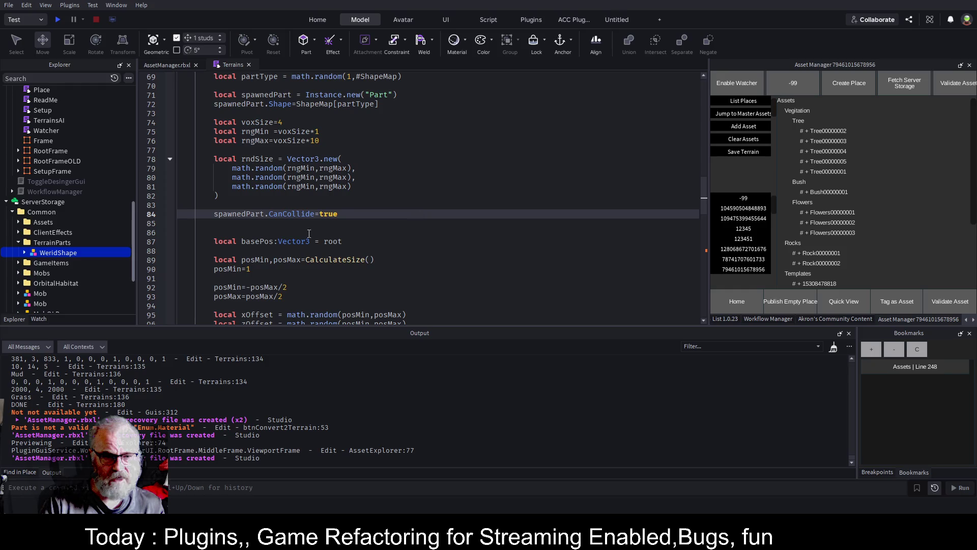
Fold the SpawnRandomStuff function to one line and paste a copy directly below it
{"action": "scroll", "coordinate": [311, 168], "scroll_direction": "up", "scroll_amount": 4}
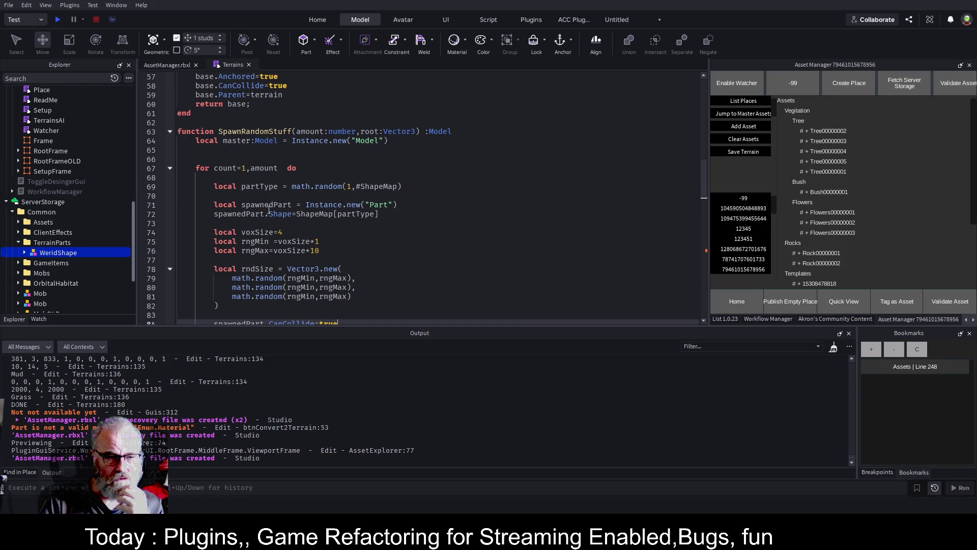
{"action": "double_click", "coordinate": [380, 205]}
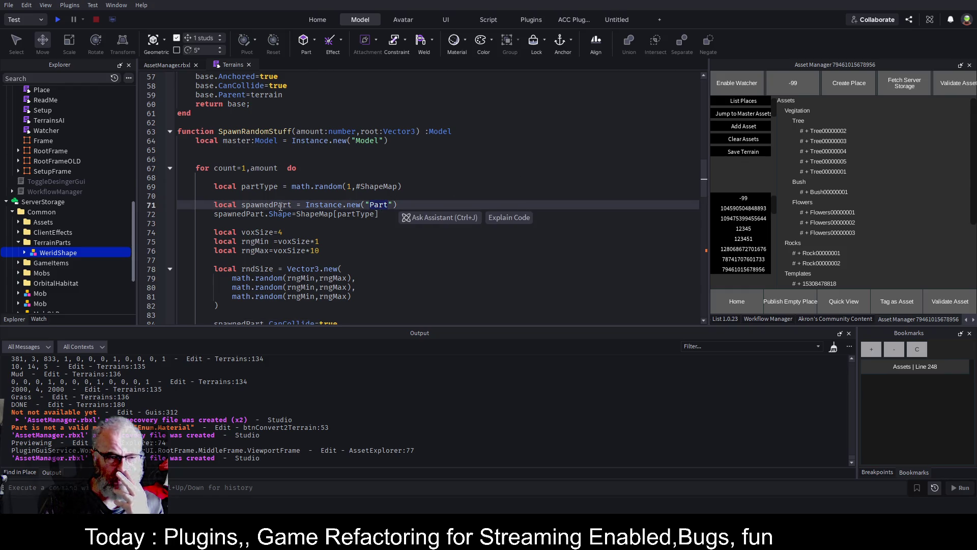
{"action": "left_click", "coordinate": [170, 132]}
{"action": "left_click", "coordinate": [173, 130]}
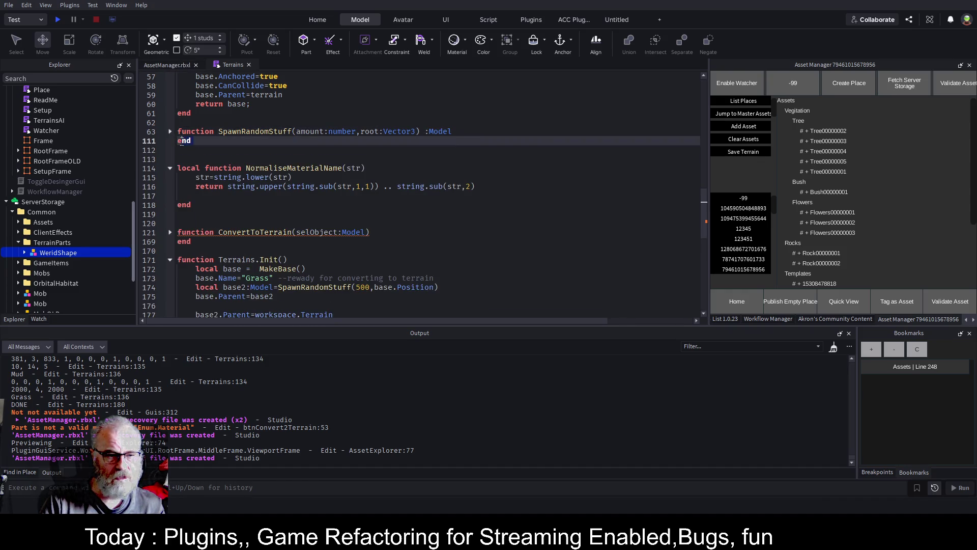
{"action": "left_click", "coordinate": [215, 151]}
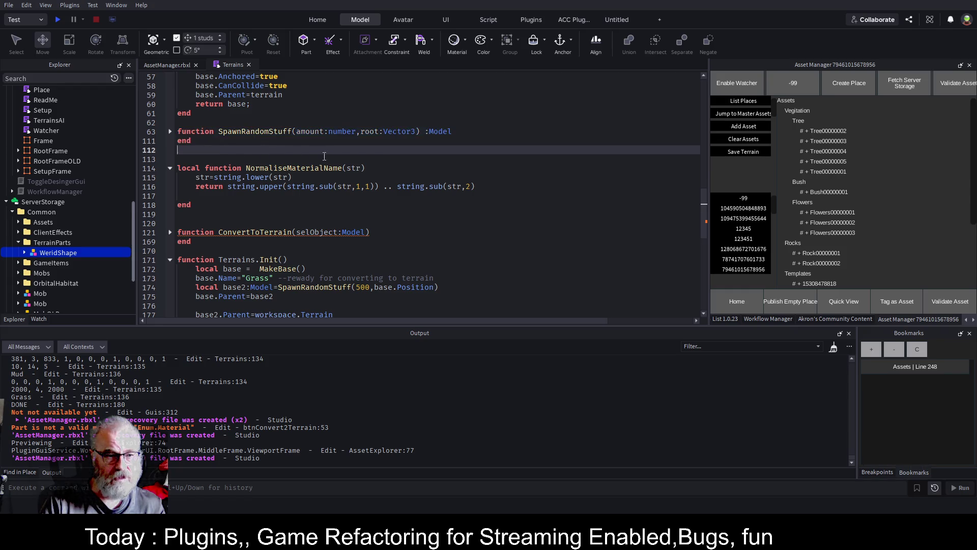
{"action": "key", "text": "ctrl+v"}
{"action": "scroll", "coordinate": [355, 162], "scroll_direction": "up", "scroll_amount": 10}
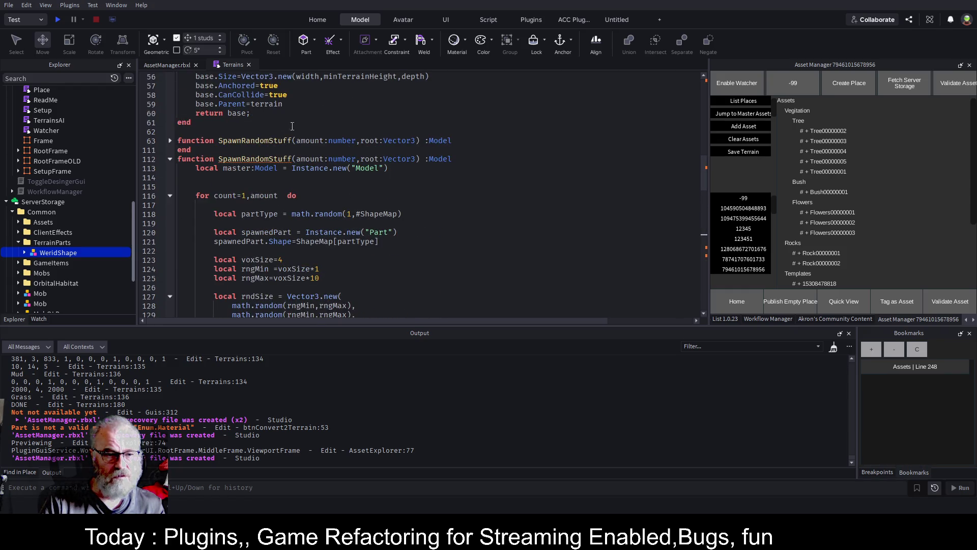
Rename the copied function to SpawnRandomPrefabs and save
{"action": "left_click", "coordinate": [273, 159]}
{"action": "key", "text": "Delete"}
{"action": "key", "text": "Delete"}
{"action": "key", "text": "Delete"}
{"action": "type", "text": "Prefabs"}
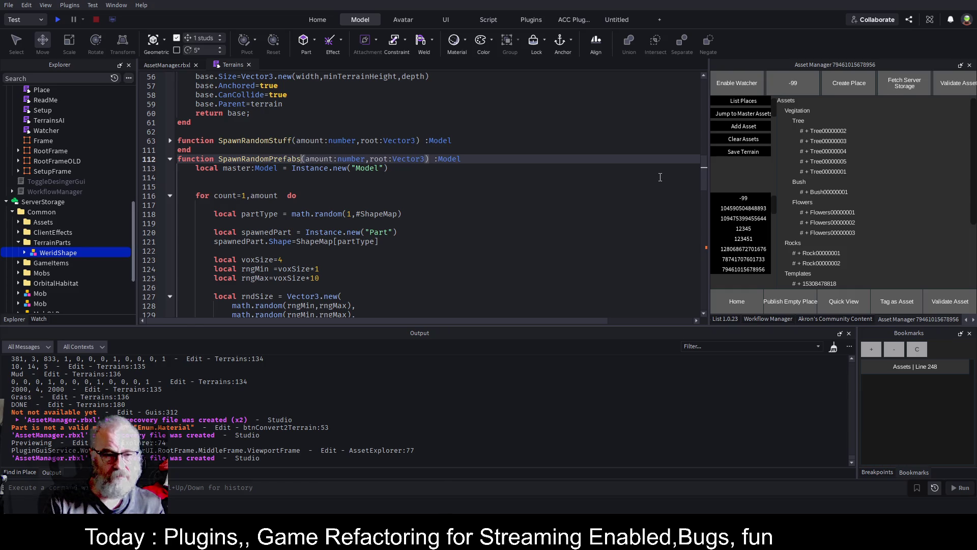
{"action": "key", "text": "ctrl+s"}
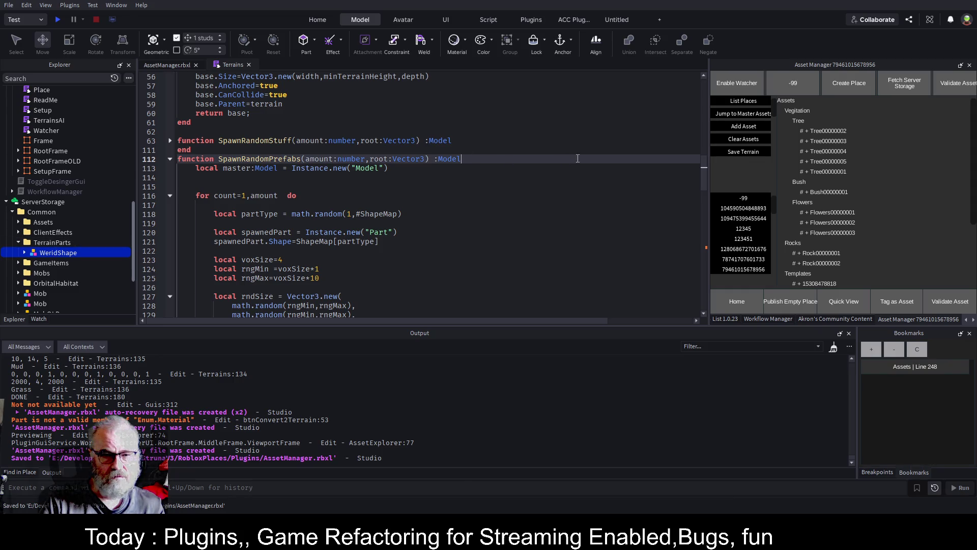
Remove the master Model declaration on line 113
{"action": "key", "text": "ctrl+Left"}
{"action": "key", "text": "ctrl+Left"}
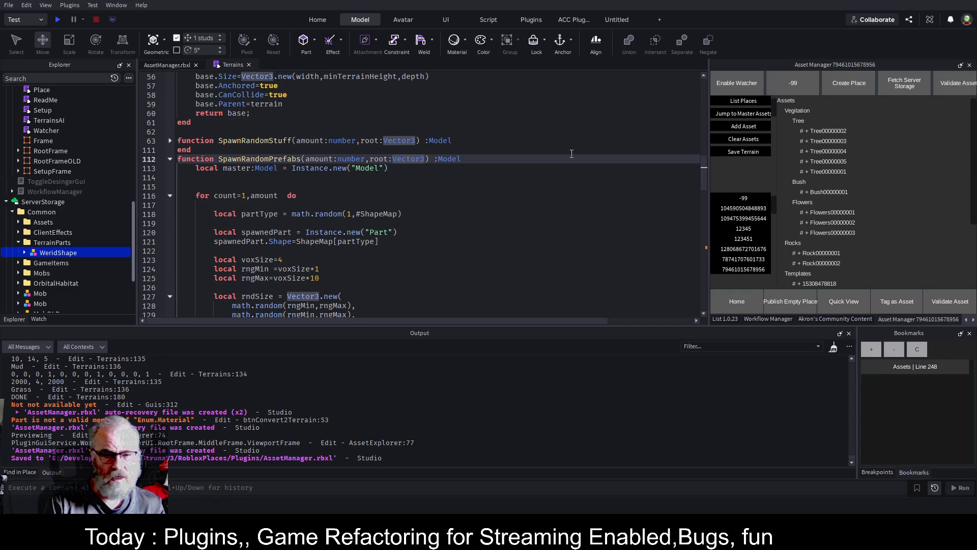
{"action": "key", "text": "ctrl+Right"}
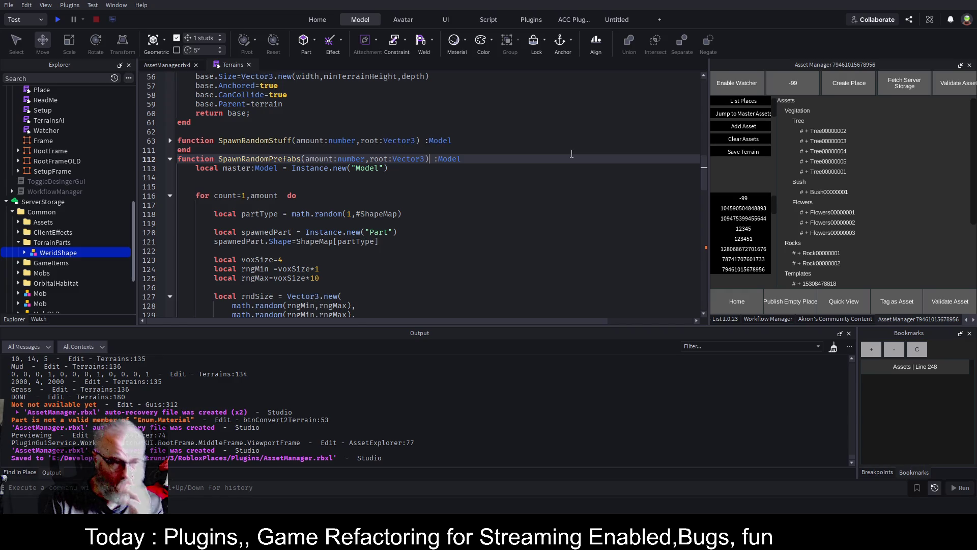
{"action": "key", "text": "Down"}
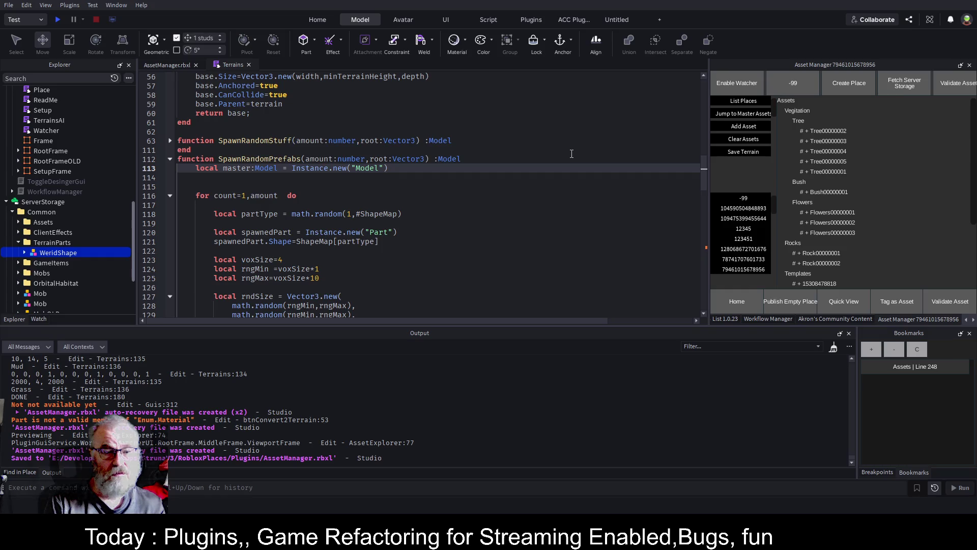
{"action": "key", "text": "shift+Home"}
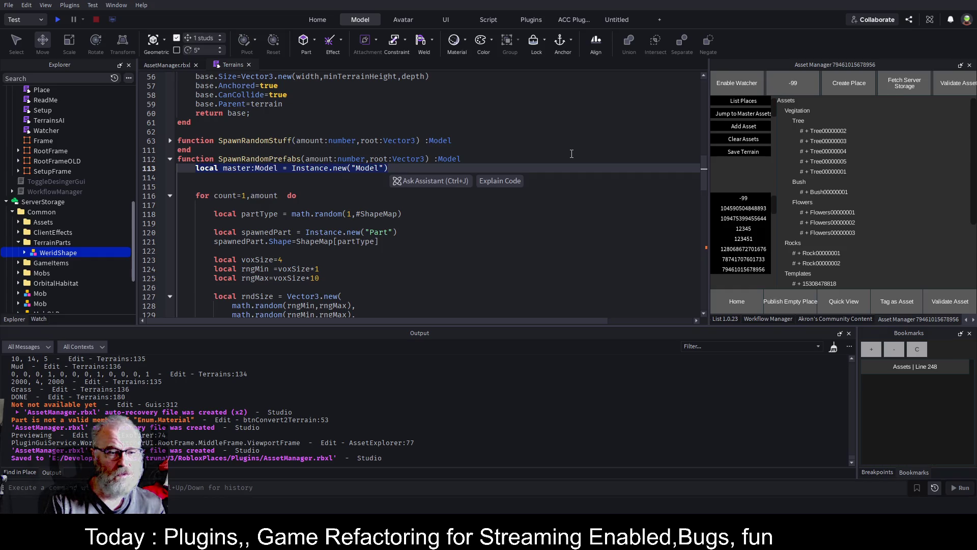
{"action": "key", "text": "ctrl+x"}
Declare masterRoot:Folder as game:GetService("ServerStorage").Common.TerrainParts
{"action": "key", "text": "Return"}
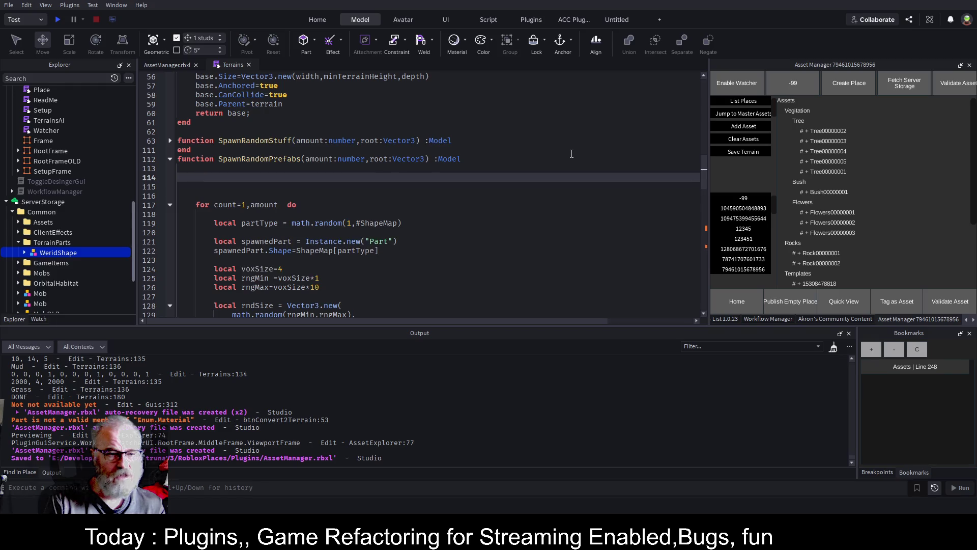
{"action": "type", "text": "local "}
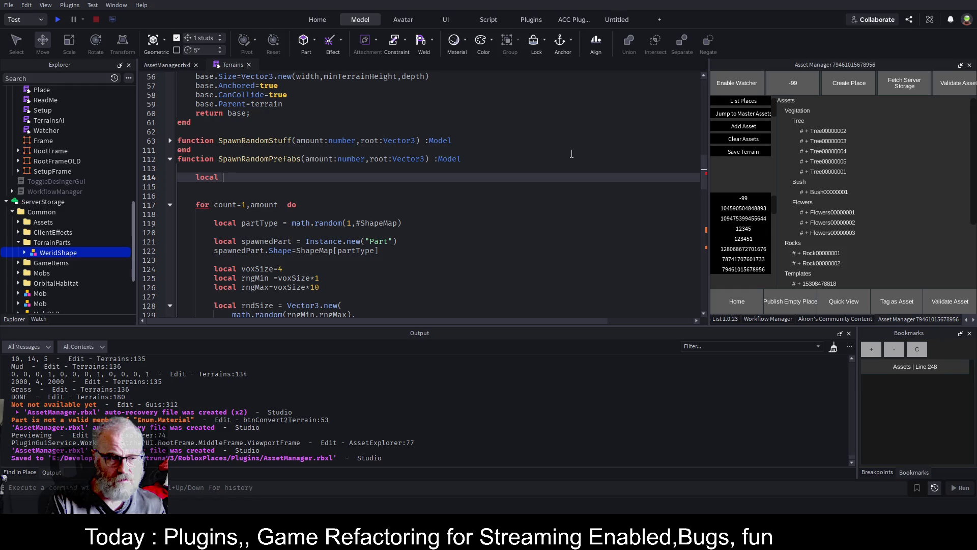
{"action": "type", "text": "game:"}
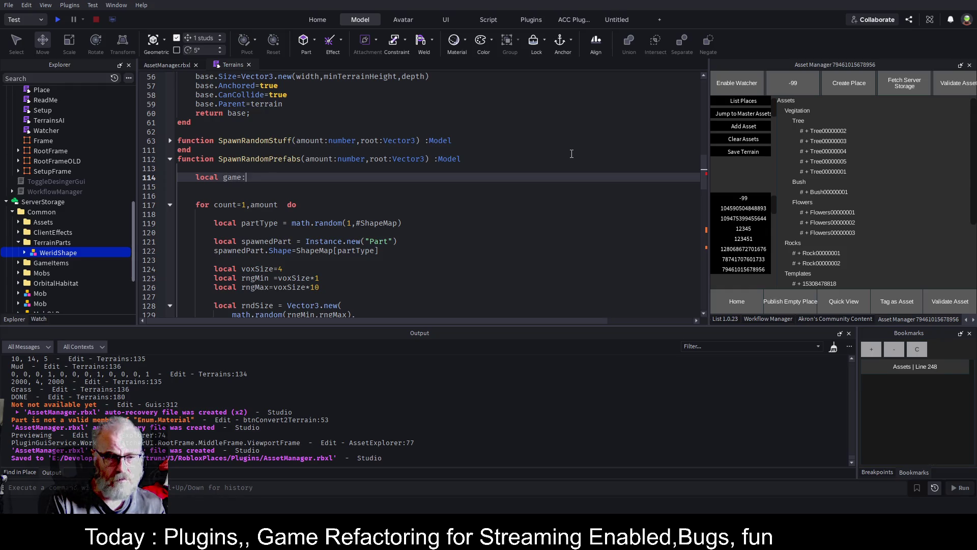
{"action": "type", "text": "g"}
{"action": "key", "text": "BackSpace"}
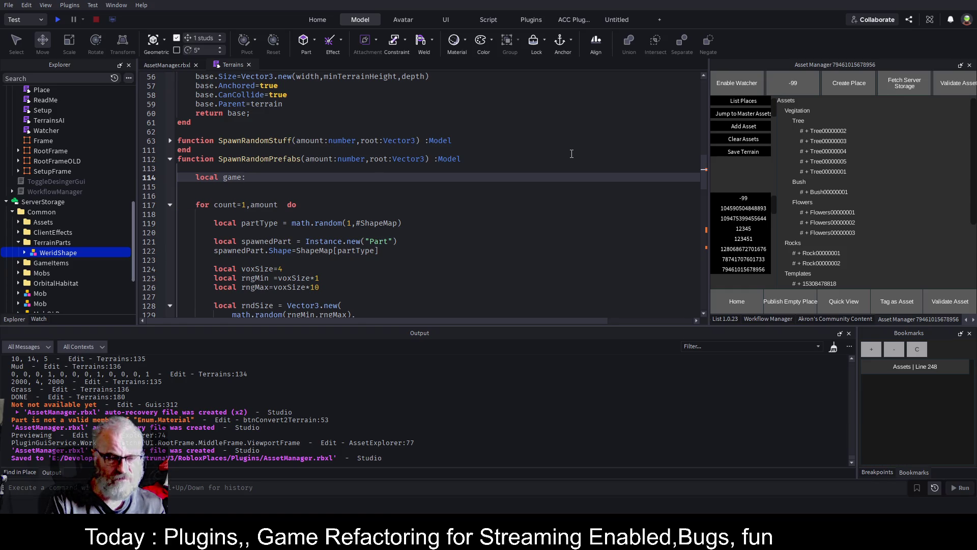
{"action": "type", "text": "Gt"}
{"action": "key", "text": "ctrl+BackSpace"}
{"action": "key", "text": "ctrl+BackSpace"}
{"action": "key", "text": "ctrl+BackSpace"}
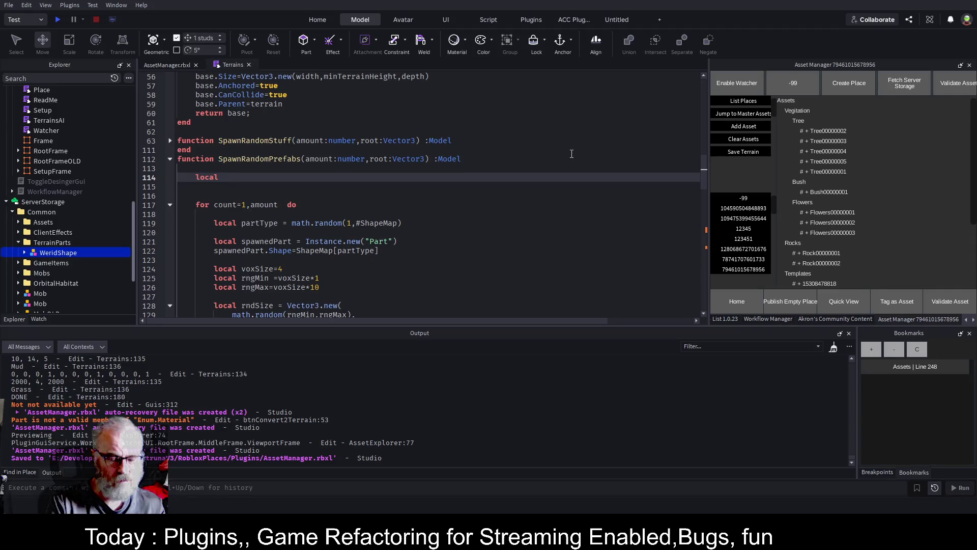
{"action": "type", "text": "part"}
{"action": "key", "text": "BackSpace"}
{"action": "key", "text": "BackSpace"}
{"action": "key", "text": "BackSpace"}
{"action": "type", "text": "masterRoot:"}
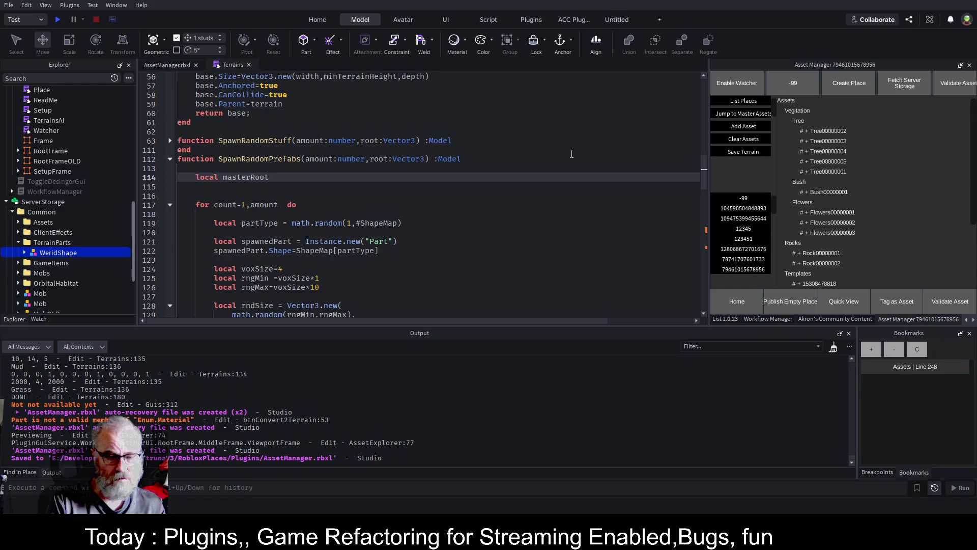
{"action": "type", "text": "Folder"}
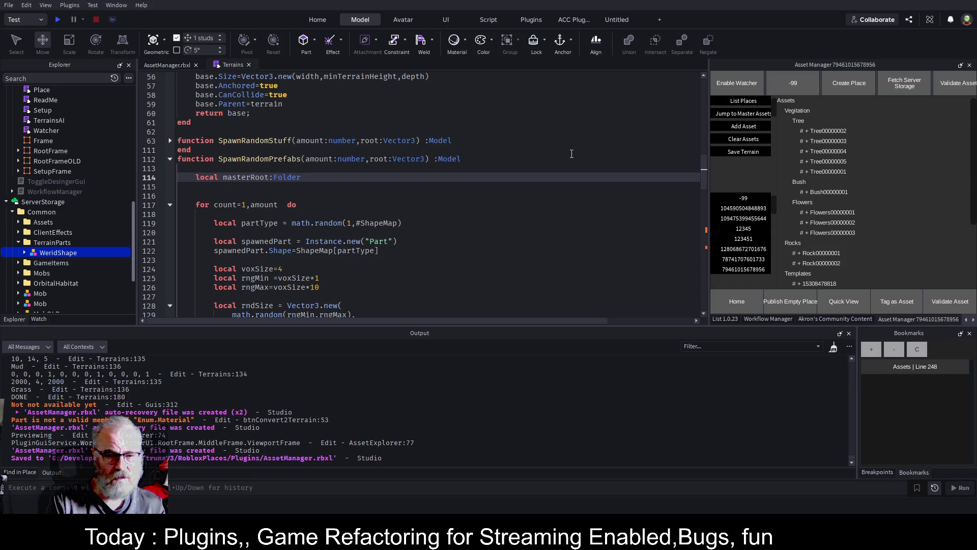
{"action": "type", "text": " = "}
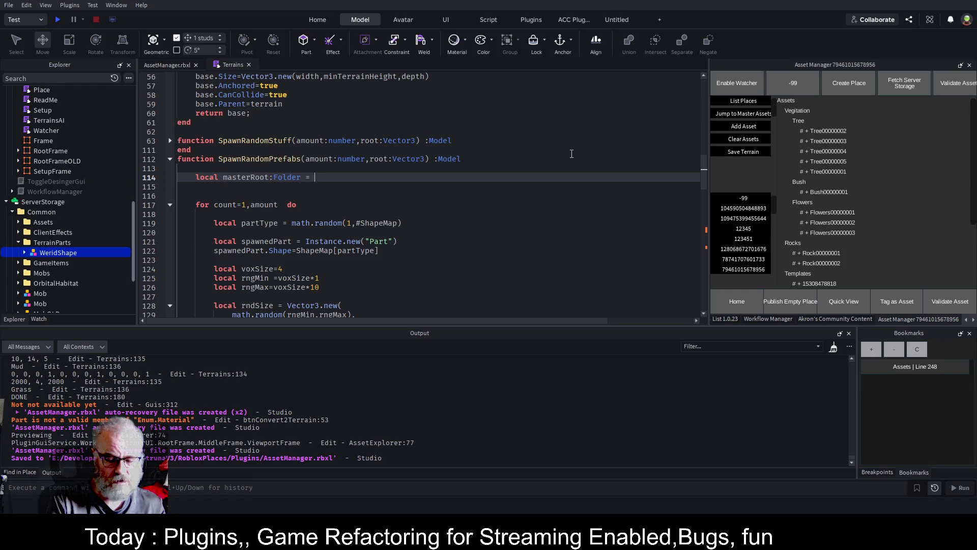
{"action": "type", "text": "game:GET"}
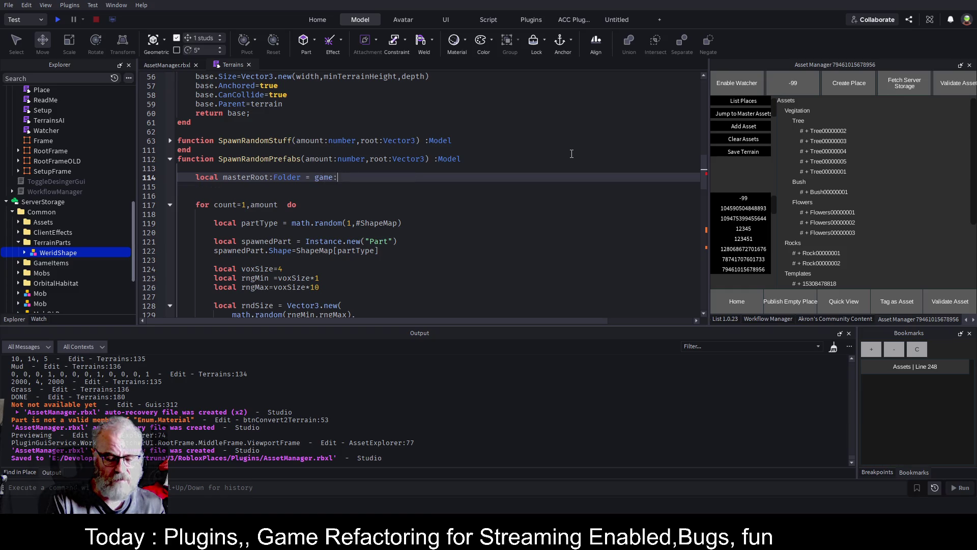
{"action": "key", "text": "Tab"}
{"action": "type", "text": "(\"S"}
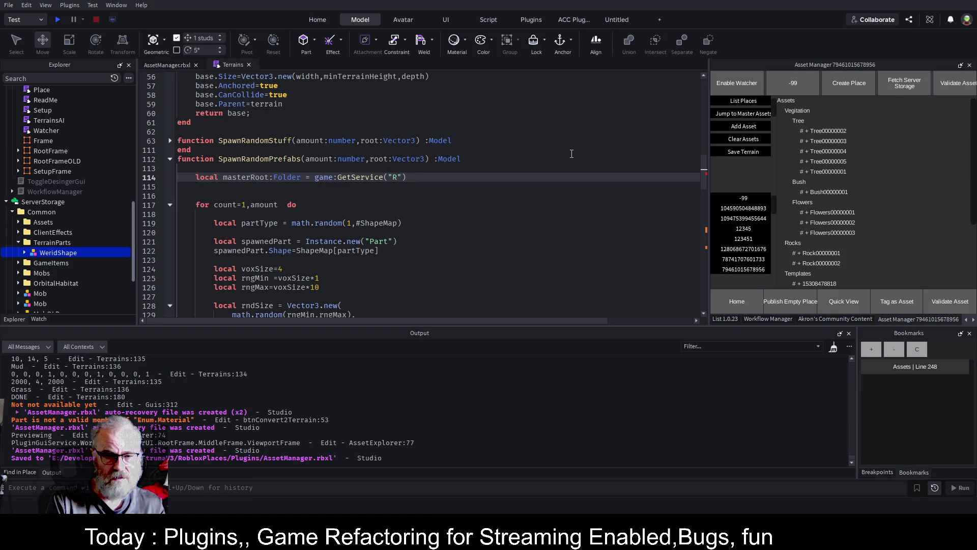
{"action": "type", "text": "er"}
{"action": "key", "text": "Tab"}
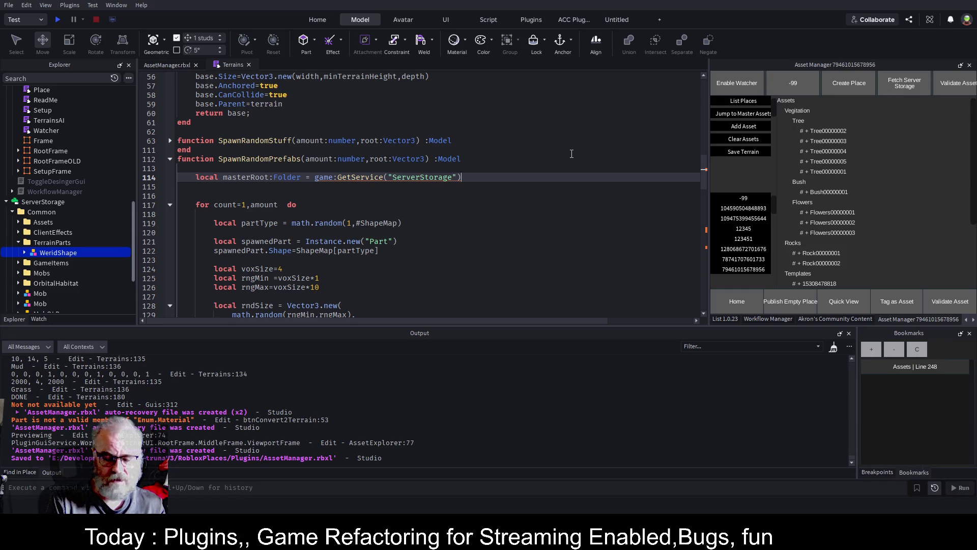
{"action": "type", "text": ":"}
{"action": "type", "text": "Clon"}
{"action": "key", "text": "BackSpace"}
{"action": "key", "text": "BackSpace"}
{"action": "key", "text": "BackSpace"}
{"action": "type", "text": ".,c"}
{"action": "type", "text": "Common."}
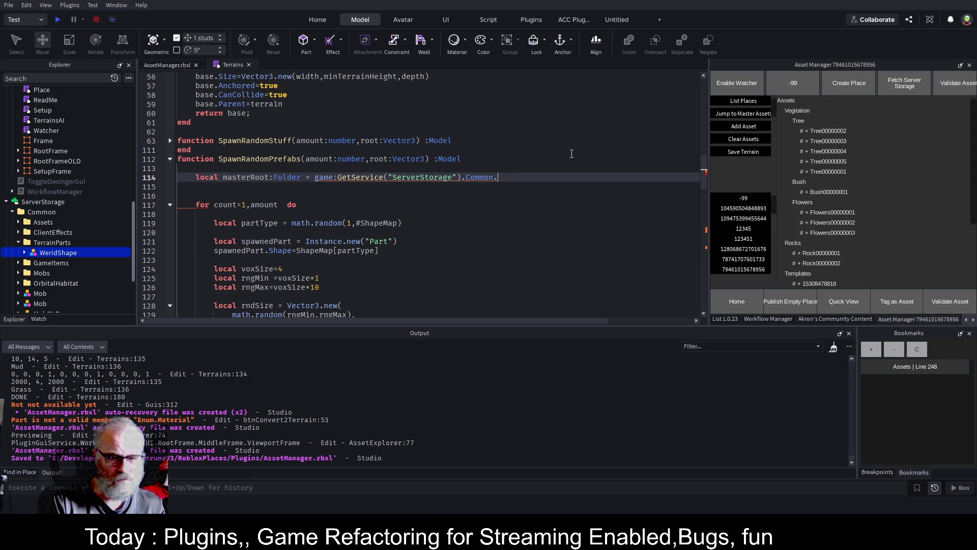
{"action": "type", "text": "TerrainParts"}
{"action": "key", "text": "Return"}
{"action": "key", "text": "Return"}
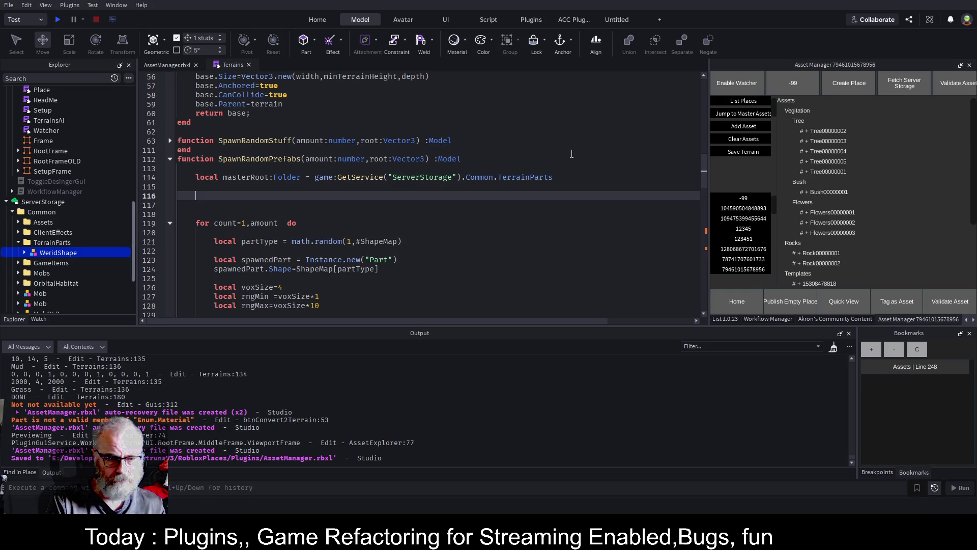
Add local prefabs=masterRoot:GetChildren() and save the place
{"action": "type", "text": "local"}
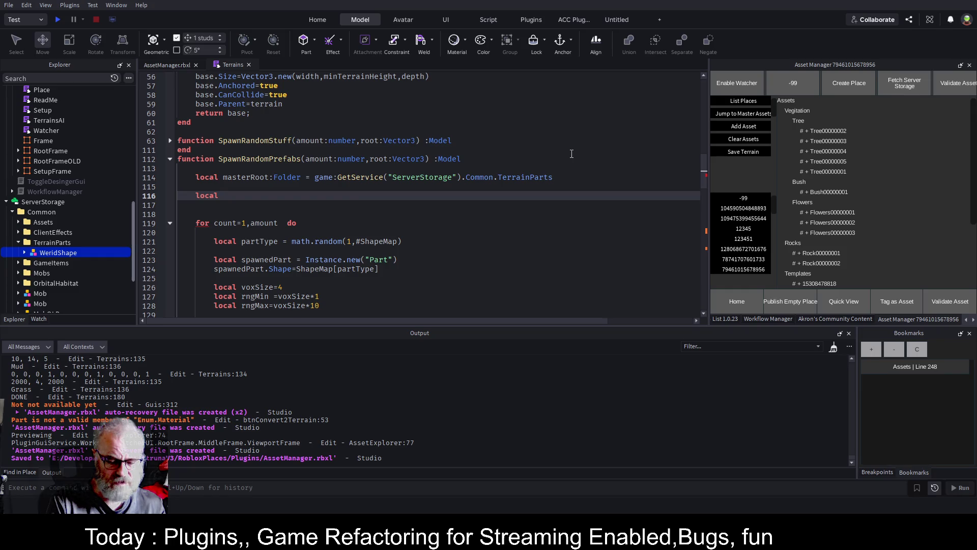
{"action": "type", "text": "prefabs"}
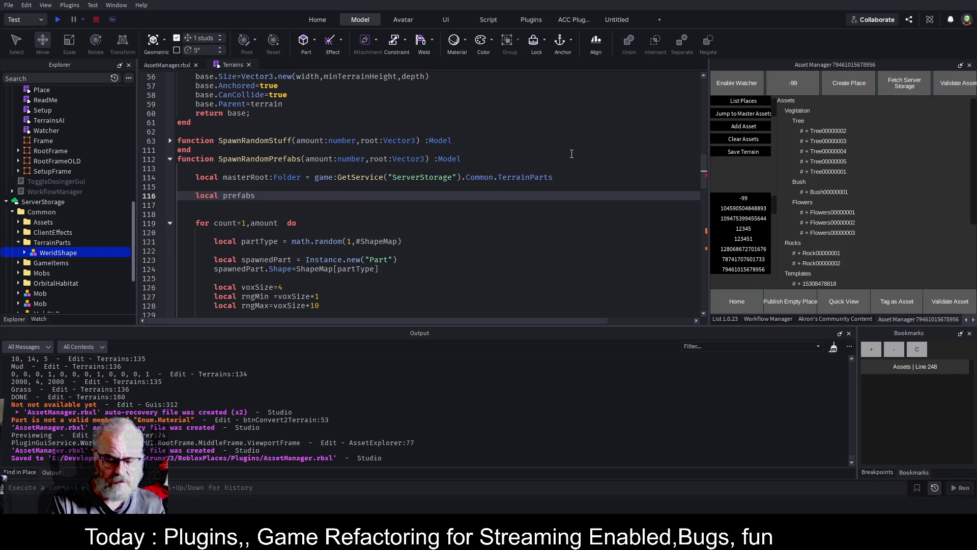
{"action": "type", "text": "=masterRoot:GetChildren()"}
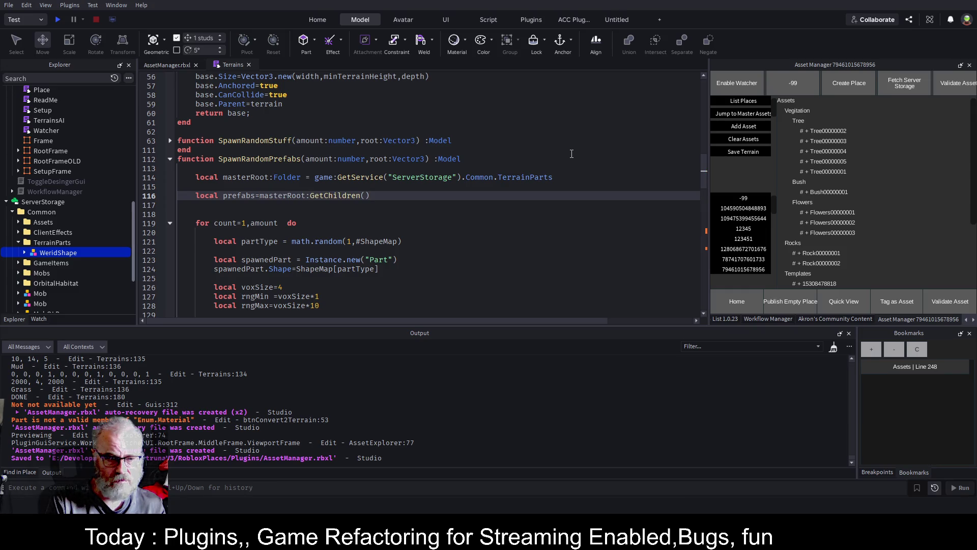
{"action": "key", "text": "ctrl+s"}
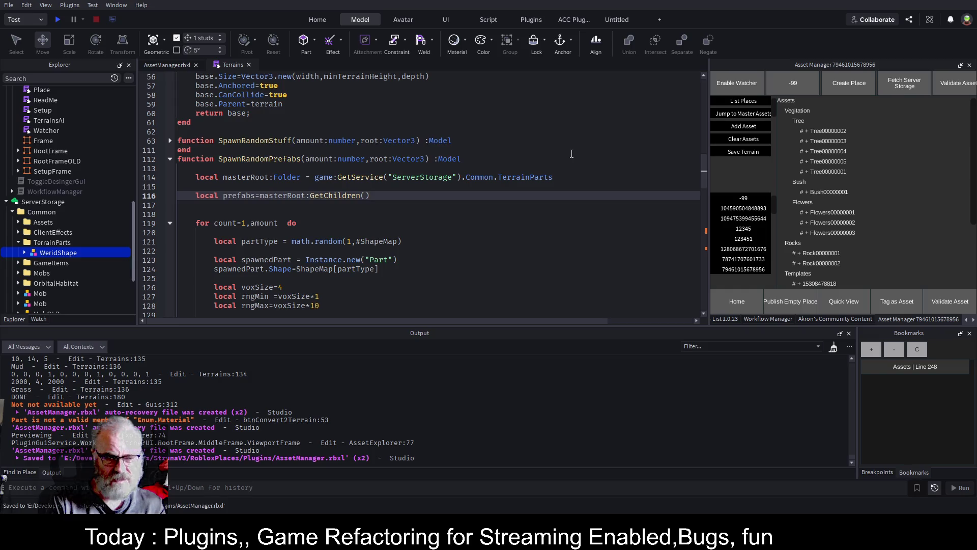
{"action": "key", "text": "Down"}
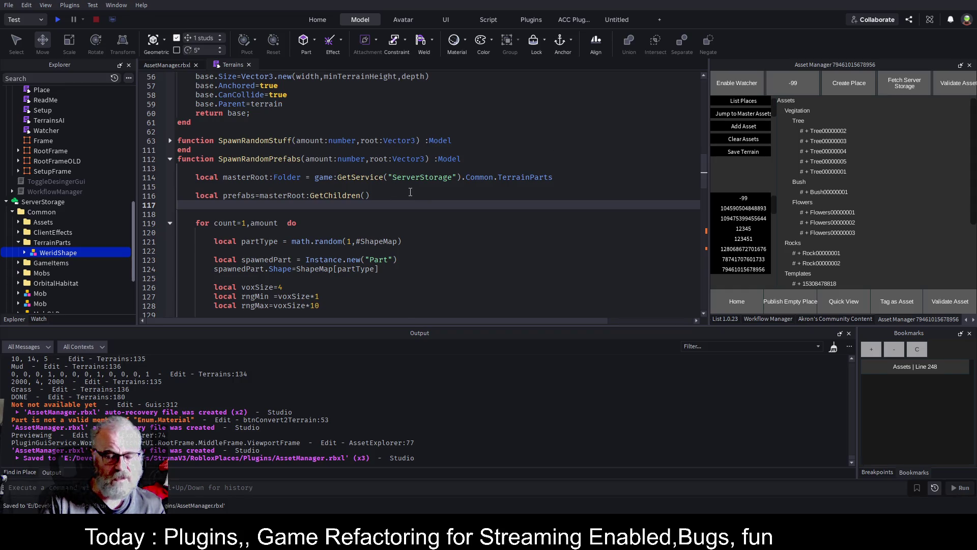
{"action": "scroll", "coordinate": [410, 192], "scroll_direction": "down", "scroll_amount": 1}
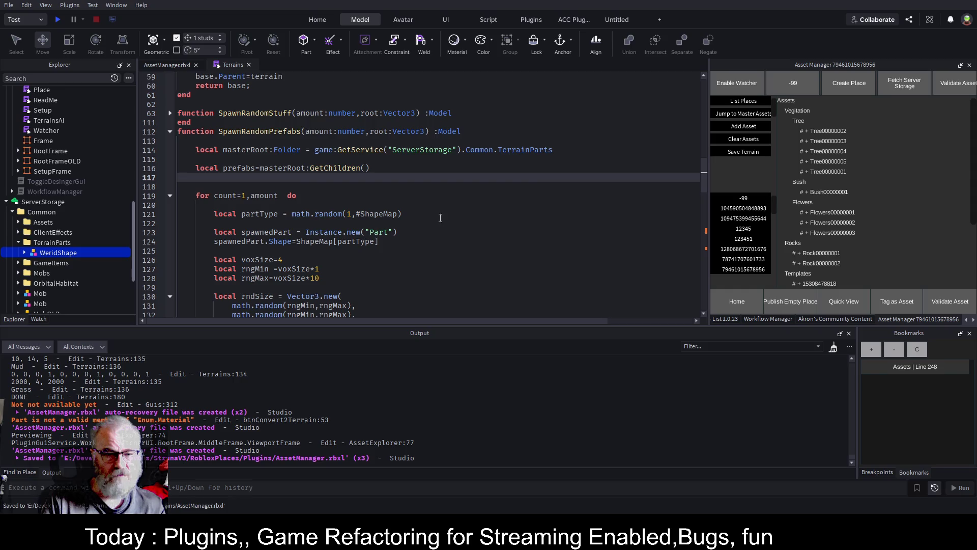
{"action": "scroll", "coordinate": [432, 202], "scroll_direction": "down", "scroll_amount": 1}
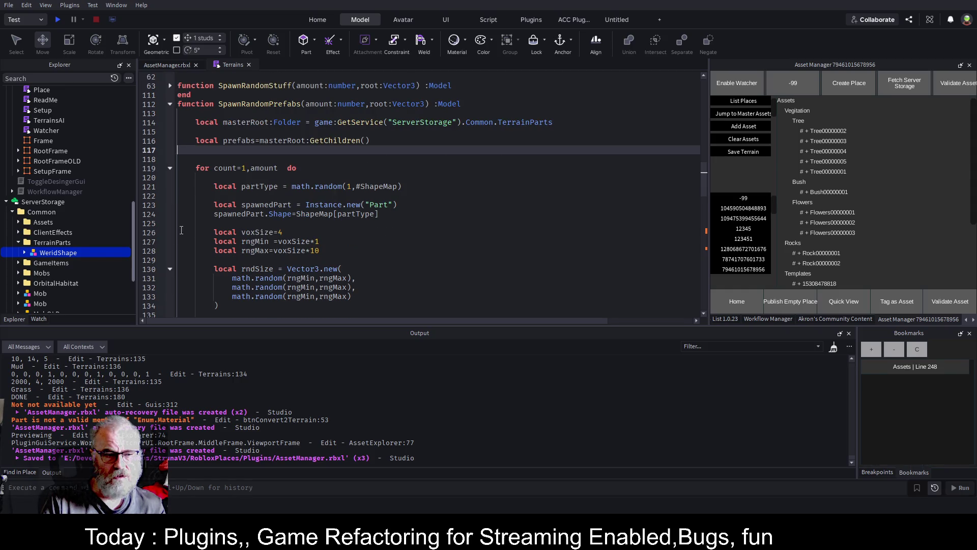
{"action": "left_click", "coordinate": [25, 252]}
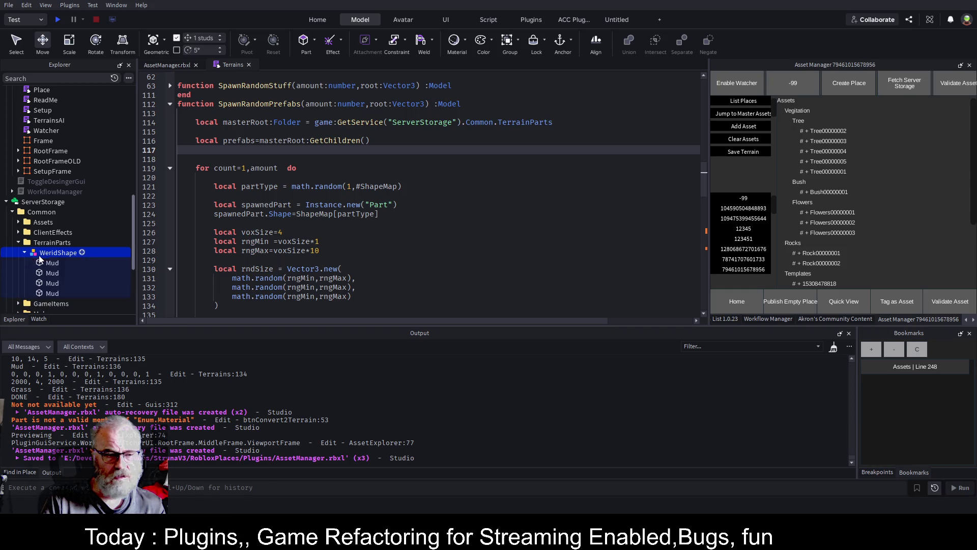
{"action": "left_click", "coordinate": [24, 252]}
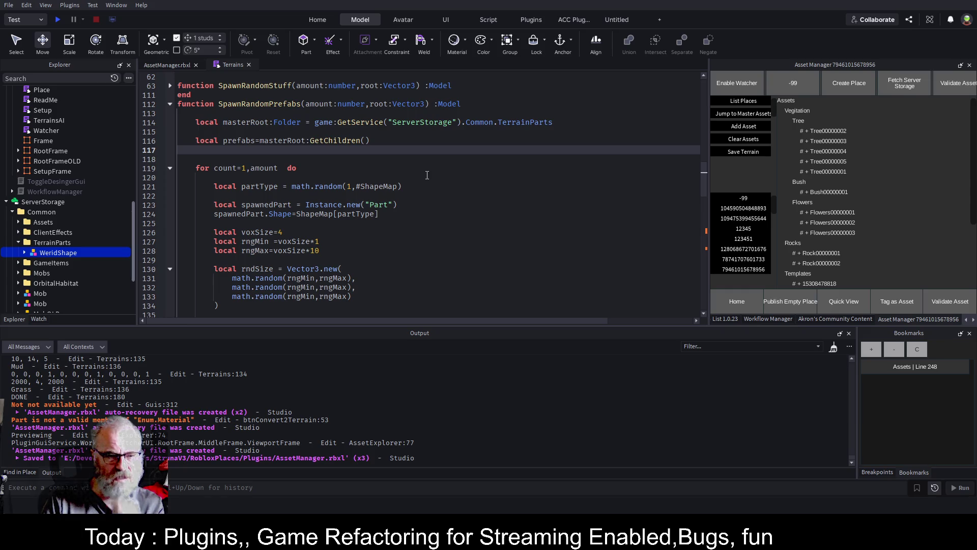
{"action": "scroll", "coordinate": [426, 178], "scroll_direction": "up", "scroll_amount": 1}
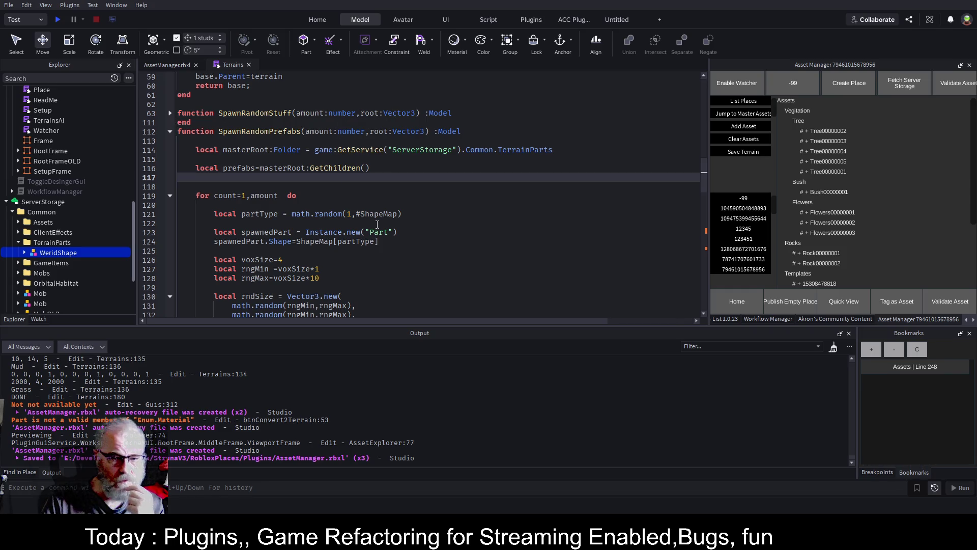
{"action": "scroll", "coordinate": [377, 225], "scroll_direction": "down", "scroll_amount": 1}
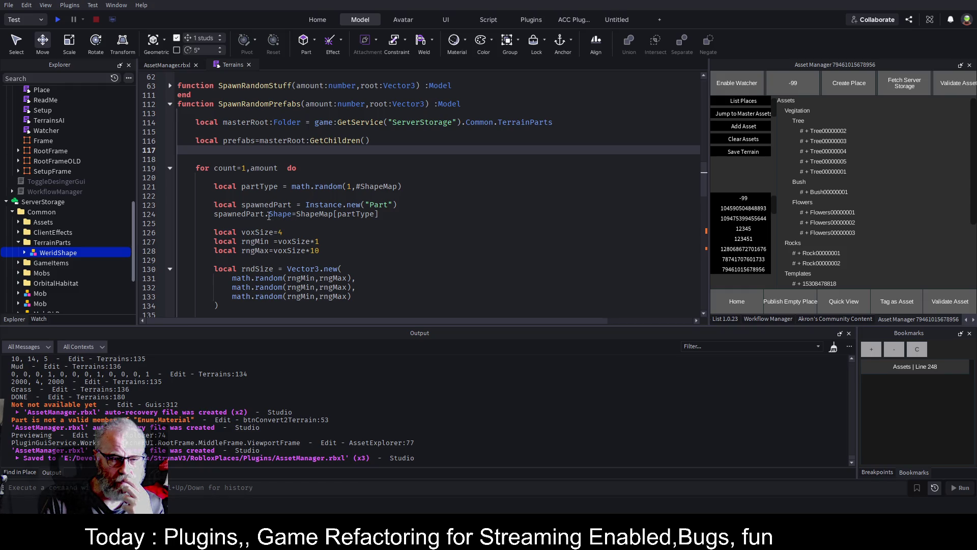
Delete the old partType and Instance.new Part lines from the spawn loop
{"action": "left_click_drag", "start_coordinate": [206, 178], "coordinate": [453, 212]}
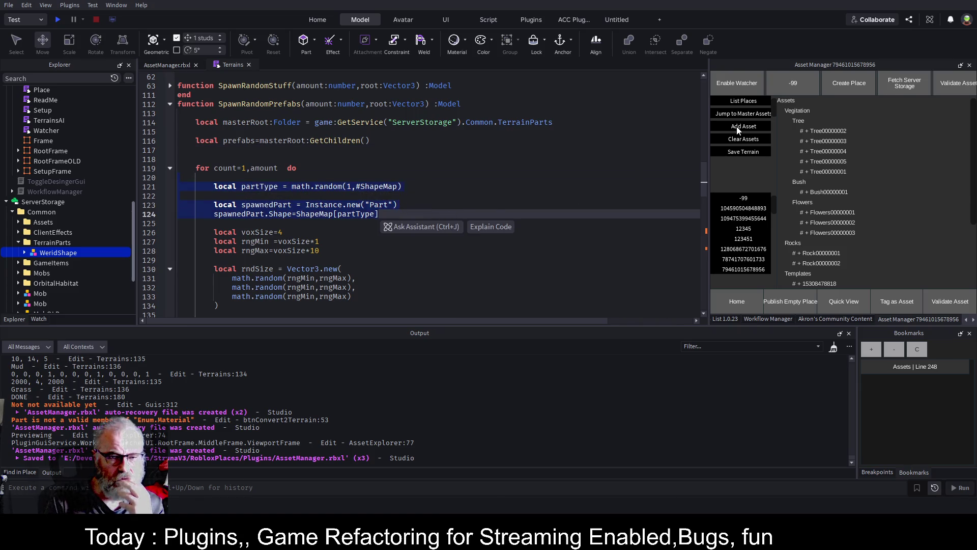
{"action": "key", "text": "ctrl+x"}
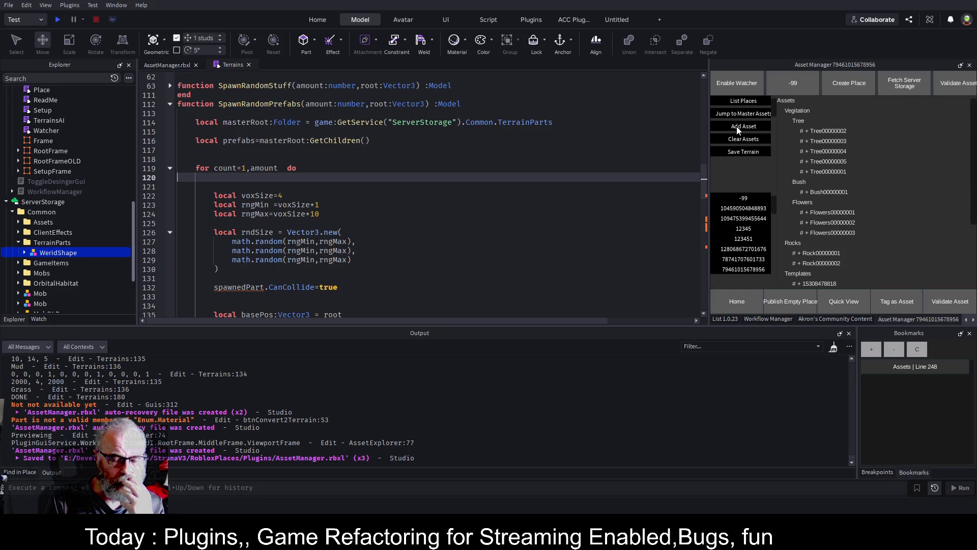
{"action": "key", "text": "Down"}
{"action": "key", "text": "Down"}
{"action": "key", "text": "Down"}
{"action": "key", "text": "Down"}
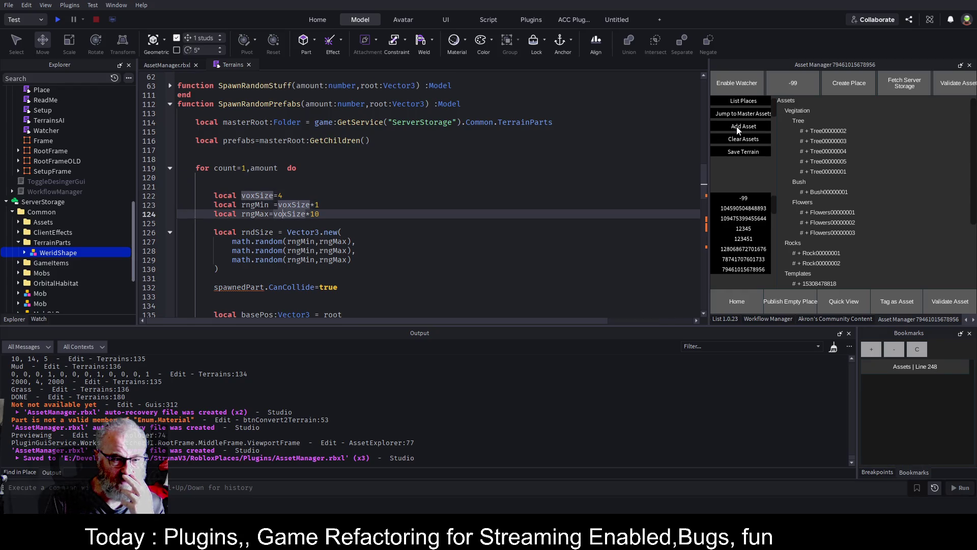
{"action": "key", "text": "Down"}
{"action": "key", "text": "Down"}
{"action": "key", "text": "Down"}
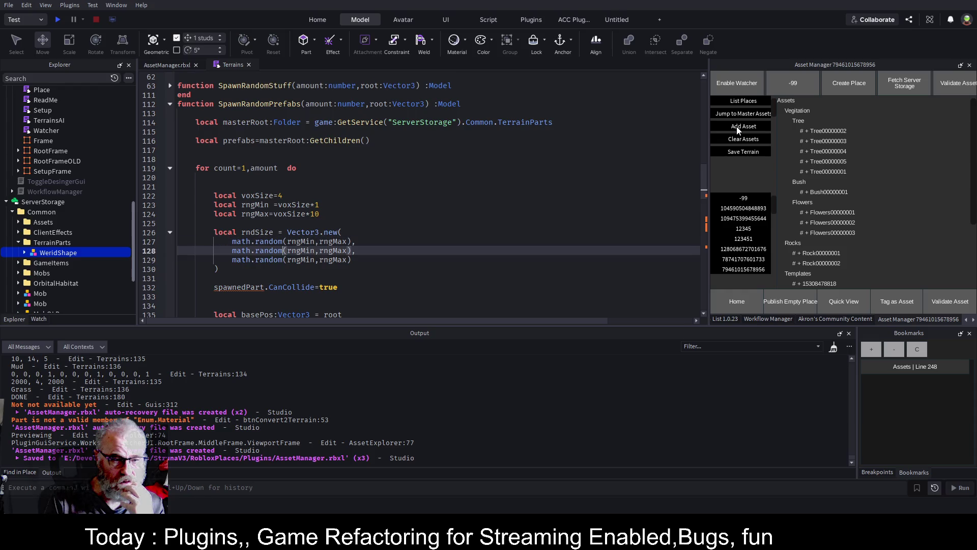
{"action": "key", "text": "Down"}
{"action": "key", "text": "Down"}
{"action": "key", "text": "Down"}
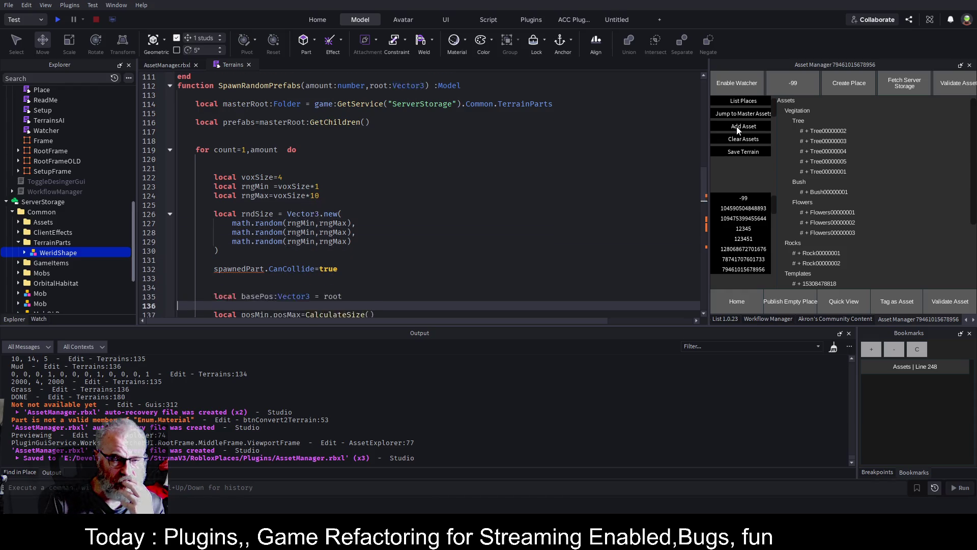
{"action": "key", "text": "Up"}
{"action": "key", "text": "Up"}
{"action": "key", "text": "Up"}
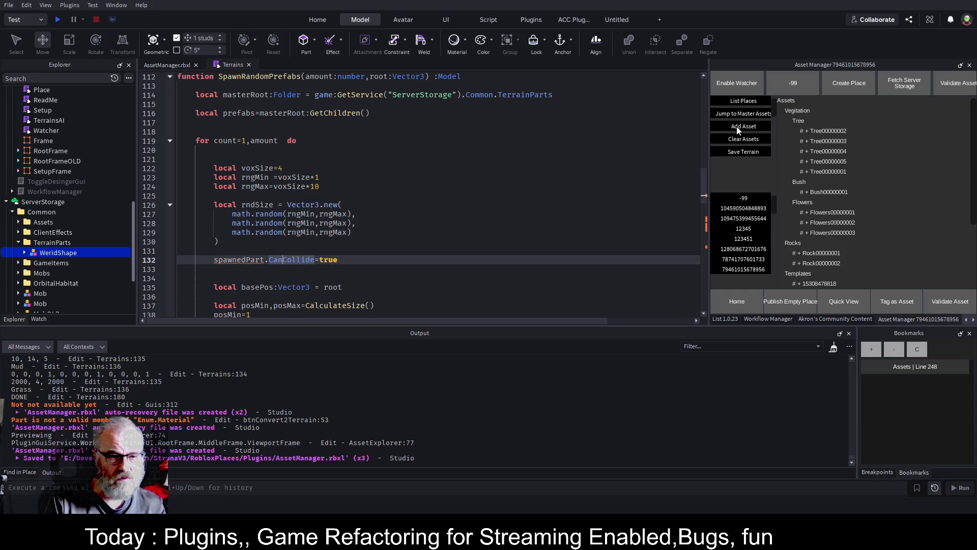
{"action": "key", "text": "Up"}
{"action": "key", "text": "Up"}
{"action": "key", "text": "Up"}
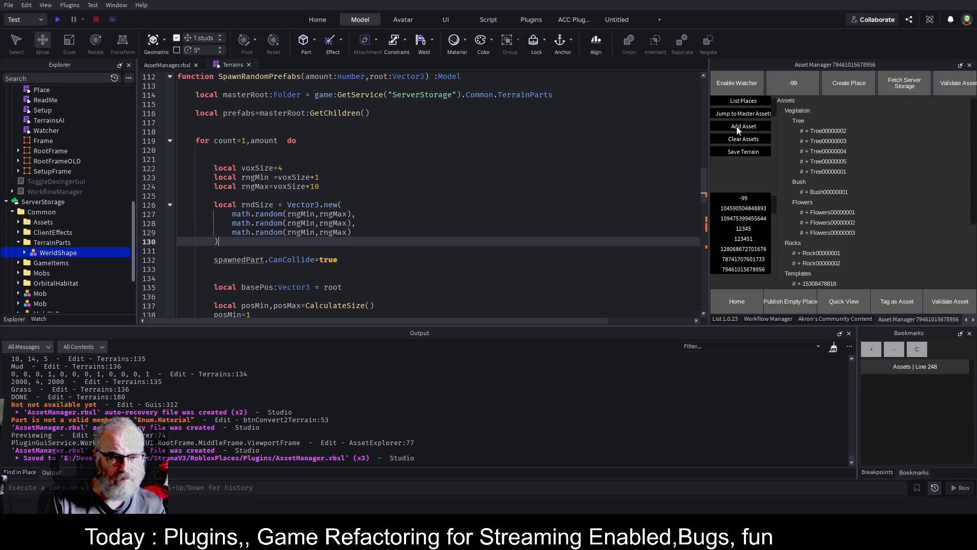
Insert local prefab=prefabs[math.random(#prefabs)] at the loop start and save
{"action": "key", "text": "Home"}
{"action": "key", "text": "Return"}
{"action": "key", "text": "Return"}
{"action": "key", "text": "Up"}
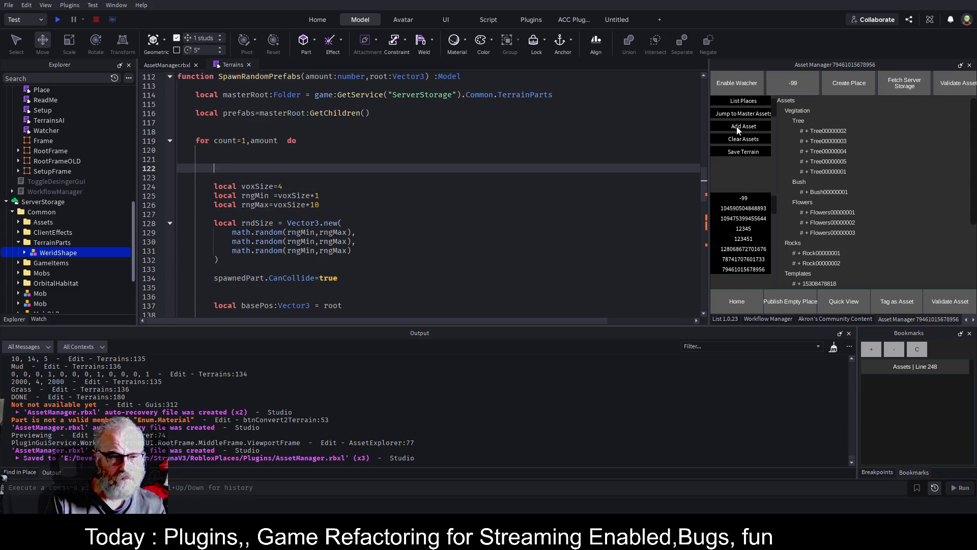
{"action": "type", "text": "local p"}
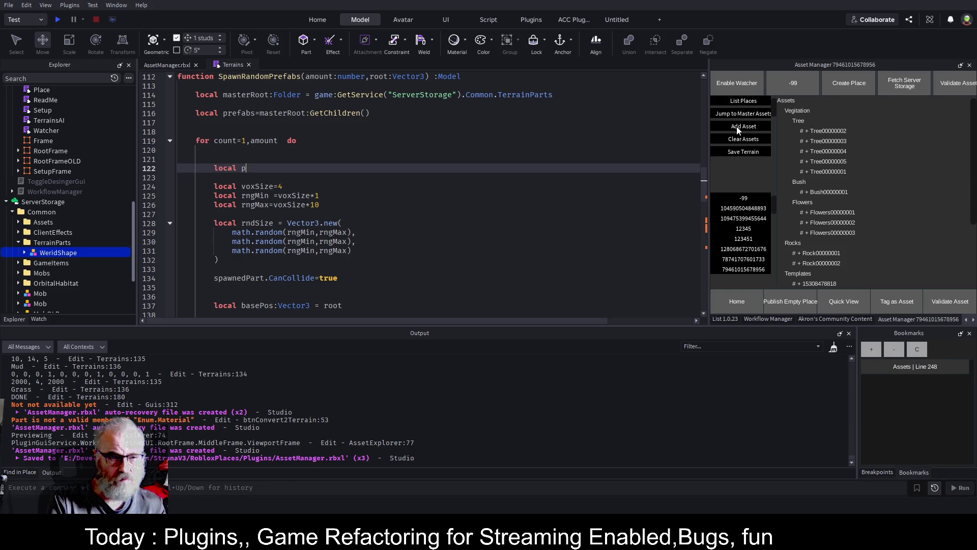
{"action": "type", "text": "re"}
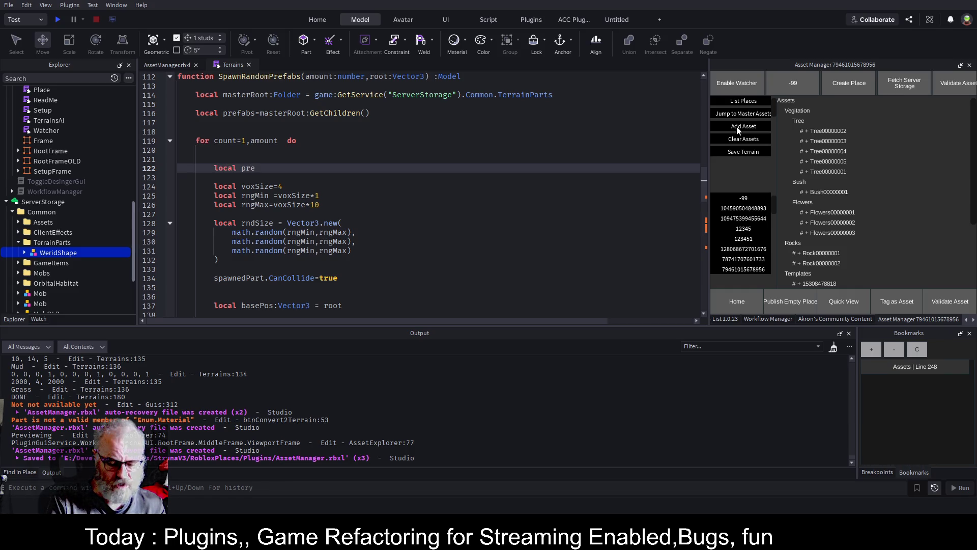
{"action": "type", "text": "fab="}
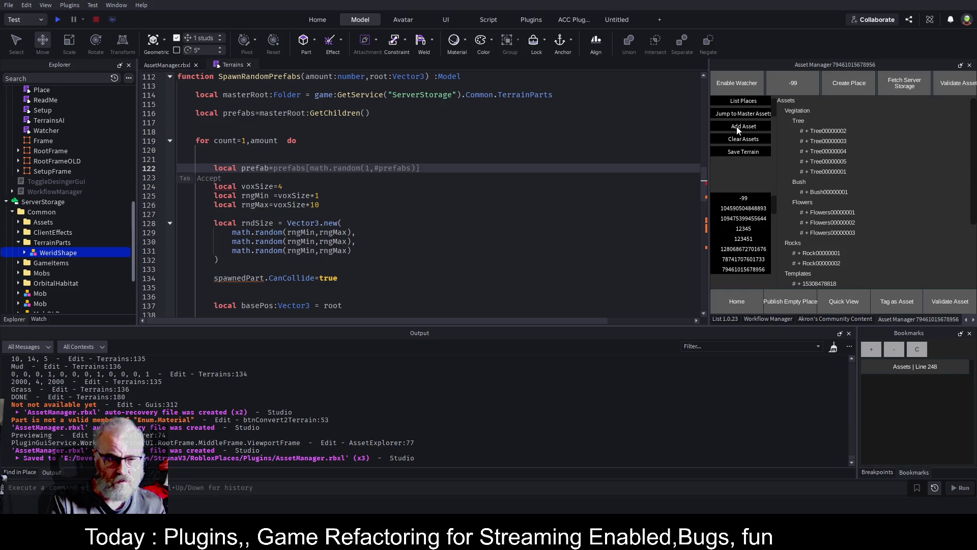
{"action": "type", "text": "pr"}
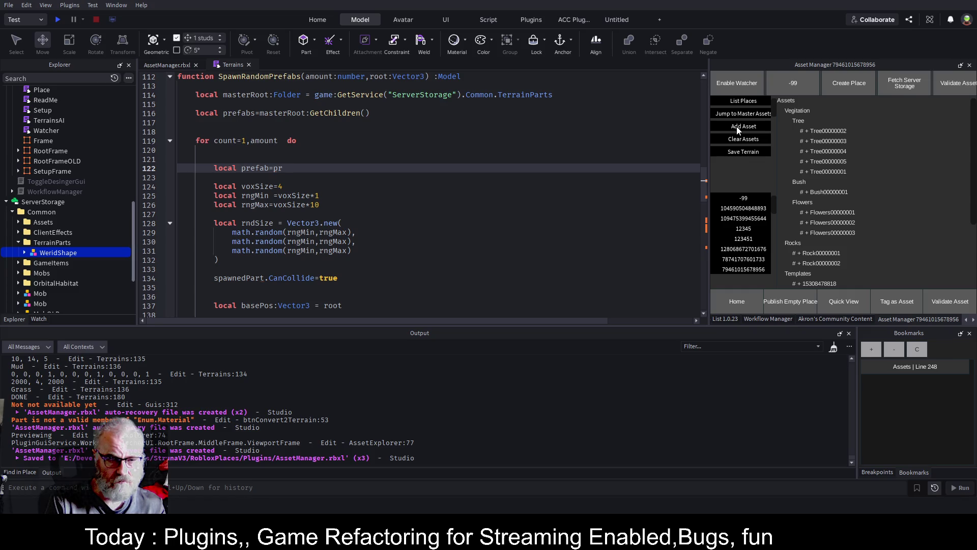
{"action": "type", "text": "efabs["}
{"action": "type", "text": "math.r"}
{"action": "type", "text": "andom("}
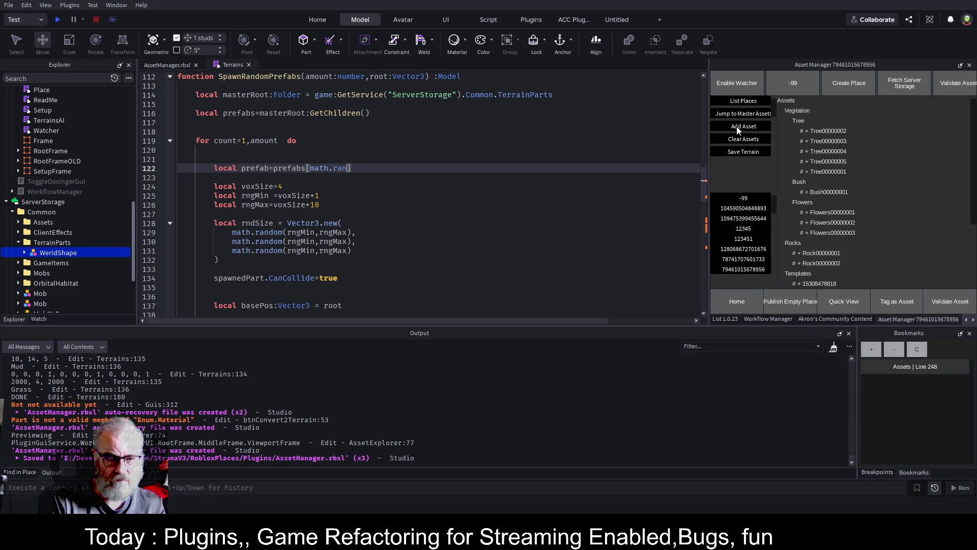
{"action": "type", "text": "#prefabs"}
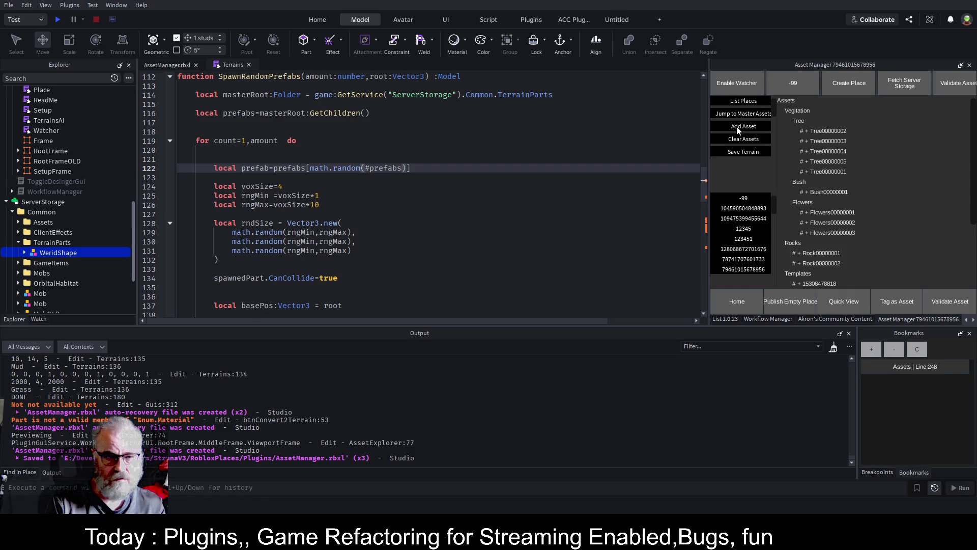
{"action": "key", "text": "ctrl+s"}
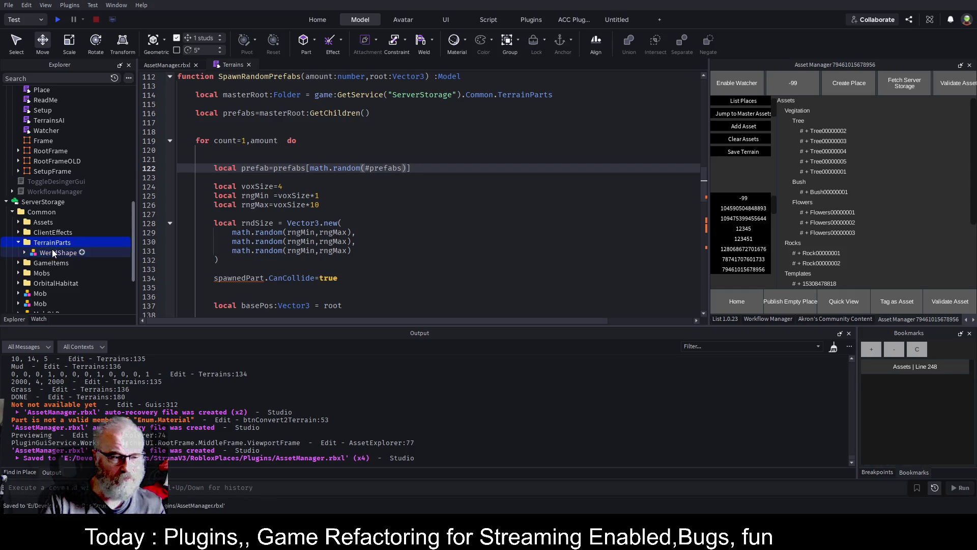
Duplicate WeridShape and name the two models WeridShapeMud and WeridShapeGrass
{"action": "key", "text": "ctrl+d"}
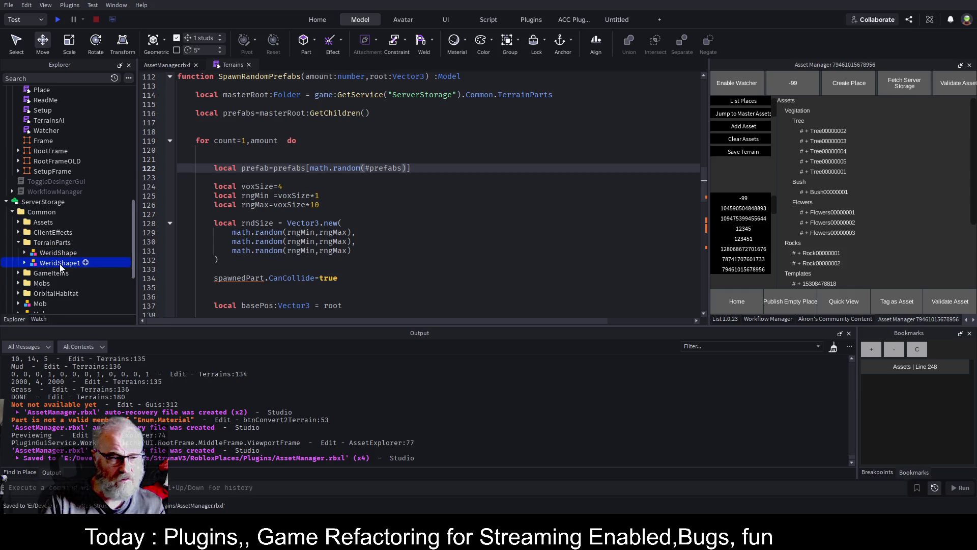
{"action": "key", "text": "F2"}
{"action": "key", "text": "Return"}
{"action": "key", "text": "Up"}
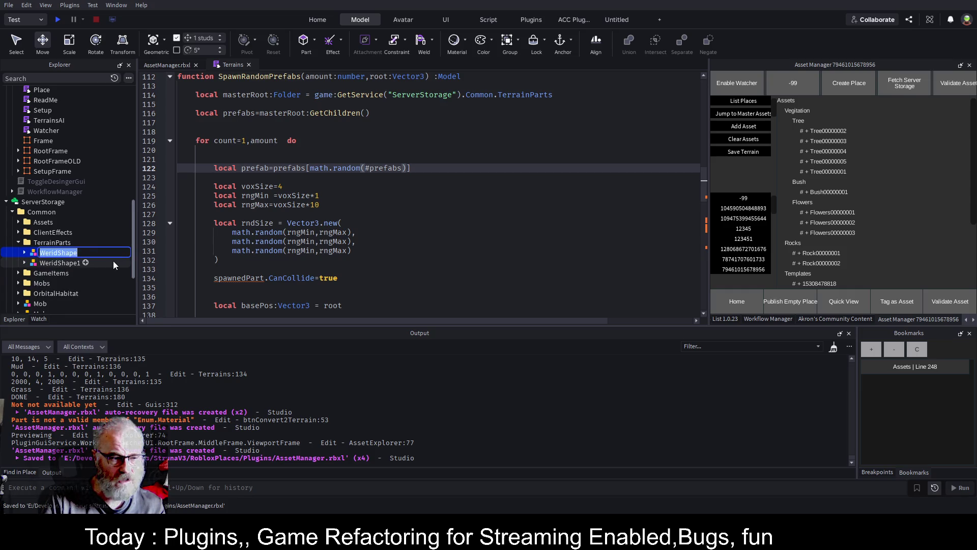
{"action": "key", "text": "F2"}
{"action": "type", "text": "Mud"}
{"action": "key", "text": "Return"}
{"action": "key", "text": "Down"}
{"action": "key", "text": "F2"}
{"action": "type", "text": "Grass"}
{"action": "key", "text": "Return"}
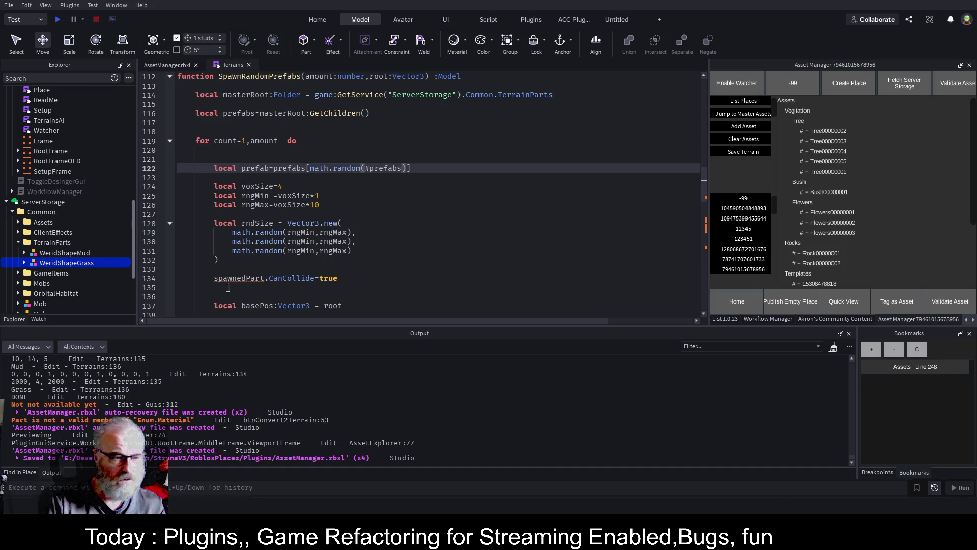
Rename the four Mud parts inside WeridShapeGrass to Grass
{"action": "left_click", "coordinate": [24, 263]}
{"action": "left_click", "coordinate": [52, 274]}
{"action": "left_click", "coordinate": [52, 303]}
{"action": "left_click", "coordinate": [50, 275], "text": "shift"}
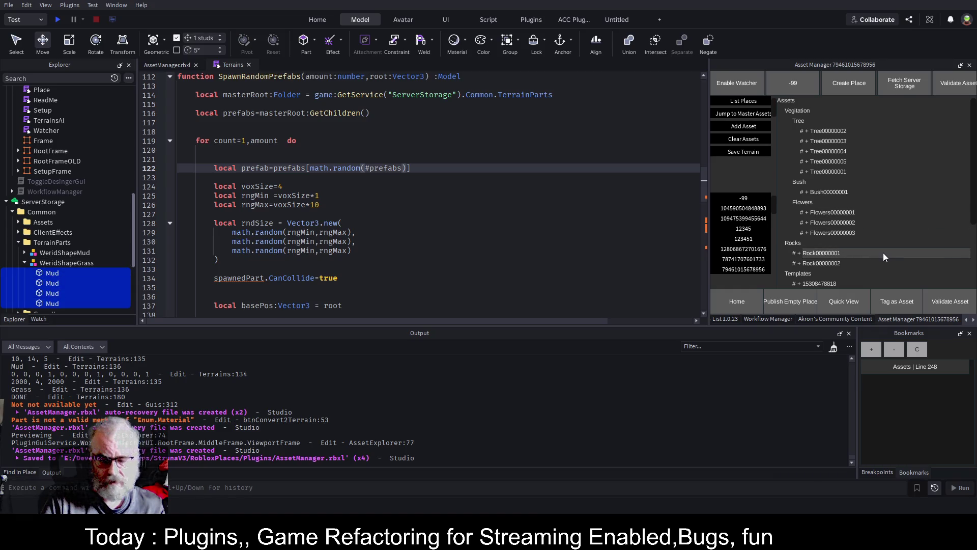
{"action": "key", "text": "ctrl+shift+p"}
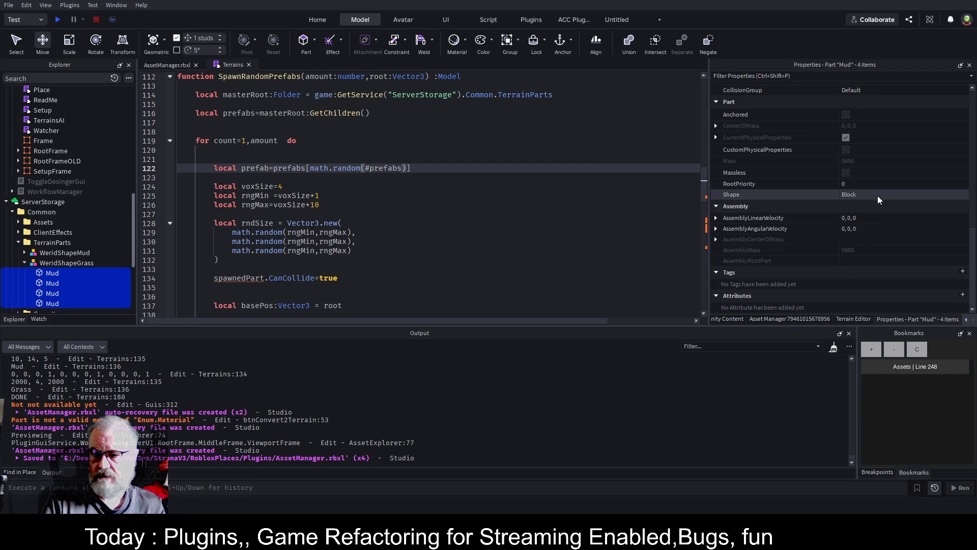
{"action": "scroll", "coordinate": [875, 196], "scroll_direction": "up", "scroll_amount": 5}
{"action": "left_click", "coordinate": [867, 152]}
{"action": "type", "text": "Grass"}
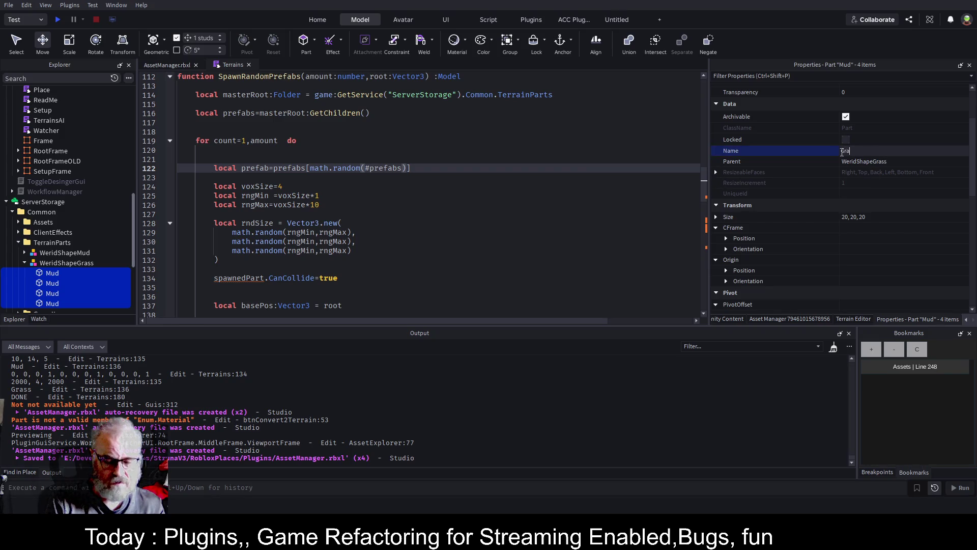
{"action": "key", "text": "Return"}
Collapse WeridShapeGrass and select the CanCollide line in the script for removal
{"action": "left_click", "coordinate": [407, 195]}
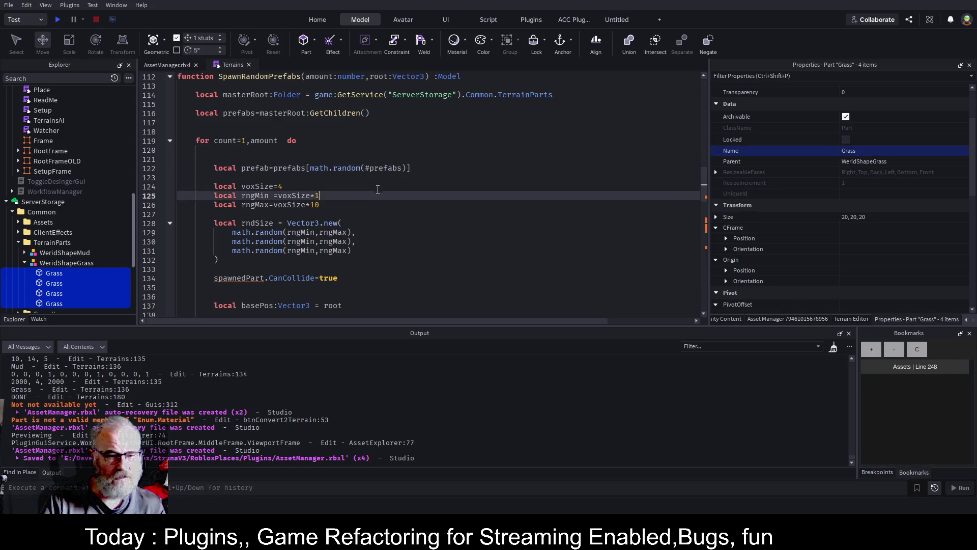
{"action": "left_click", "coordinate": [24, 263]}
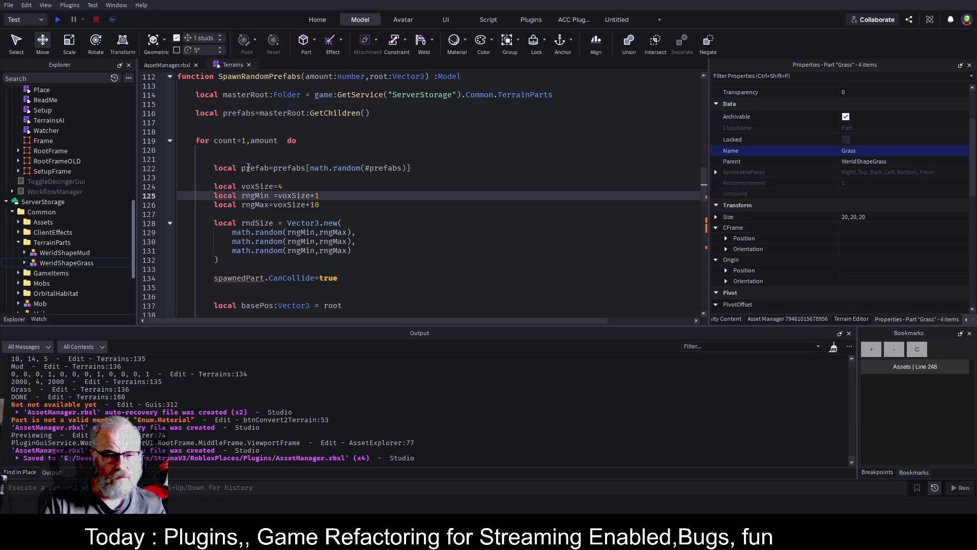
{"action": "double_click", "coordinate": [263, 170]}
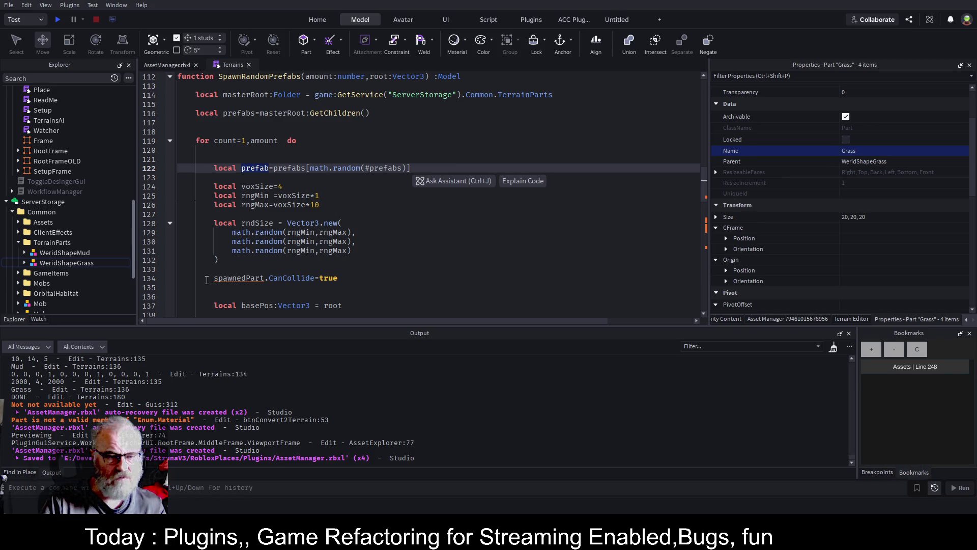
{"action": "left_click_drag", "start_coordinate": [213, 278], "coordinate": [352, 278]}
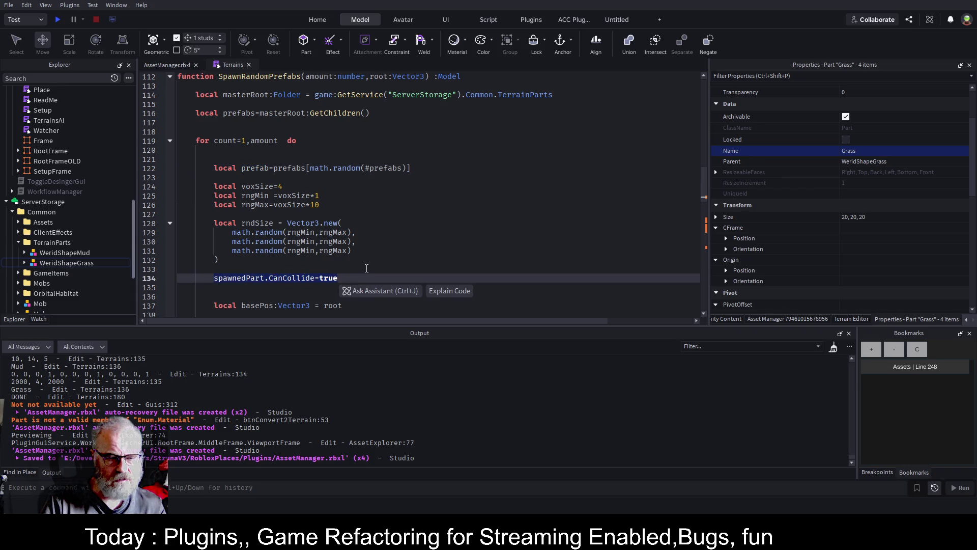
{"action": "key", "text": "BackSpace"}
{"action": "scroll", "coordinate": [340, 163], "scroll_direction": "down", "scroll_amount": 3}
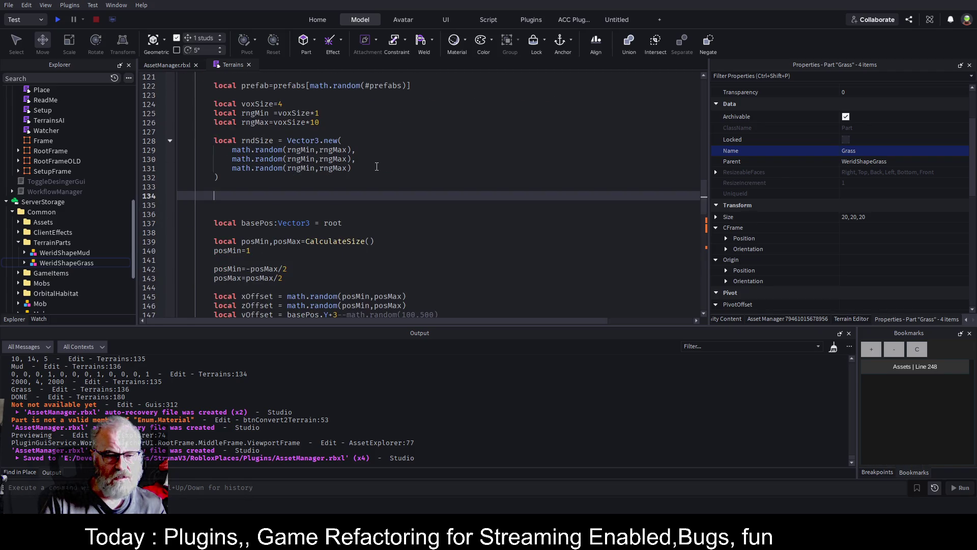
{"action": "scroll", "coordinate": [392, 157], "scroll_direction": "down", "scroll_amount": 1}
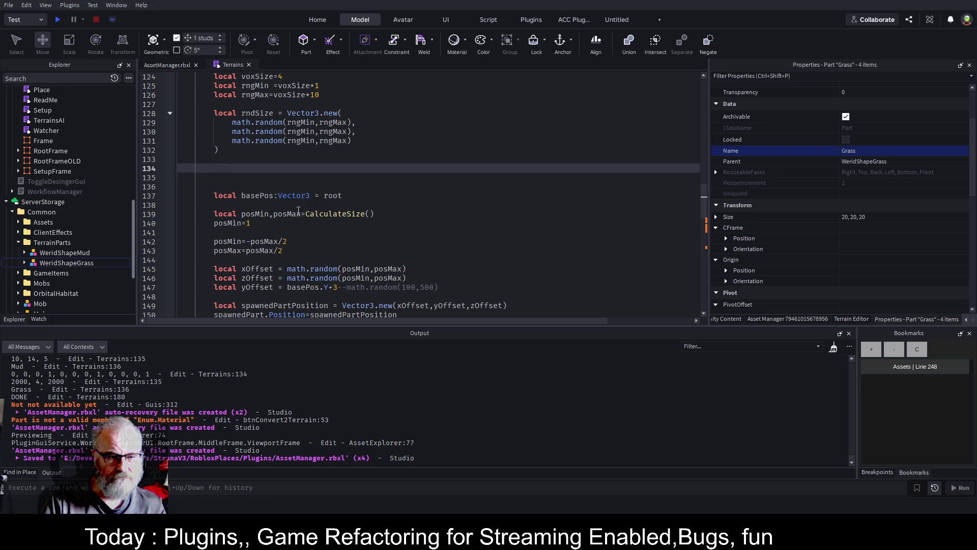
{"action": "scroll", "coordinate": [451, 196], "scroll_direction": "up", "scroll_amount": 2}
{"action": "scroll", "coordinate": [452, 195], "scroll_direction": "up", "scroll_amount": 4}
{"action": "scroll", "coordinate": [452, 195], "scroll_direction": "down", "scroll_amount": 8}
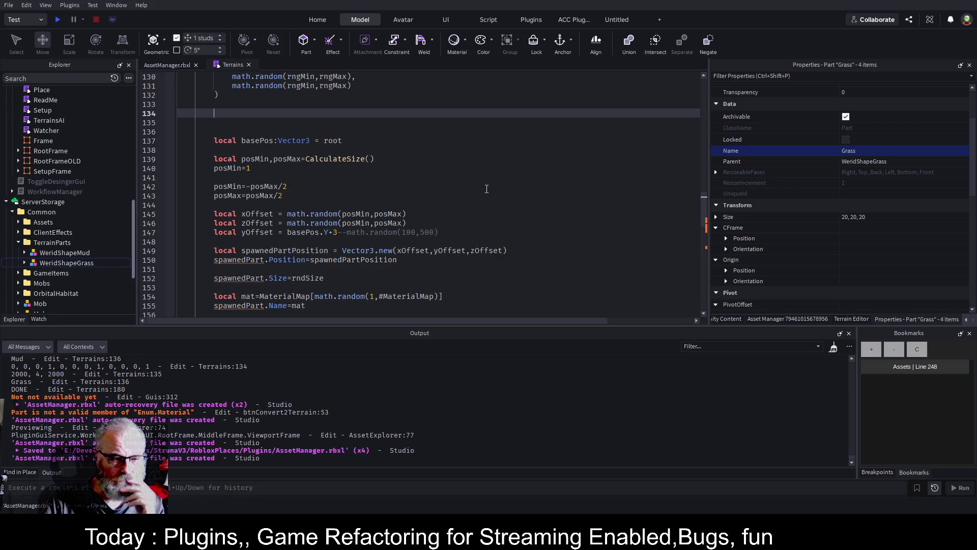
{"action": "scroll", "coordinate": [487, 189], "scroll_direction": "down", "scroll_amount": 2}
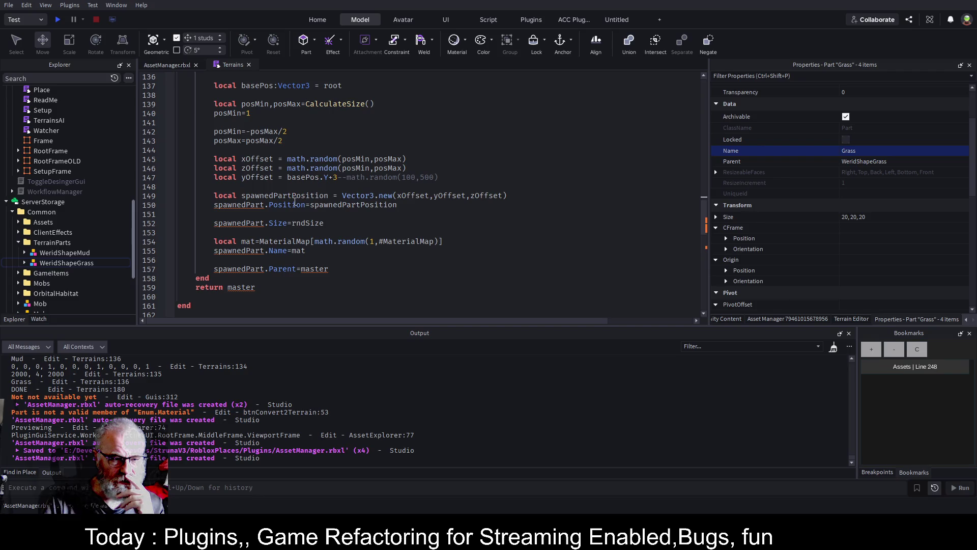
{"action": "scroll", "coordinate": [293, 175], "scroll_direction": "up", "scroll_amount": 3}
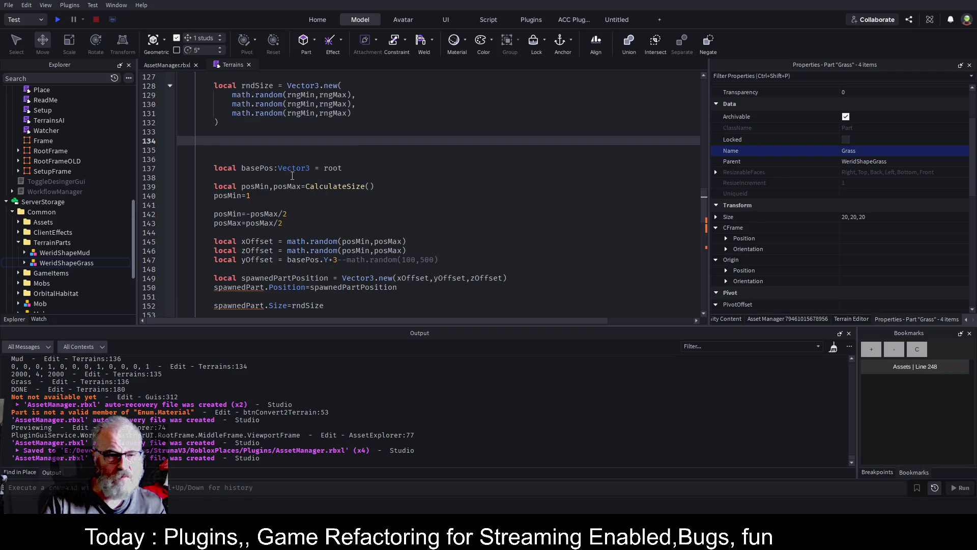
{"action": "scroll", "coordinate": [293, 175], "scroll_direction": "down", "scroll_amount": 2}
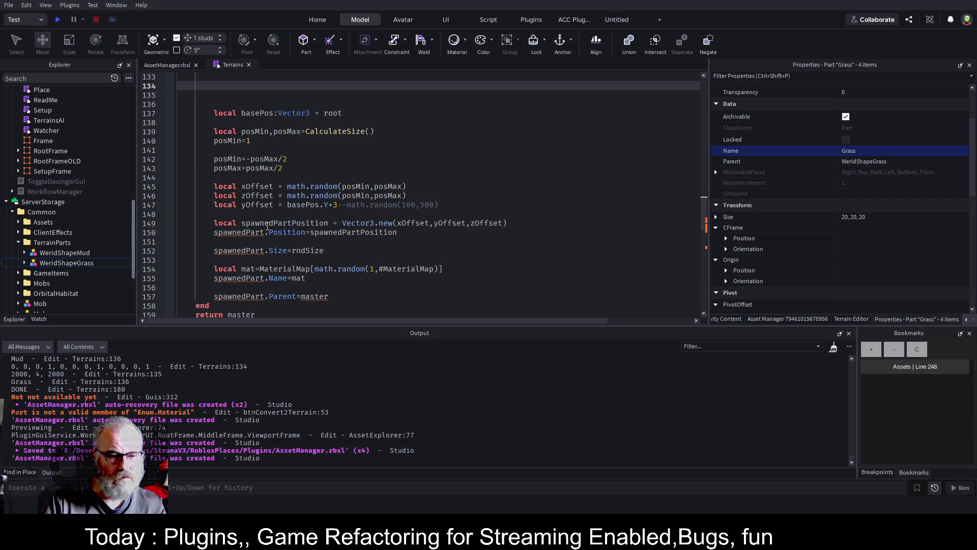
{"action": "left_click", "coordinate": [244, 233]}
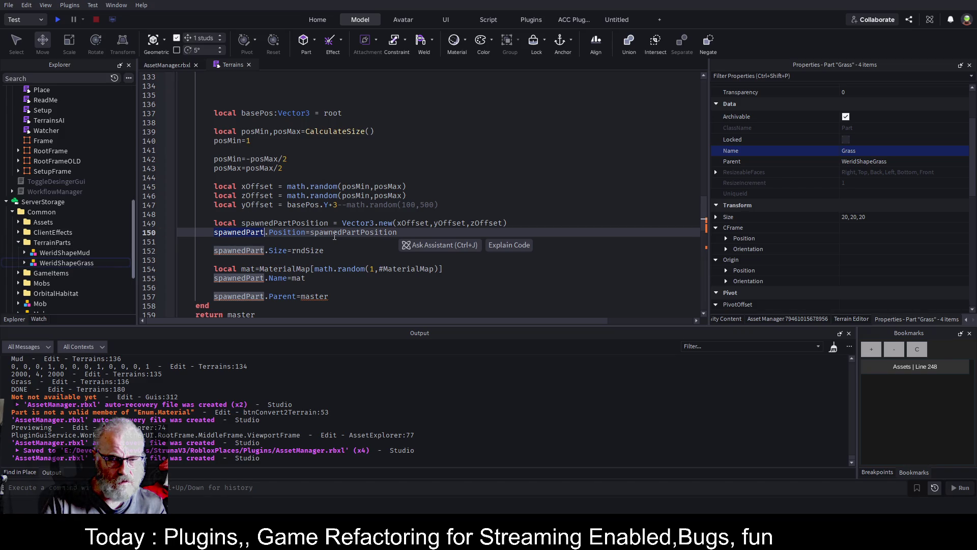
{"action": "scroll", "coordinate": [294, 166], "scroll_direction": "up", "scroll_amount": 4}
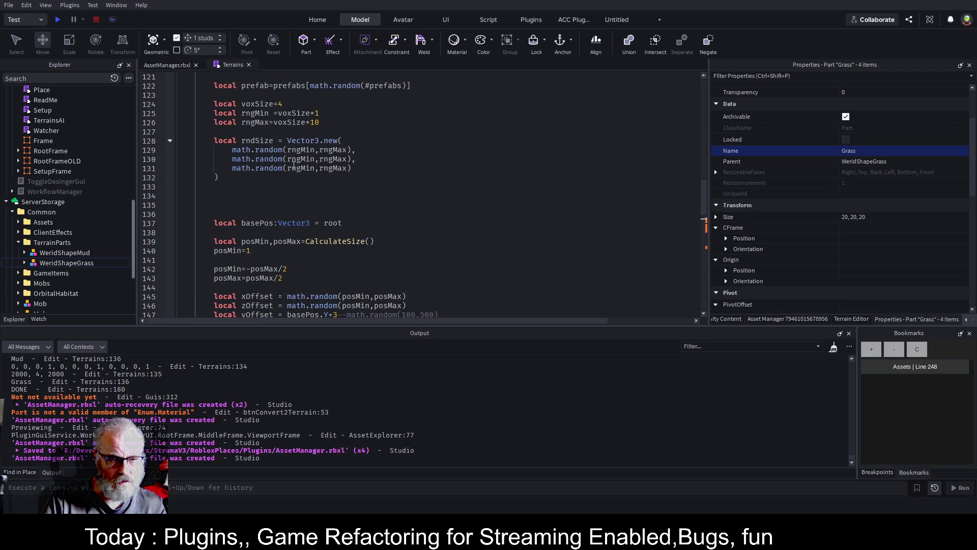
{"action": "scroll", "coordinate": [293, 167], "scroll_direction": "up", "scroll_amount": 3}
Add local spawnedPrefab:Model = prefab:Clone()::Model after the prefab pick and save
{"action": "left_click", "coordinate": [263, 177]}
{"action": "key", "text": "Return"}
{"action": "key", "text": "Return"}
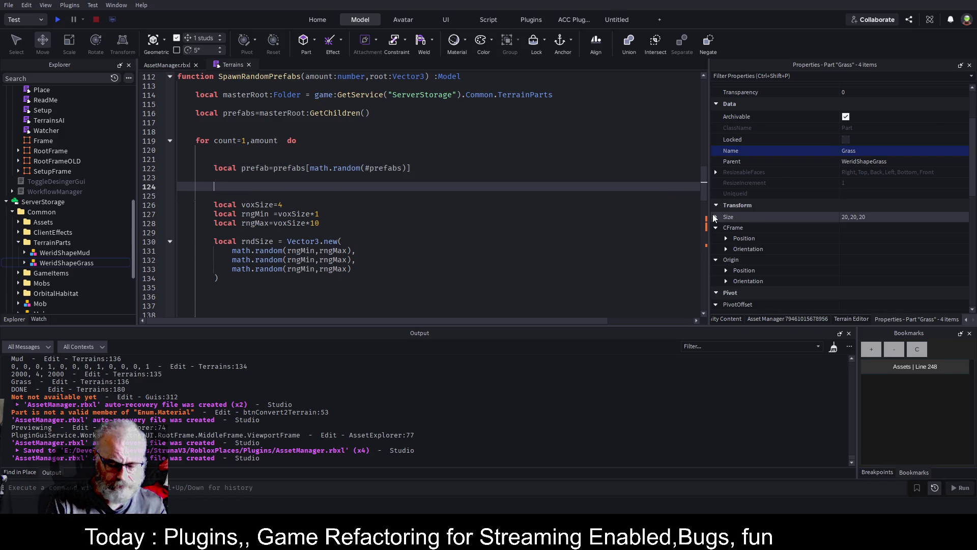
{"action": "type", "text": "local spawnedPart"}
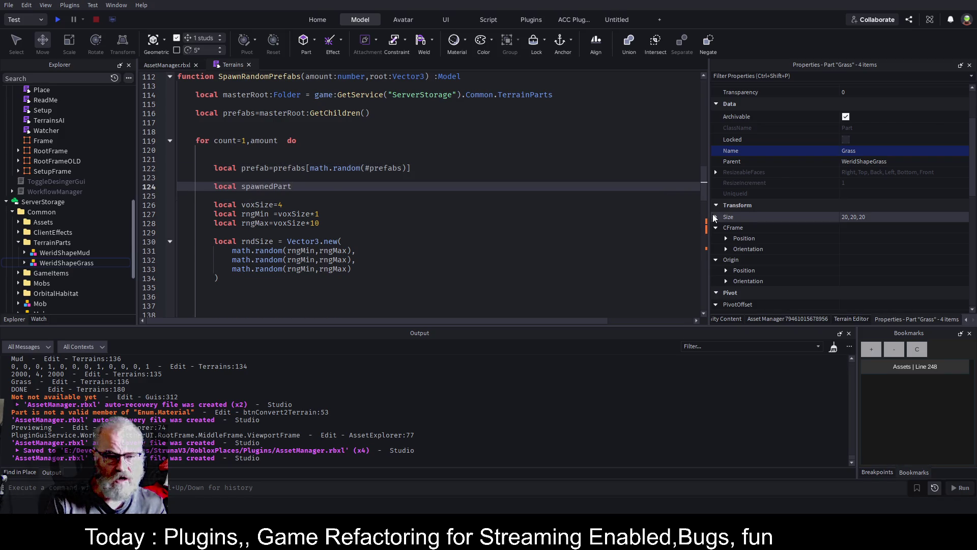
{"action": "type", "text": " ="}
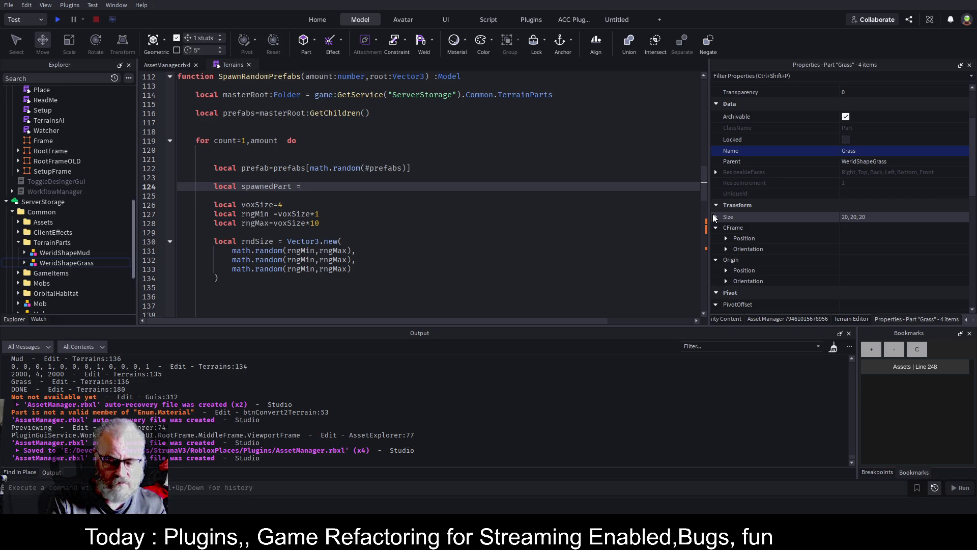
{"action": "key", "text": "Left"}
{"action": "key", "text": "Left"}
{"action": "key", "text": "BackSpace"}
{"action": "key", "text": "BackSpace"}
{"action": "key", "text": "BackSpace"}
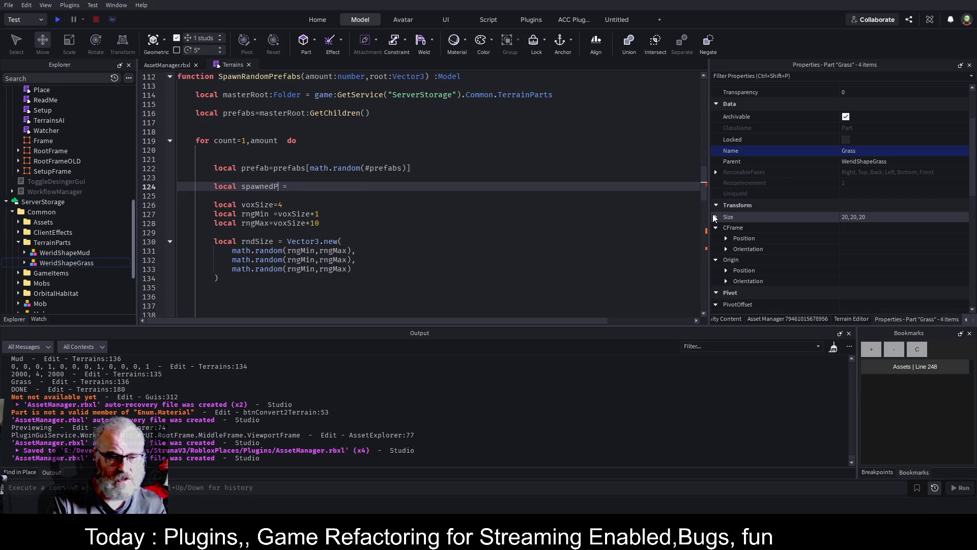
{"action": "type", "text": "Prefab"}
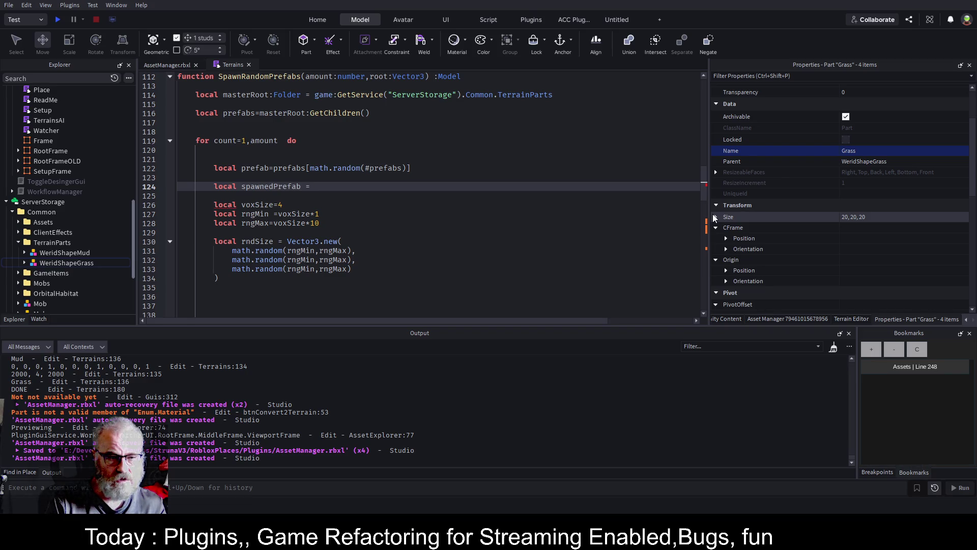
{"action": "type", "text": ":Model"}
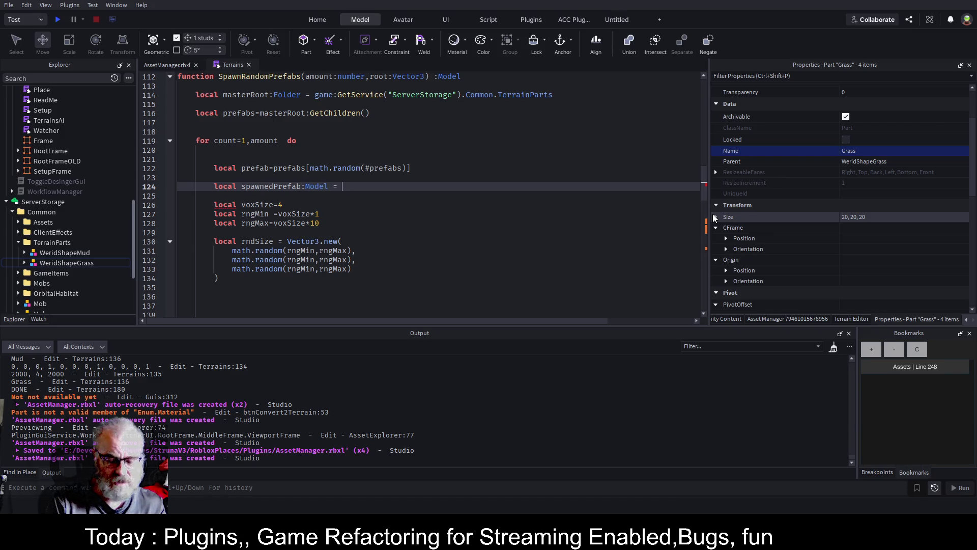
{"action": "type", "text": " =  prefab:C"}
{"action": "key", "text": "Tab"}
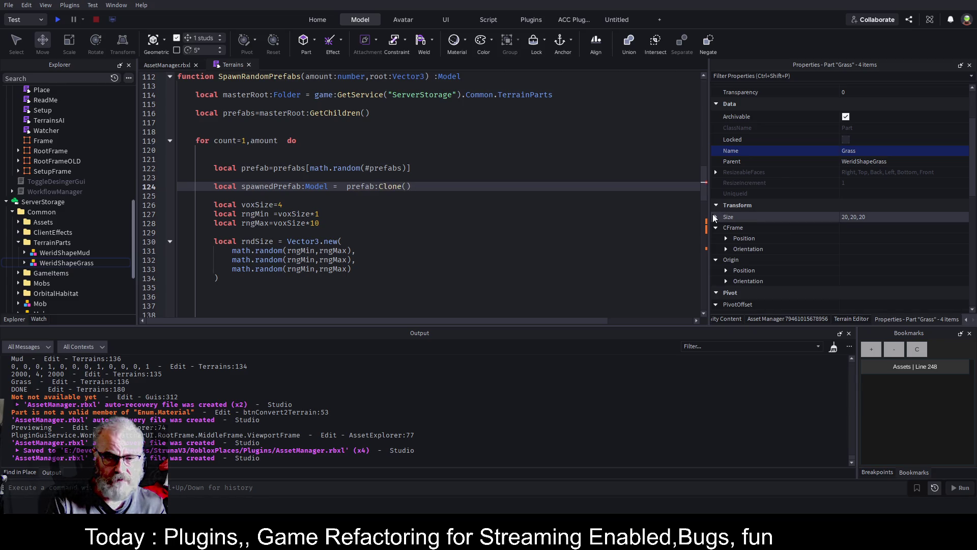
{"action": "type", "text": "::Model"}
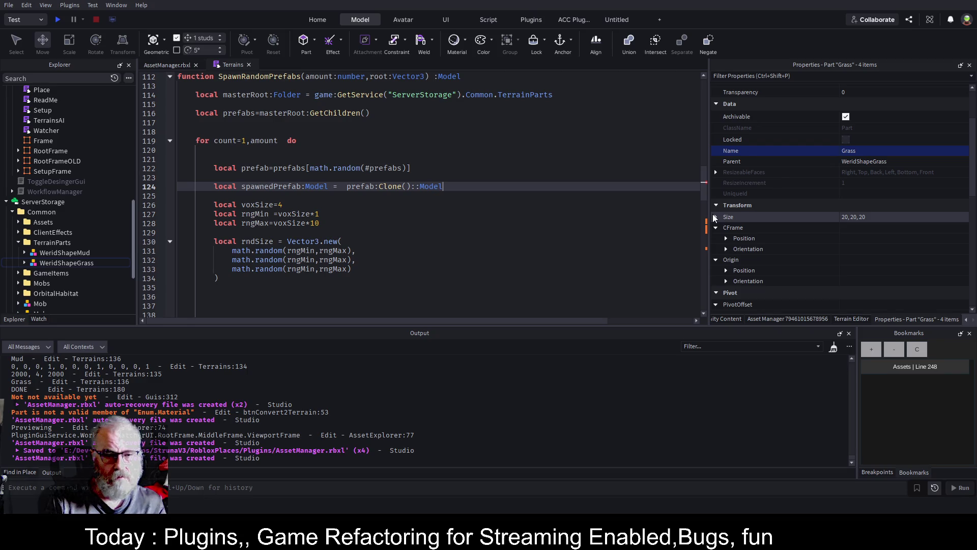
{"action": "key", "text": "ctrl+s"}
Replace spawnedPart with spawnedPrefab on the position line 152
{"action": "double_click", "coordinate": [277, 190]}
{"action": "key", "text": "ctrl+c"}
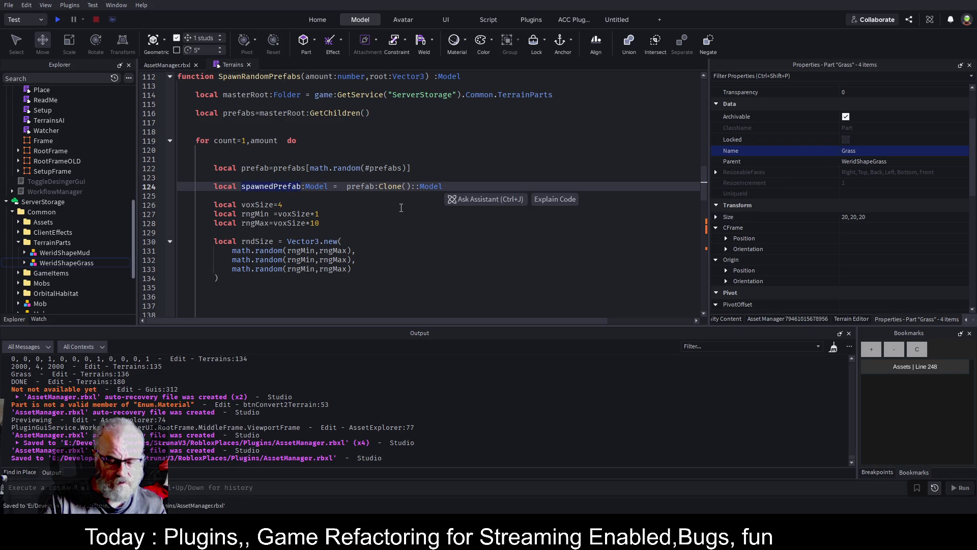
{"action": "scroll", "coordinate": [379, 223], "scroll_direction": "down", "scroll_amount": 3}
{"action": "scroll", "coordinate": [378, 223], "scroll_direction": "down", "scroll_amount": 2}
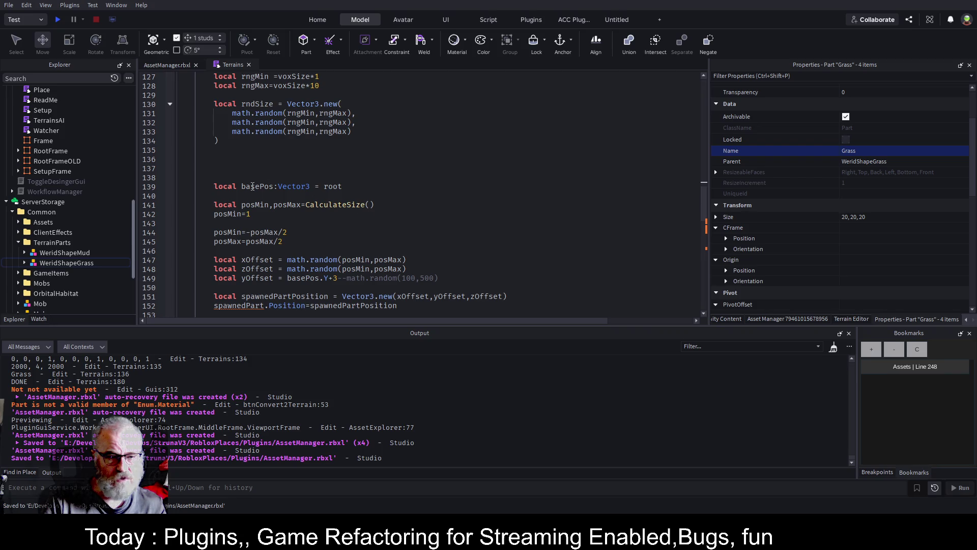
{"action": "scroll", "coordinate": [229, 259], "scroll_direction": "down", "scroll_amount": 2}
{"action": "double_click", "coordinate": [240, 255]}
{"action": "key", "text": "ctrl+v"}
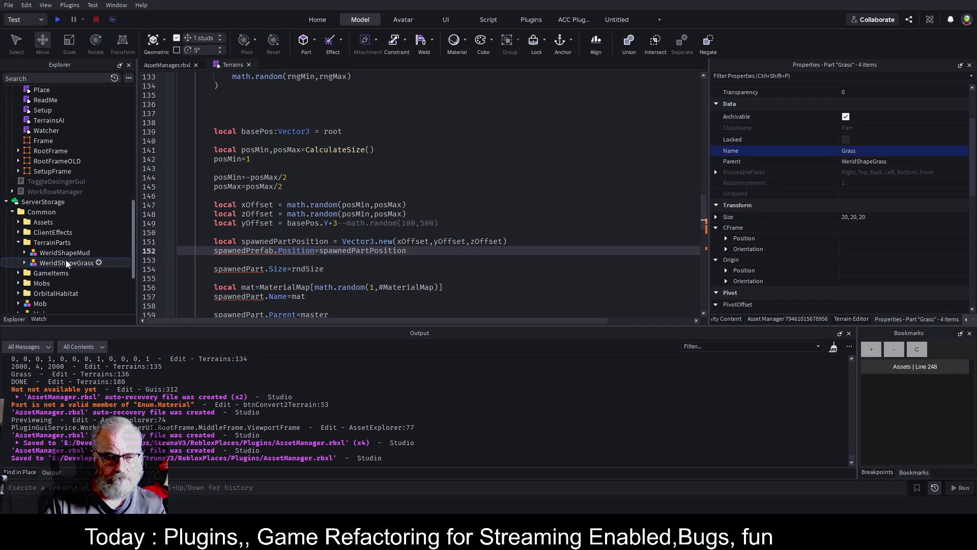
Replace the Position assignment with spawnedPrefab:PivotTo(CFrame.new(spawnedPartPosition))
{"action": "type", "text": ":PivotTo("}
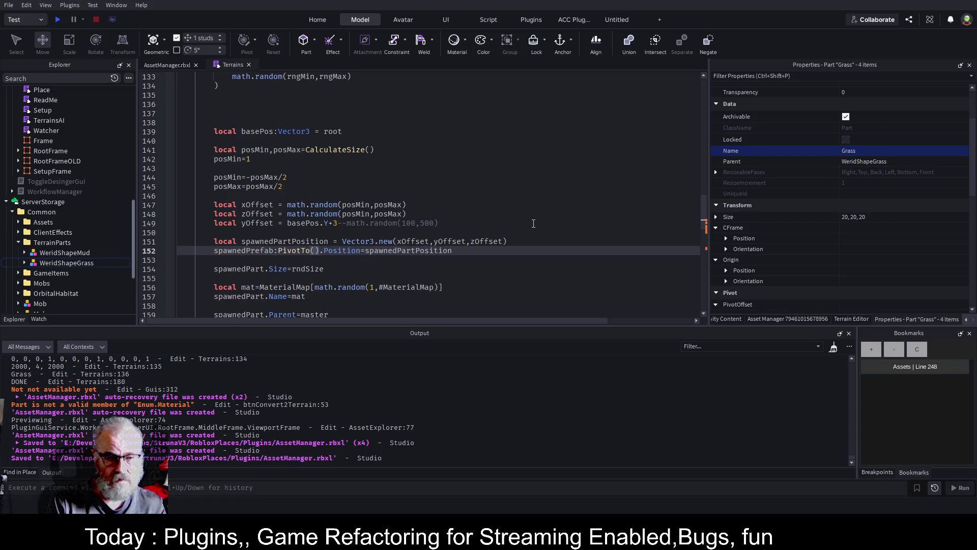
{"action": "type", "text": "CFrame.new()"}
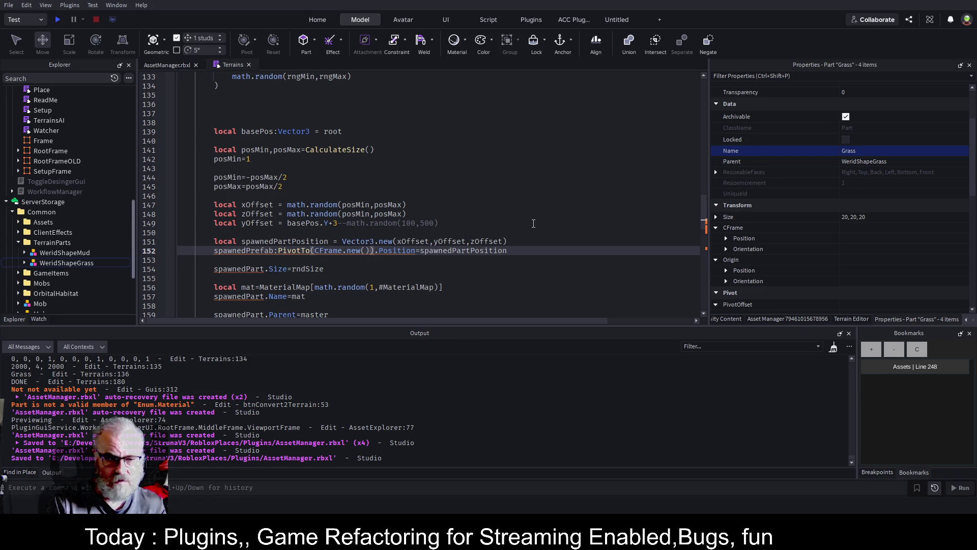
{"action": "key", "text": "Delete"}
{"action": "key", "text": "Delete"}
{"action": "key", "text": "Delete"}
{"action": "key", "text": "shift+End"}
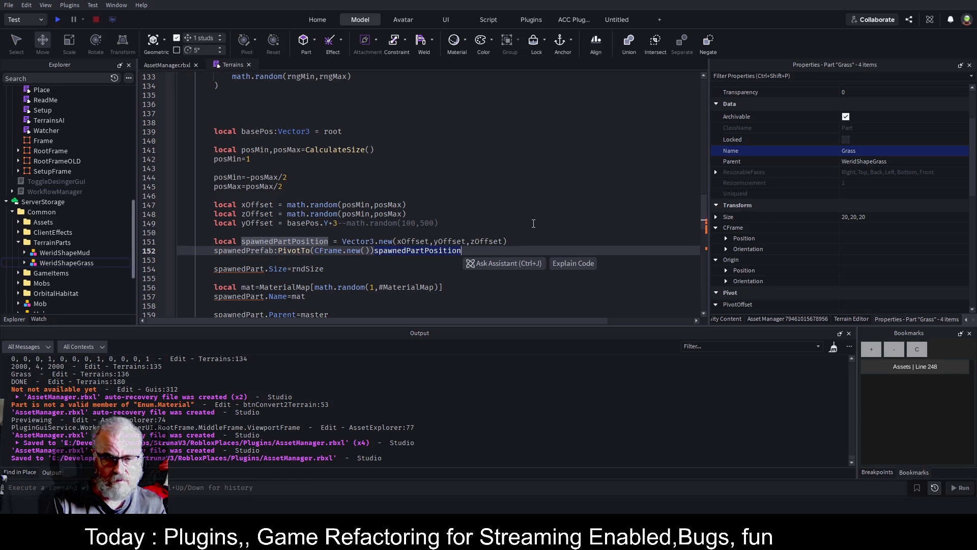
{"action": "key", "text": "ctrl+x"}
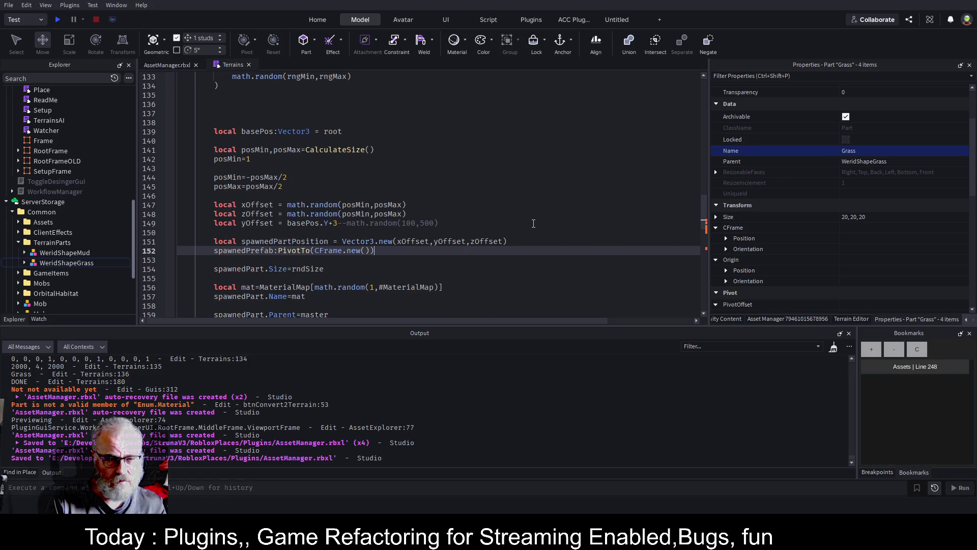
{"action": "key", "text": "Left"}
{"action": "key", "text": "ctrl+v"}
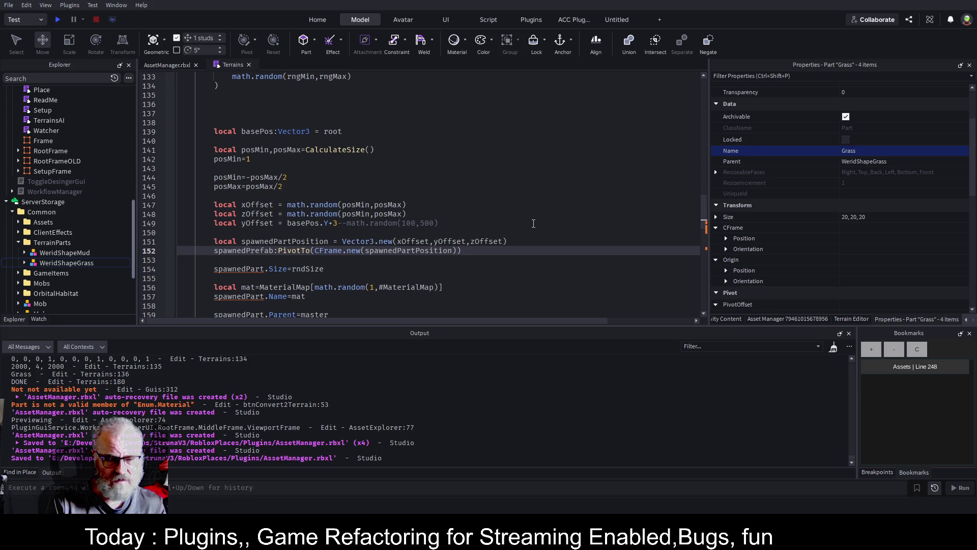
On the size line, replace spawnedPart and its Size property with spawnedPrefab
{"action": "key", "text": "Down"}
{"action": "key", "text": "Down"}
{"action": "key", "text": "ctrl+shift+Left"}
{"action": "key", "text": "Right"}
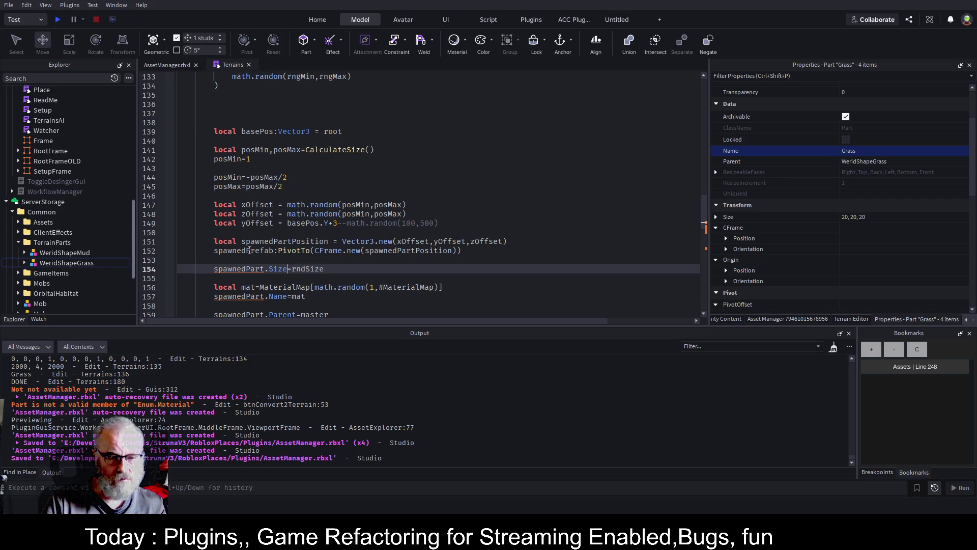
{"action": "double_click", "coordinate": [232, 269]}
{"action": "type", "text": "spawnedPrefab"}
{"action": "key", "text": "ctrl+Delete"}
{"action": "type", "text": ".s"}
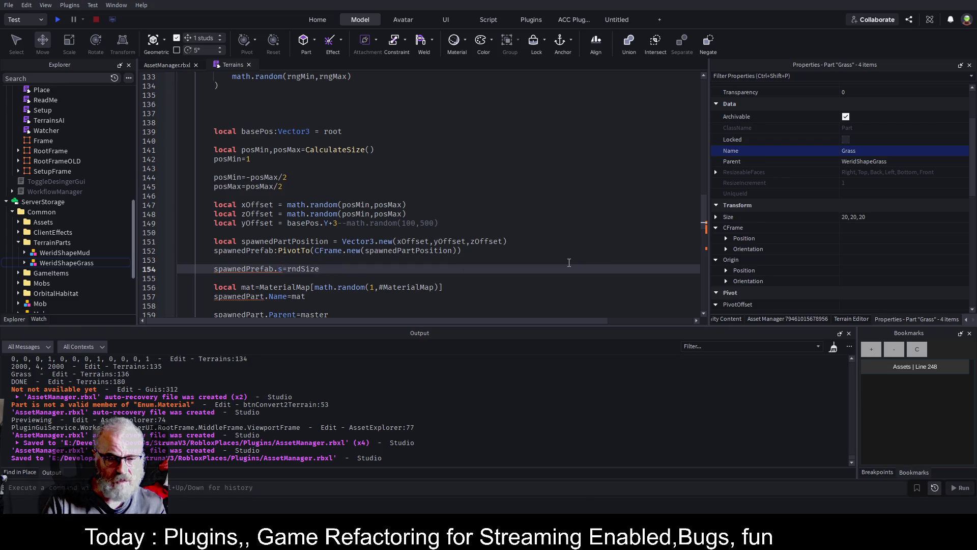
{"action": "key", "text": "BackSpace"}
{"action": "type", "text": "Sca"}
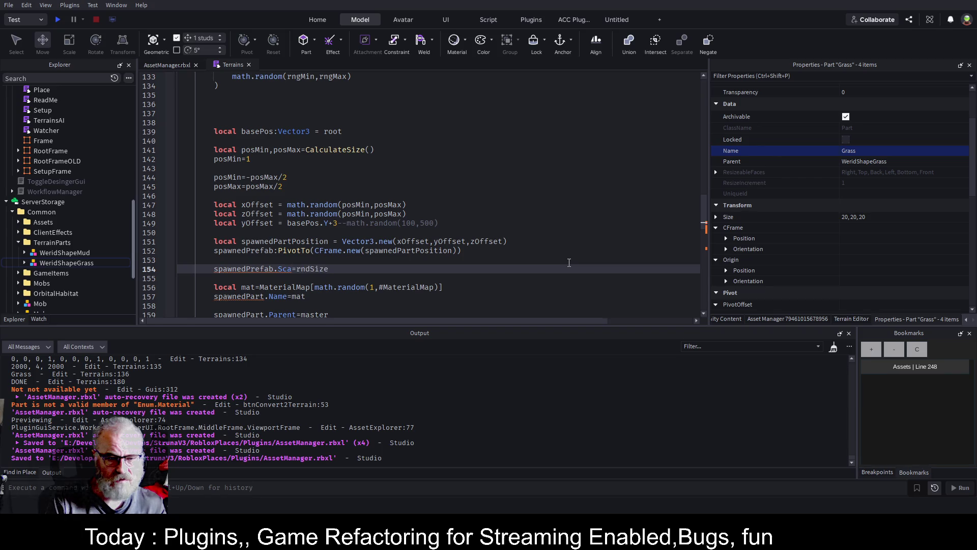
{"action": "key", "text": "BackSpace"}
{"action": "key", "text": "BackSpace"}
{"action": "key", "text": "BackSpace"}
{"action": "key", "text": "Delete"}
{"action": "key", "text": "Delete"}
{"action": "key", "text": "Delete"}
{"action": "key", "text": "Delete"}
{"action": "key", "text": "Delete"}
{"action": "key", "text": "Delete"}
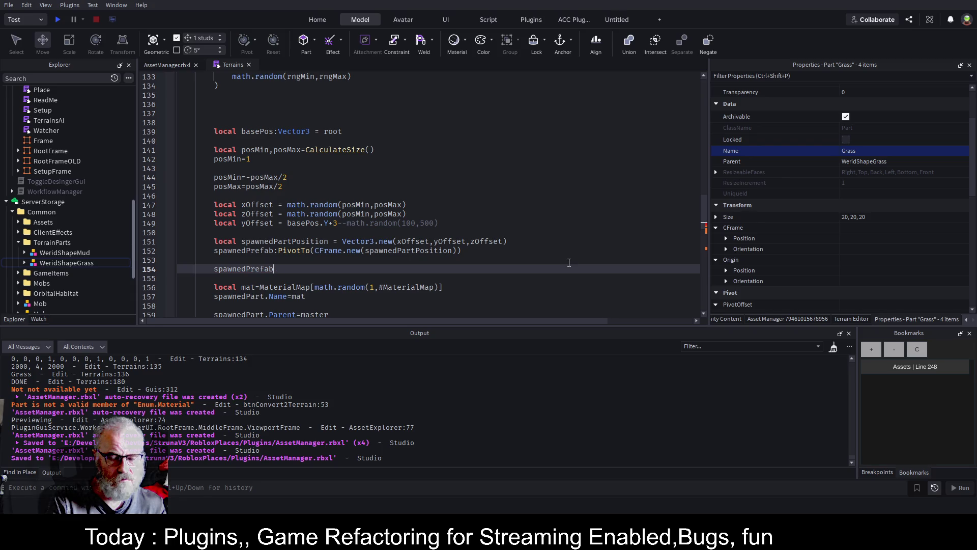
Complete the line as spawnedPrefab:ScaleTo(math.random(rngMin,rngMax)) and save the script
{"action": "type", "text": ".S"}
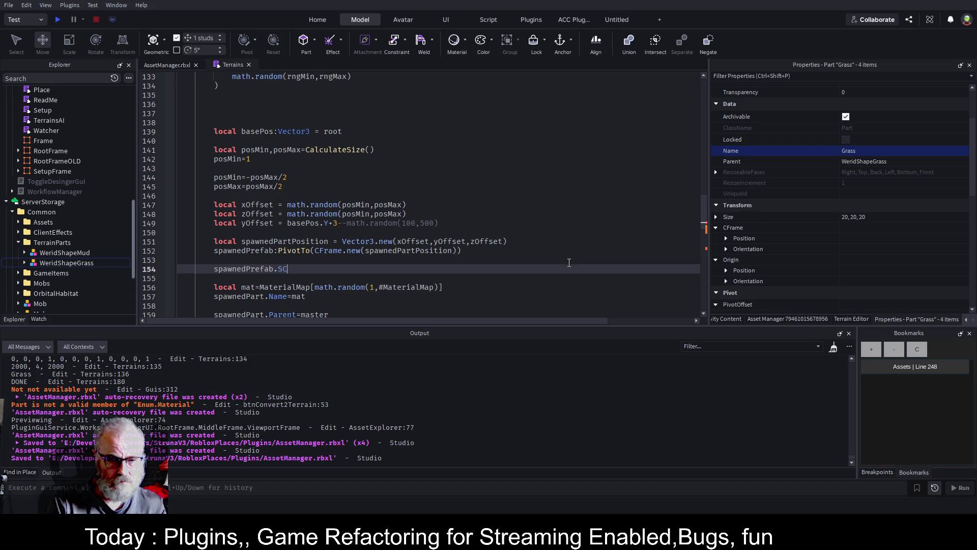
{"action": "key", "text": "BackSpace"}
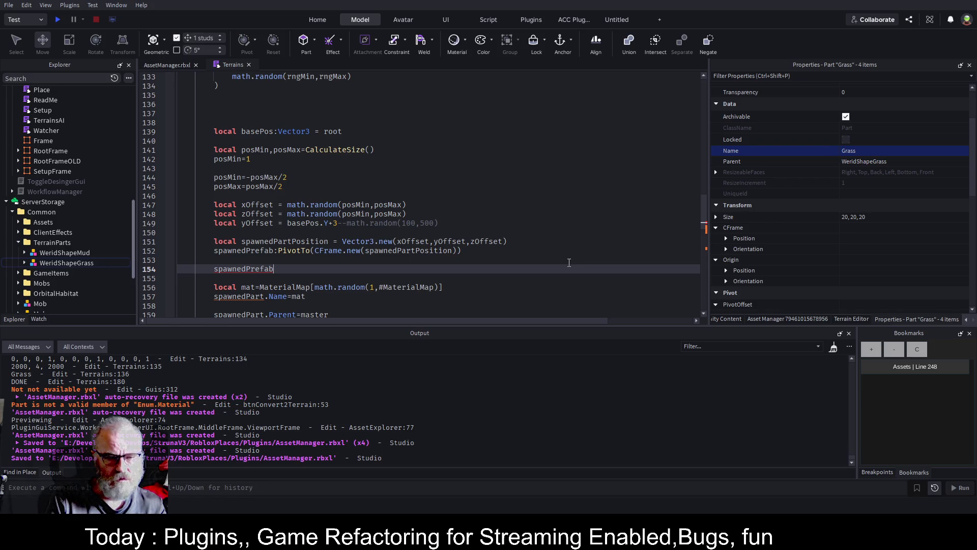
{"action": "type", "text": "."}
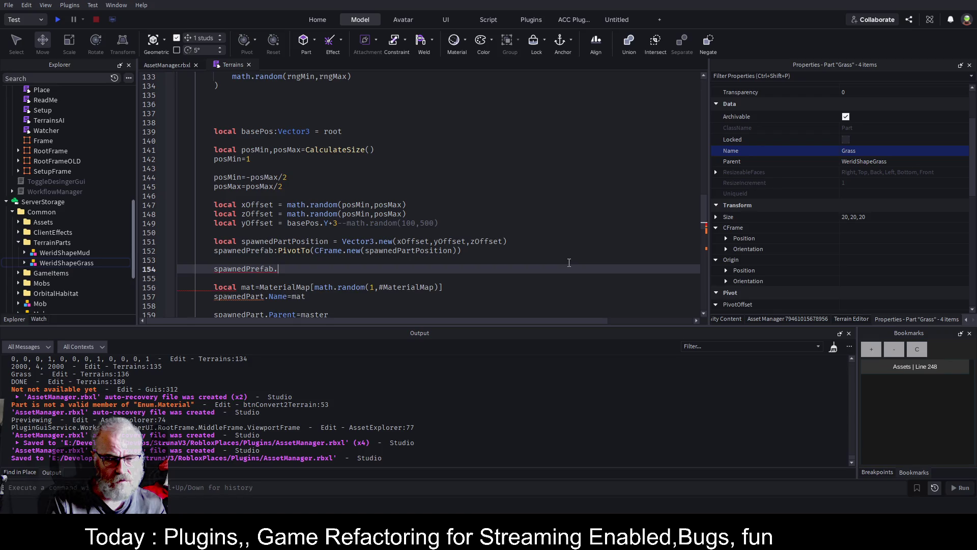
{"action": "key", "text": "BackSpace"}
{"action": "type", "text": ":S"}
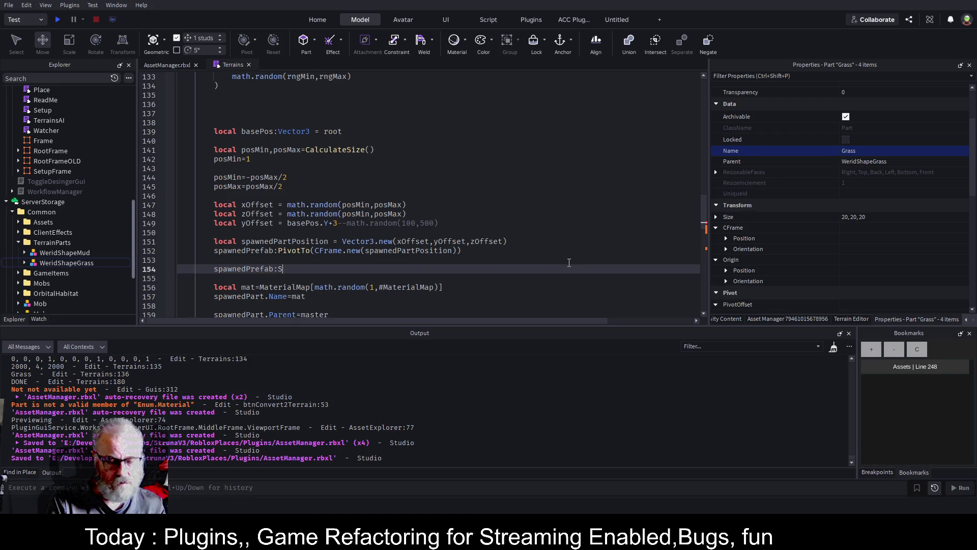
{"action": "type", "text": "ca"}
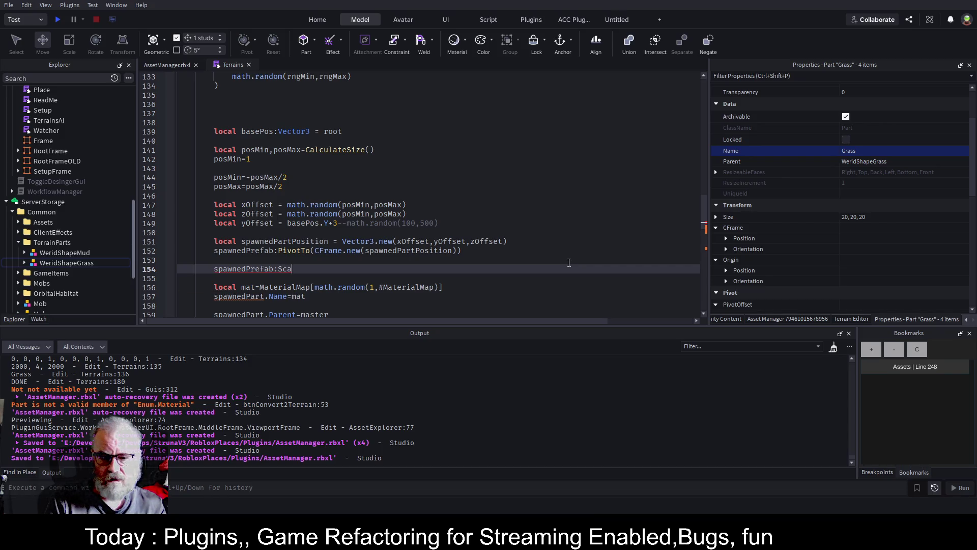
{"action": "type", "text": "leTo("}
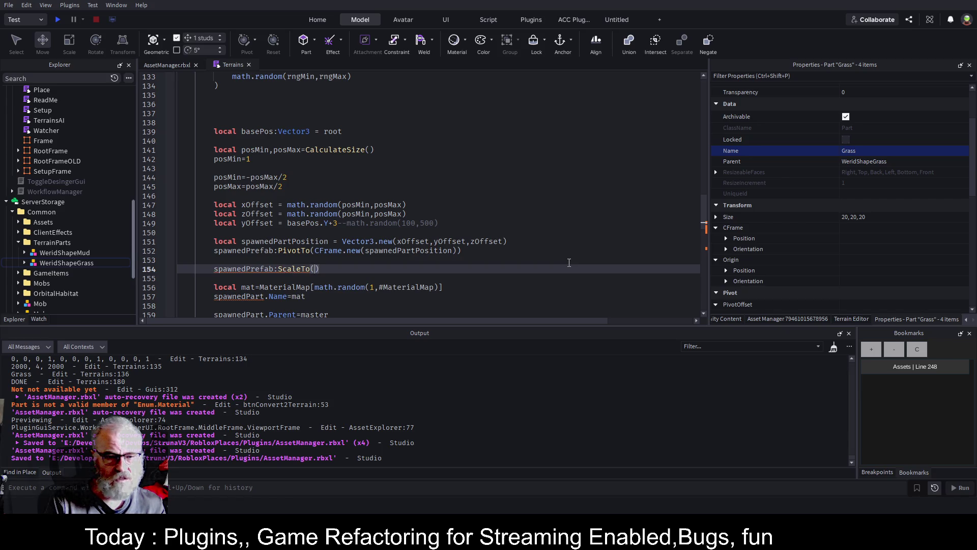
{"action": "type", "text": "math.random("}
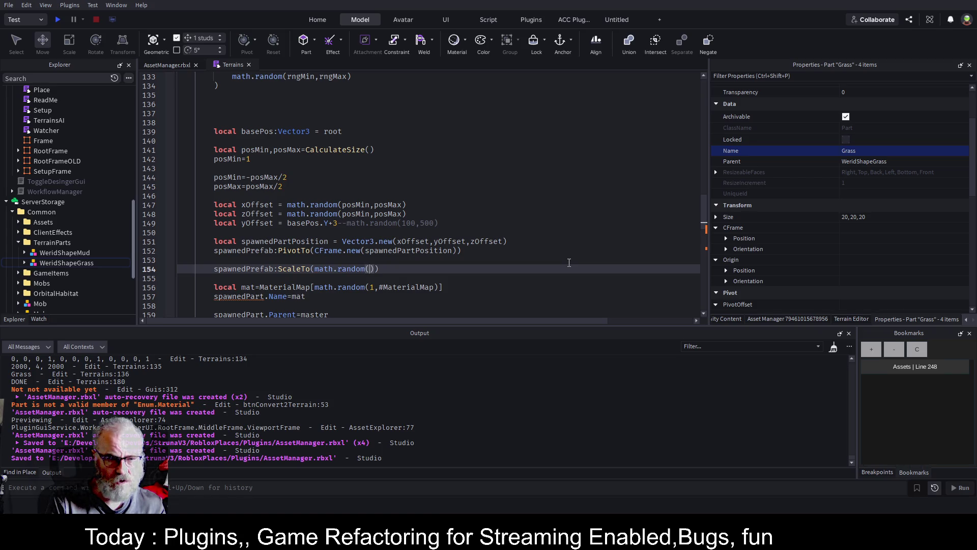
{"action": "type", "text": "rn"}
{"action": "key", "text": "Tab"}
{"action": "type", "text": ",rng"}
{"action": "key", "text": "Tab"}
{"action": "key", "text": "ctrl+s"}
{"action": "key", "text": "Down"}
Replace rngMin with 1 in the ScaleTo call so it reads math.random(1,rngMax)
{"action": "scroll", "coordinate": [280, 213], "scroll_direction": "up", "scroll_amount": 7}
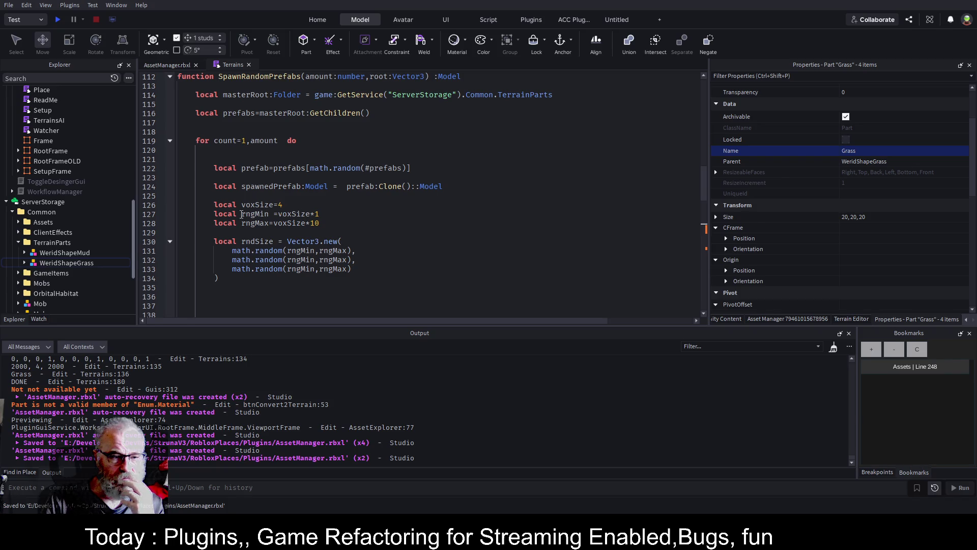
{"action": "double_click", "coordinate": [312, 214]}
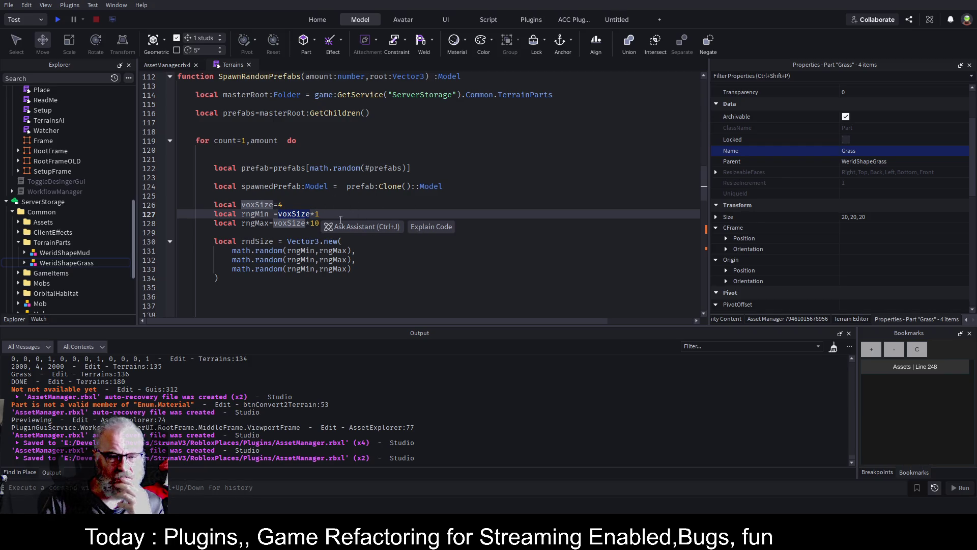
{"action": "scroll", "coordinate": [393, 255], "scroll_direction": "down", "scroll_amount": 8}
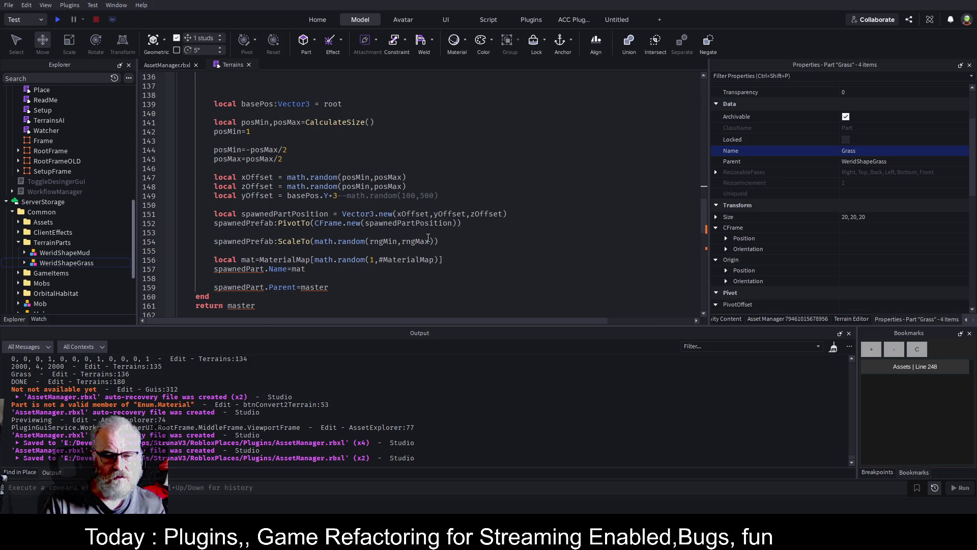
{"action": "scroll", "coordinate": [427, 238], "scroll_direction": "up", "scroll_amount": 5}
{"action": "scroll", "coordinate": [427, 238], "scroll_direction": "down", "scroll_amount": 5}
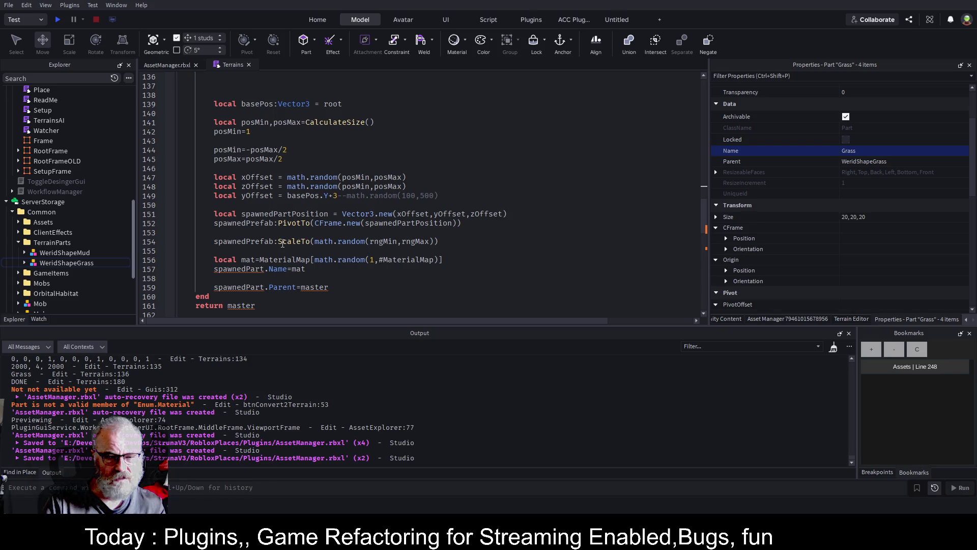
{"action": "double_click", "coordinate": [382, 241]}
{"action": "type", "text": "1"}
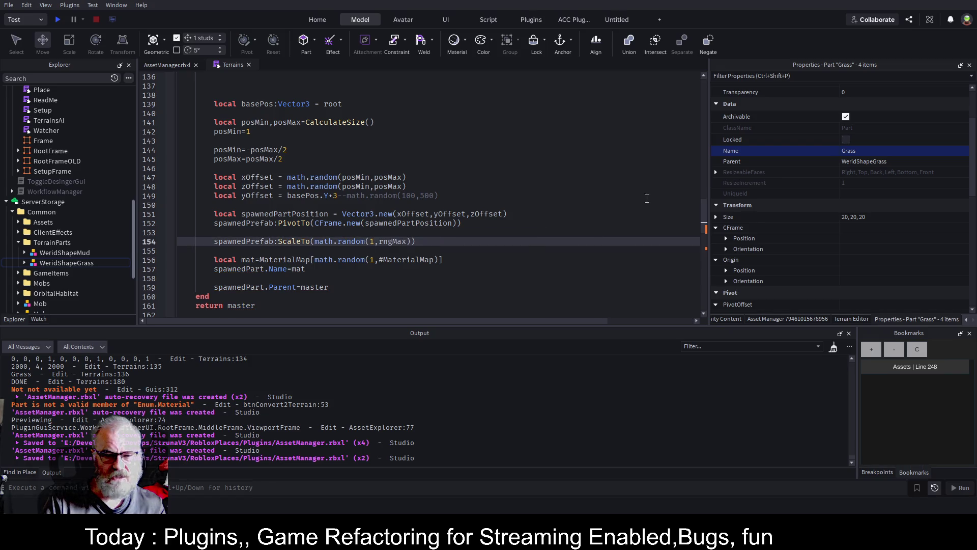
{"action": "key", "text": "Right"}
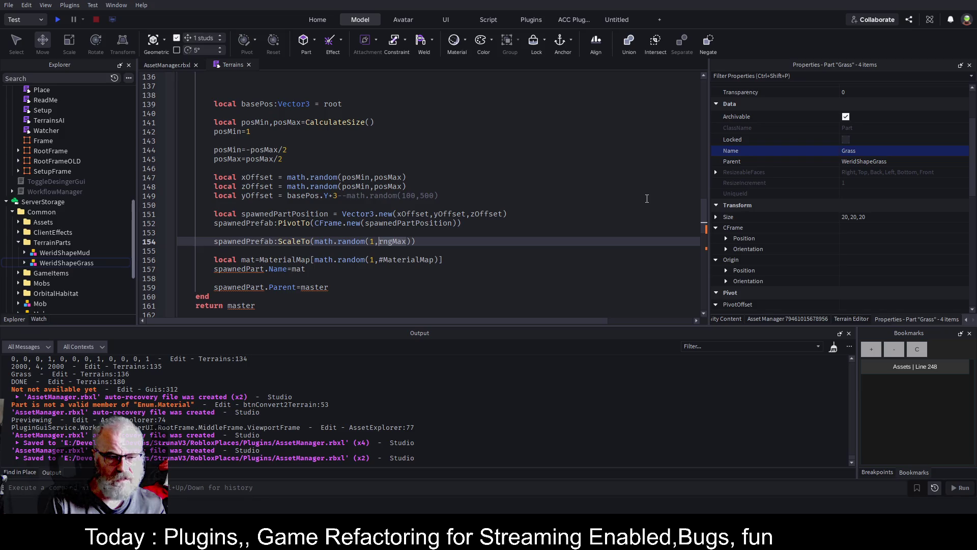
Delete the unused local mat= line and the spawnedPart.Name=mat line
{"action": "key", "text": "Down"}
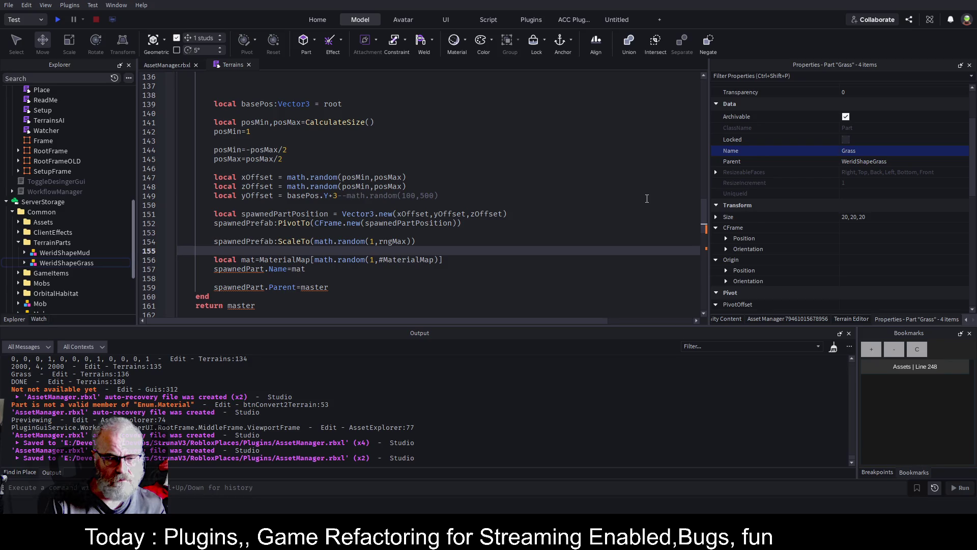
{"action": "key", "text": "Down"}
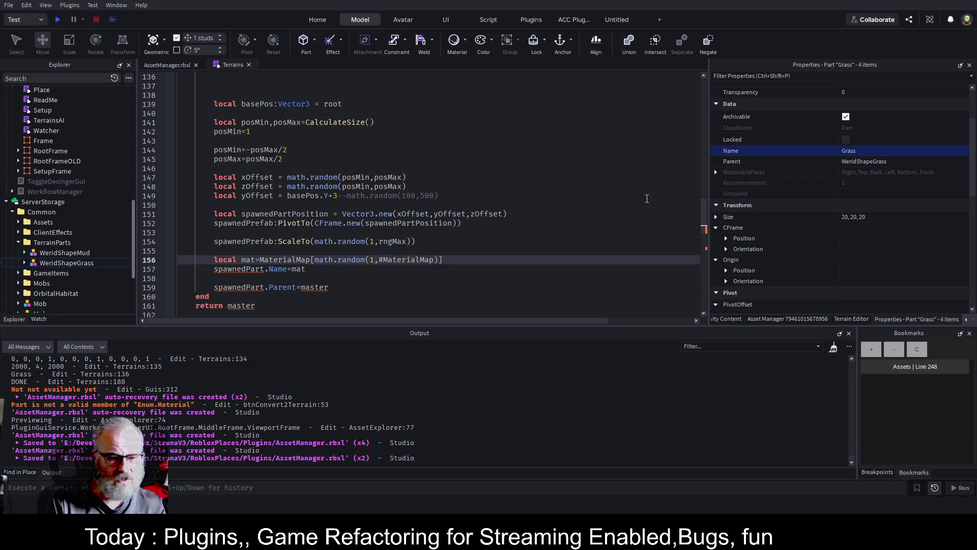
{"action": "key", "text": "shift+End"}
{"action": "key", "text": "Delete"}
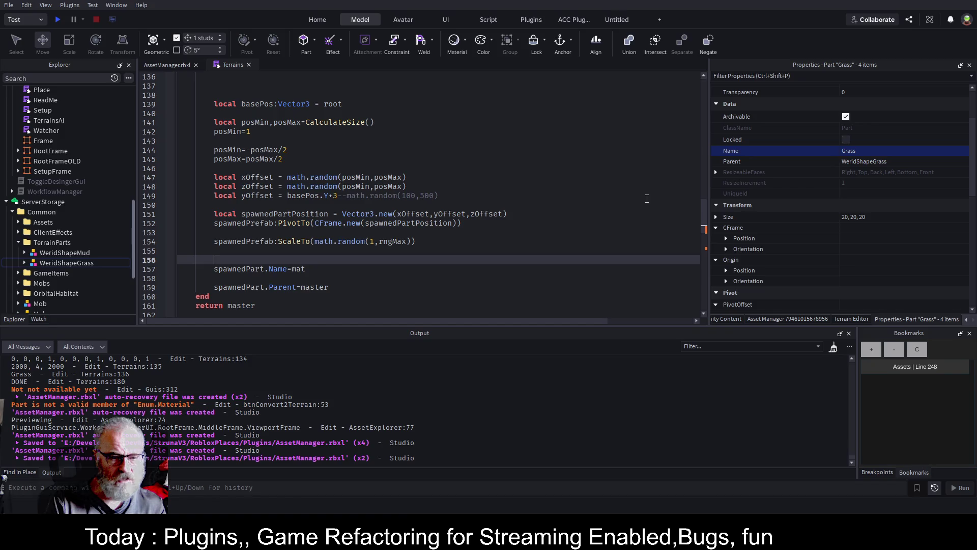
{"action": "key", "text": "Down"}
{"action": "key", "text": "shift+End"}
{"action": "key", "text": "Delete"}
{"action": "key", "text": "shift+Up"}
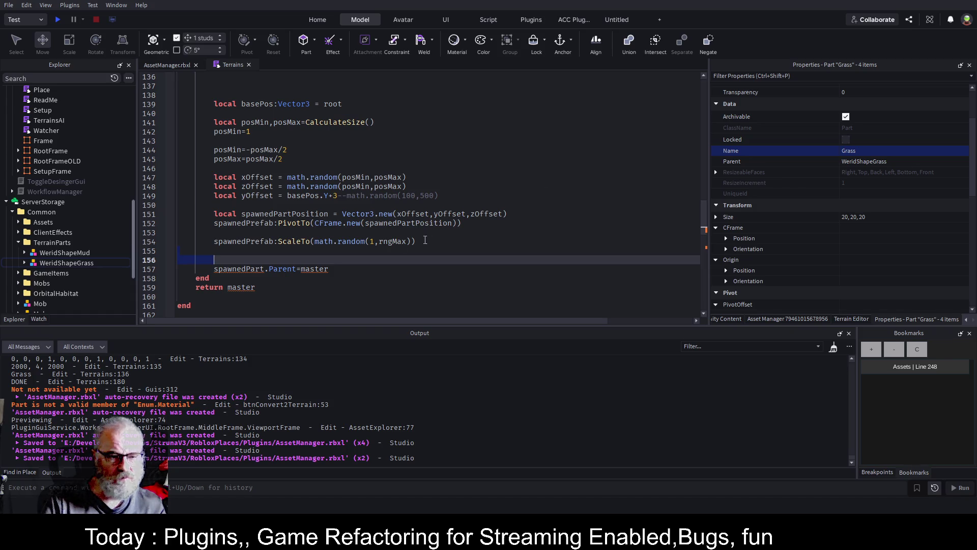
Parent spawnedPrefab instead of spawnedPart to master and save the script
{"action": "double_click", "coordinate": [274, 241]}
{"action": "key", "text": "ctrl+c"}
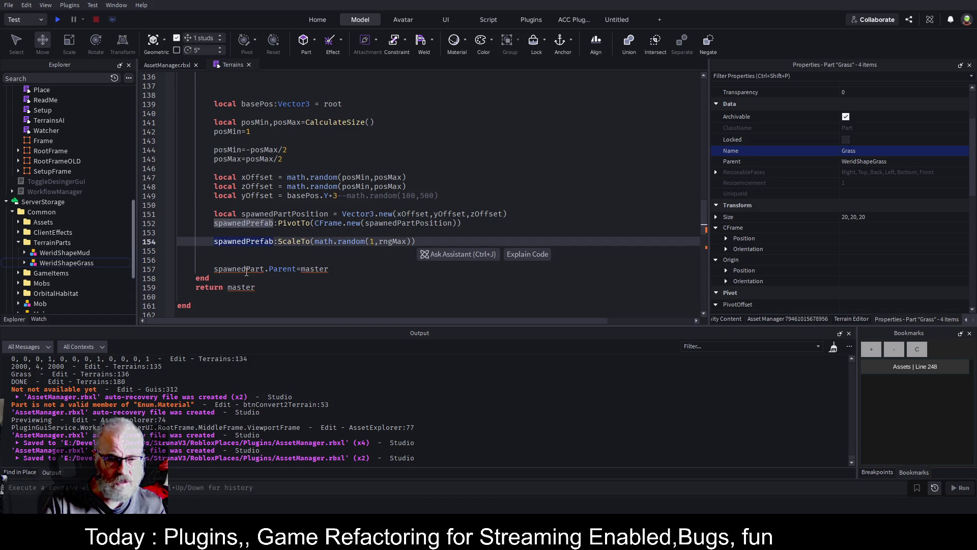
{"action": "double_click", "coordinate": [246, 269]}
{"action": "key", "text": "ctrl+v"}
{"action": "left_click", "coordinate": [355, 252]}
{"action": "key", "text": "ctrl+s"}
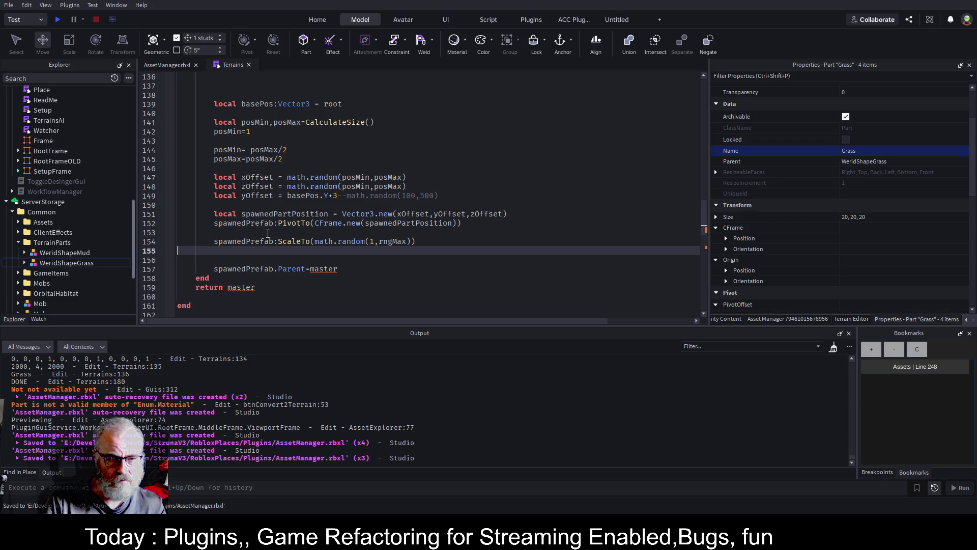
{"action": "scroll", "coordinate": [344, 159], "scroll_direction": "up", "scroll_amount": 8}
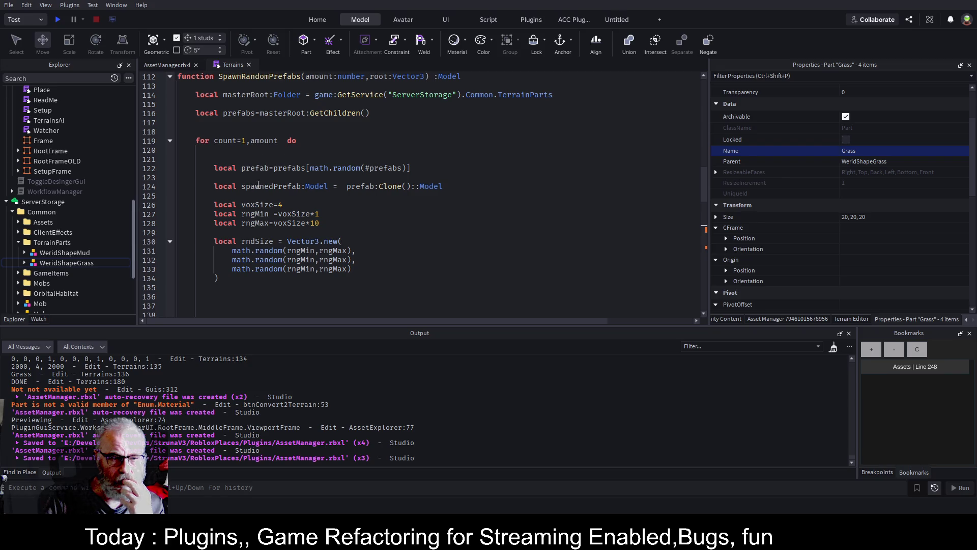
Delete the extra blank lines below the clone line in SpawnRandomPrefabs
{"action": "left_click", "coordinate": [441, 169]}
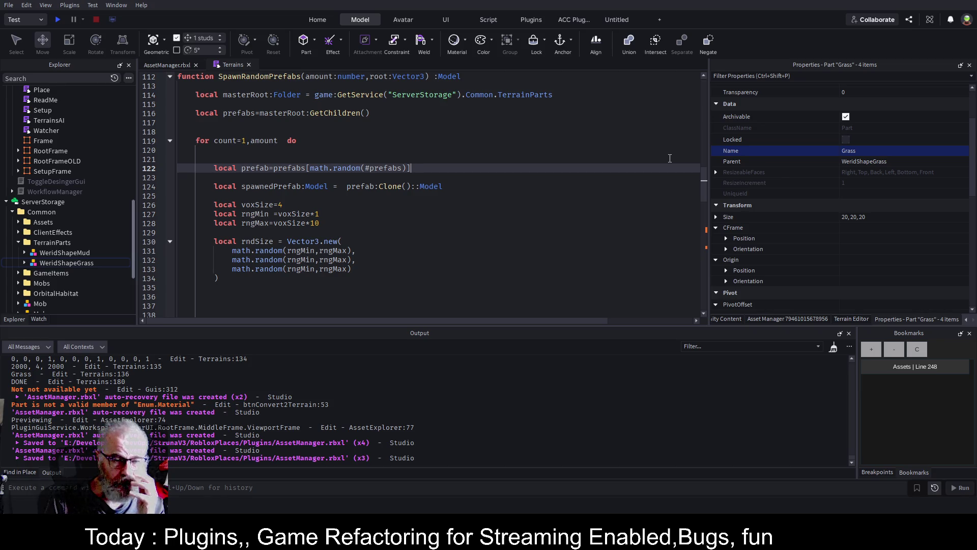
{"action": "key", "text": "Down"}
{"action": "key", "text": "Down"}
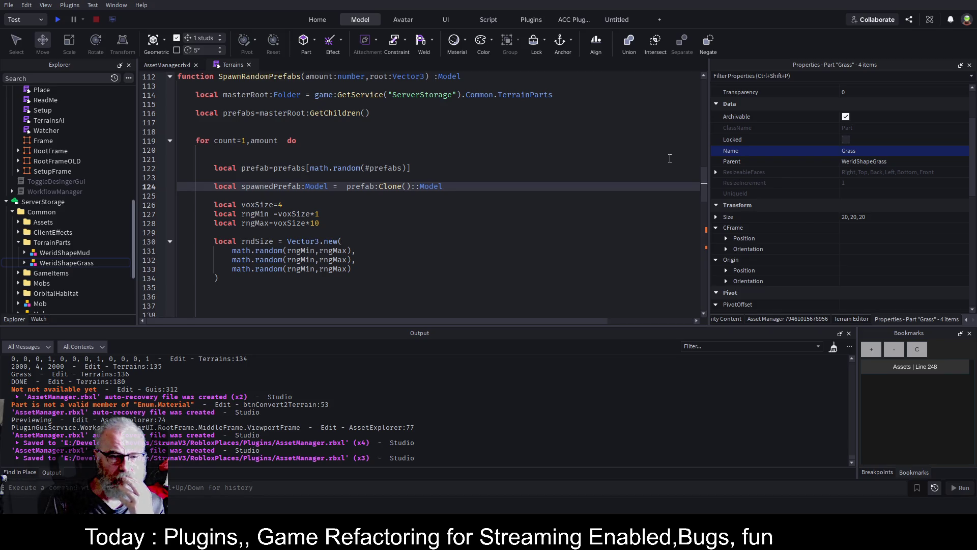
{"action": "key", "text": "Down"}
{"action": "key", "text": "Down"}
{"action": "key", "text": "Down"}
{"action": "key", "text": "Up"}
{"action": "key", "text": "Down"}
{"action": "key", "text": "Down"}
{"action": "key", "text": "Down"}
{"action": "key", "text": "Up"}
{"action": "key", "text": "Up"}
{"action": "key", "text": "Up"}
{"action": "key", "text": "Down"}
{"action": "key", "text": "Down"}
{"action": "key", "text": "Down"}
{"action": "key", "text": "BackSpace"}
{"action": "key", "text": "BackSpace"}
{"action": "key", "text": "BackSpace"}
Delete the unused local rndSize = Vector3.new(...) block and save
{"action": "key", "text": "shift+Up"}
{"action": "key", "text": "shift+Up"}
{"action": "key", "text": "shift+Up"}
{"action": "key", "text": "shift+Up"}
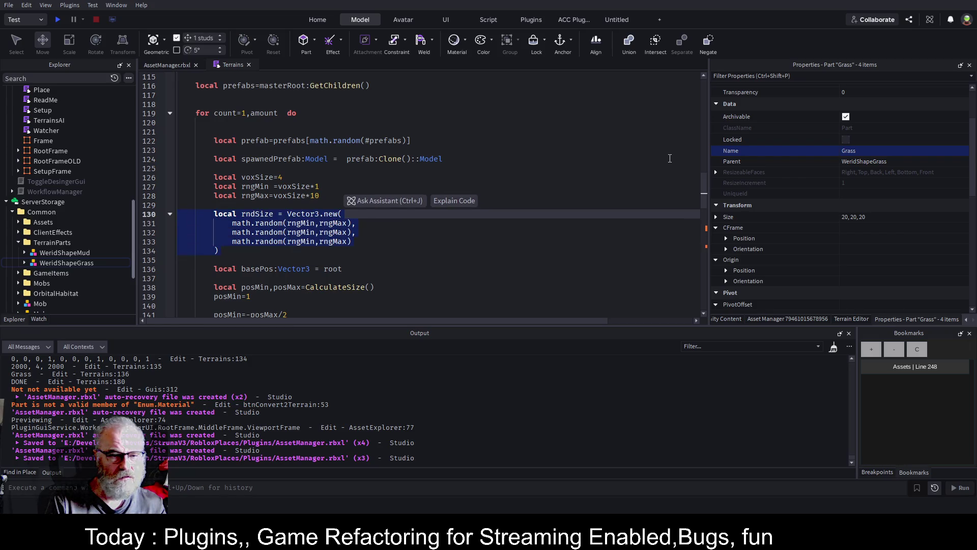
{"action": "key", "text": "Delete"}
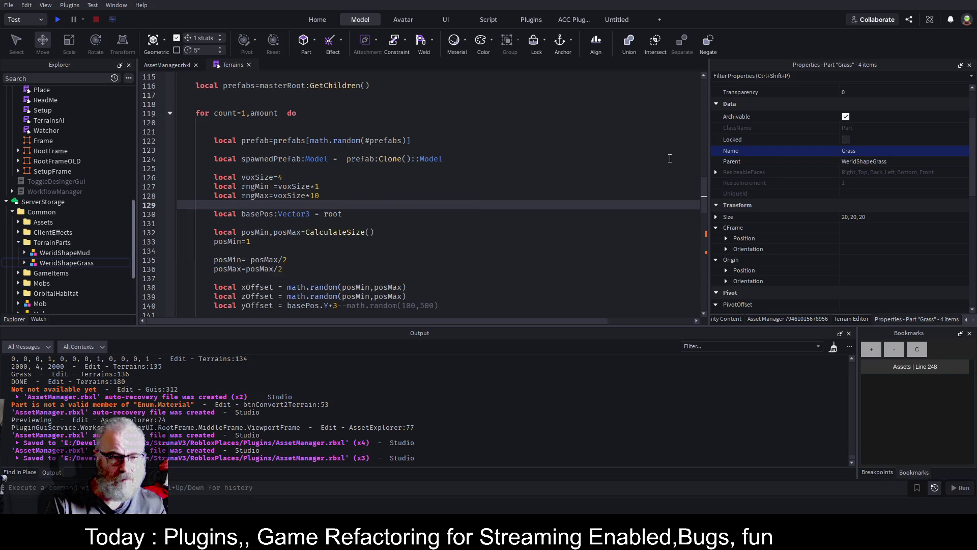
{"action": "key", "text": "Down"}
{"action": "key", "text": "Down"}
{"action": "key", "text": "ctrl+s"}
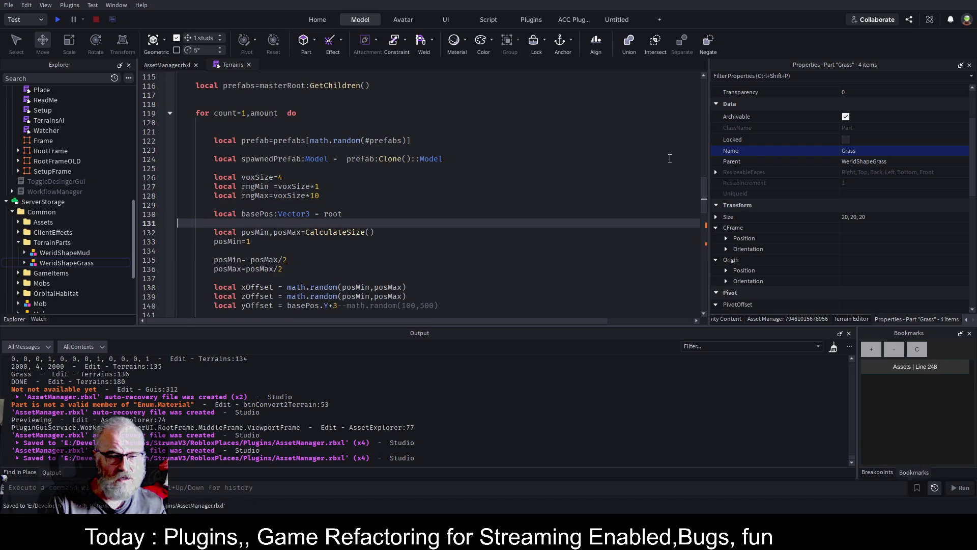
{"action": "key", "text": "Down"}
{"action": "key", "text": "Down"}
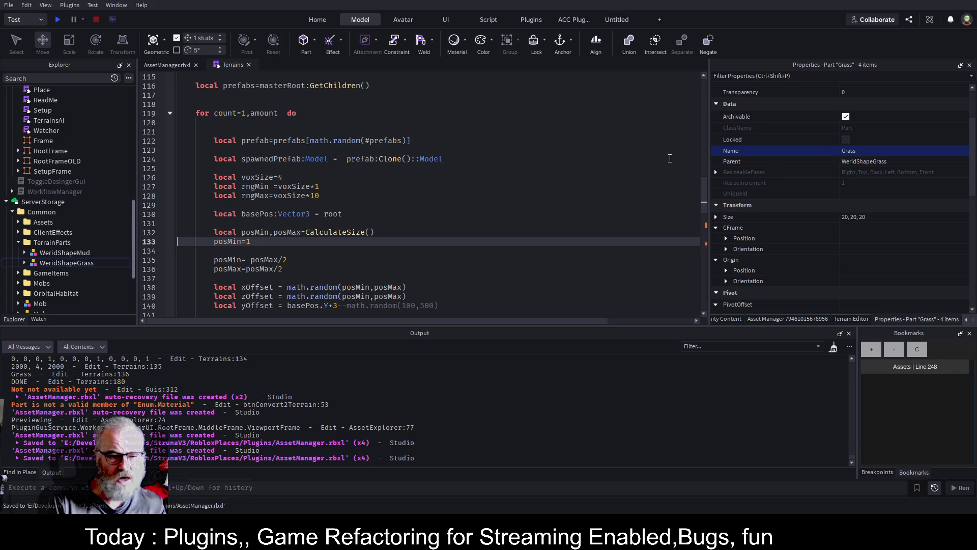
{"action": "key", "text": "Down"}
{"action": "key", "text": "Down"}
{"action": "key", "text": "Down"}
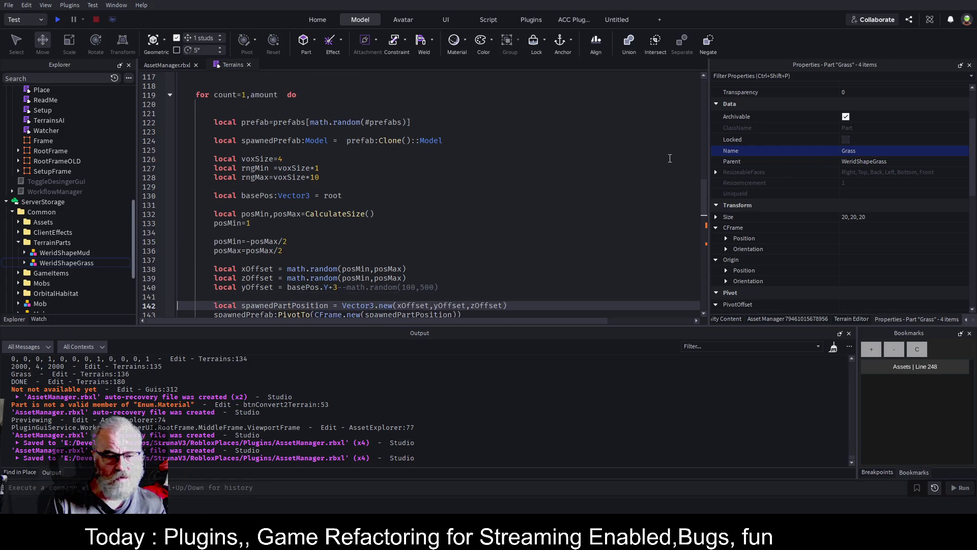
{"action": "key", "text": "Up"}
{"action": "key", "text": "Up"}
{"action": "key", "text": "Up"}
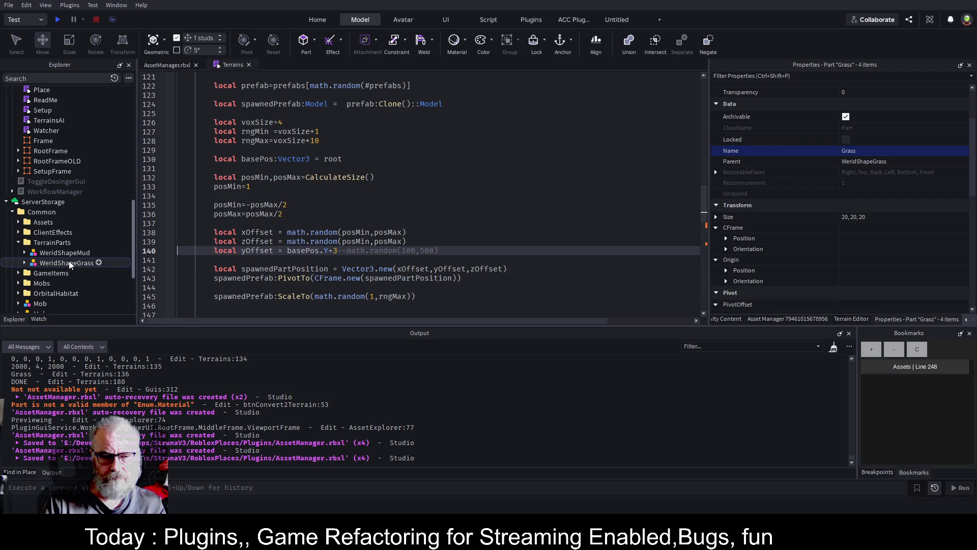
Replace the +3 offset on the yOffset line with basePos.Y+spawnedPrefab
{"action": "key", "text": "Left"}
{"action": "key", "text": "Left"}
{"action": "key", "text": "Left"}
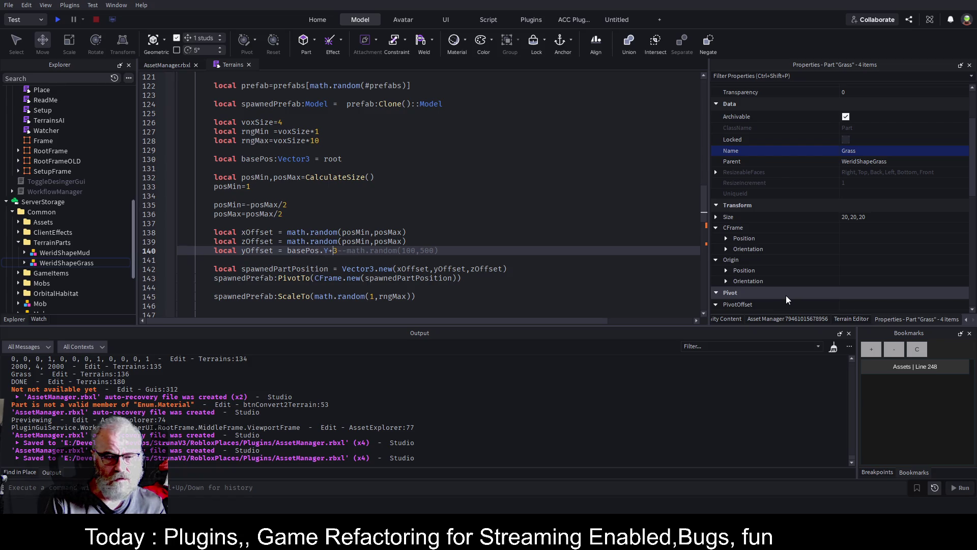
{"action": "key", "text": "Delete"}
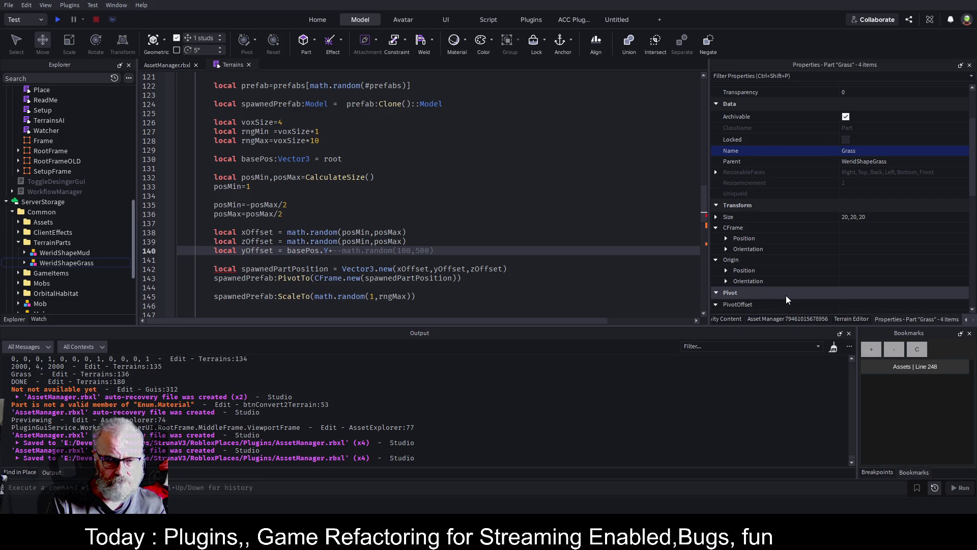
{"action": "type", "text": "pre"}
{"action": "key", "text": "BackSpace"}
{"action": "key", "text": "BackSpace"}
{"action": "key", "text": "BackSpace"}
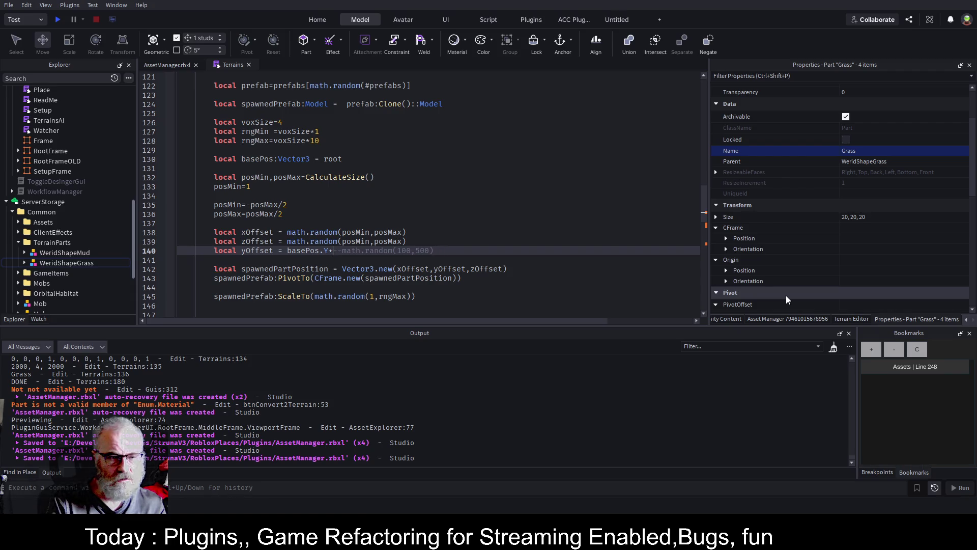
{"action": "scroll", "coordinate": [320, 225], "scroll_direction": "down", "scroll_amount": 1}
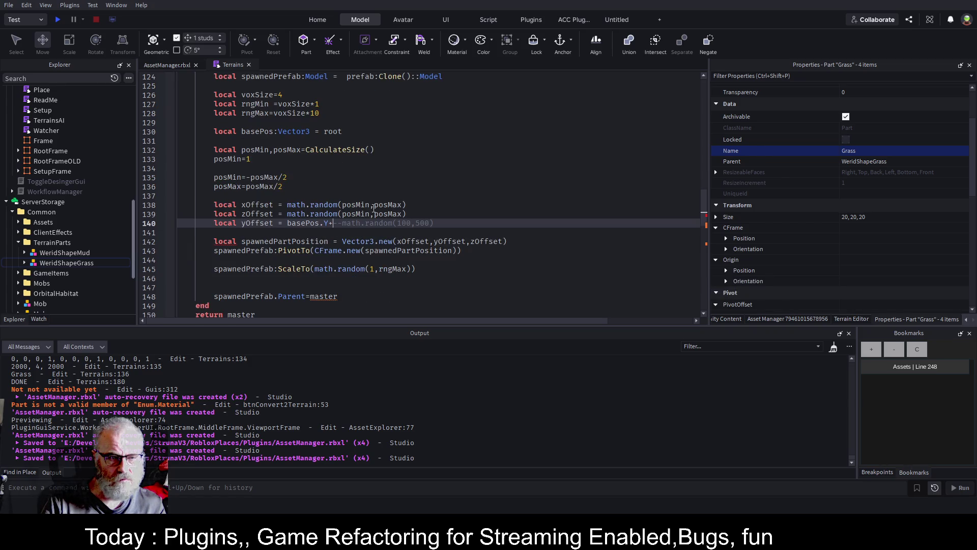
{"action": "scroll", "coordinate": [367, 208], "scroll_direction": "up", "scroll_amount": 3}
{"action": "double_click", "coordinate": [294, 158]}
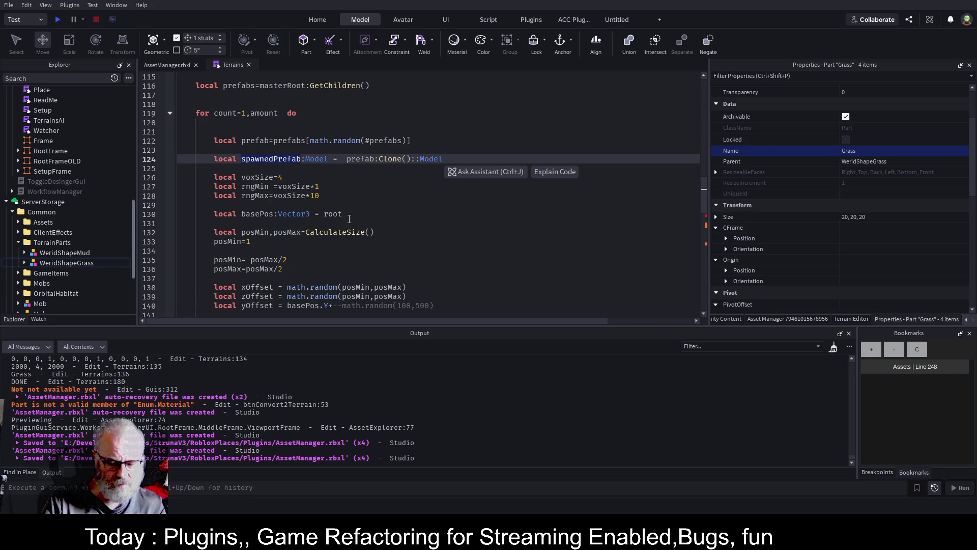
{"action": "scroll", "coordinate": [356, 239], "scroll_direction": "down", "scroll_amount": 3}
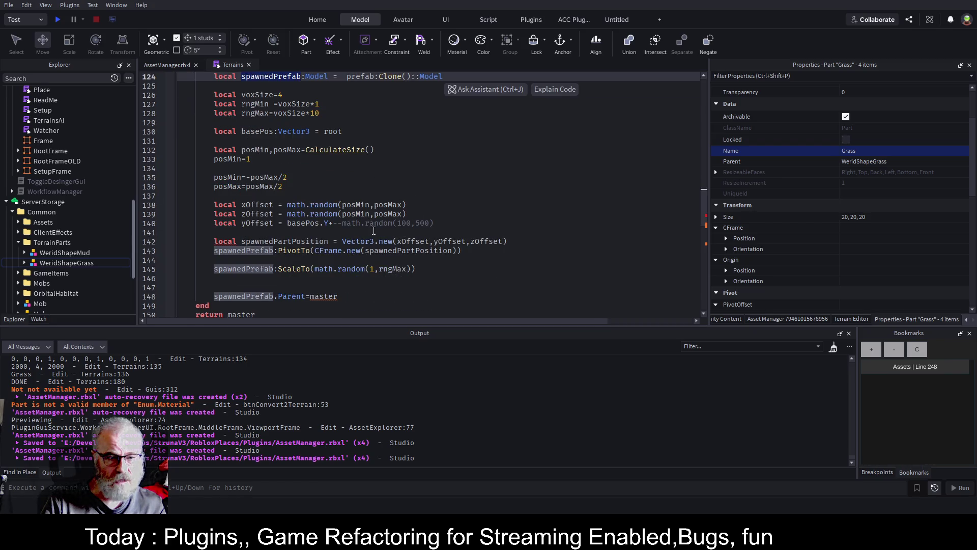
{"action": "left_click", "coordinate": [335, 223]}
{"action": "key", "text": "ctrl+v"}
Append :GetAttribute("") and move the commented math.random(100,500) onto a line below
{"action": "type", "text": ":GE"}
{"action": "key", "text": "BackSpace"}
{"action": "type", "text": "et"}
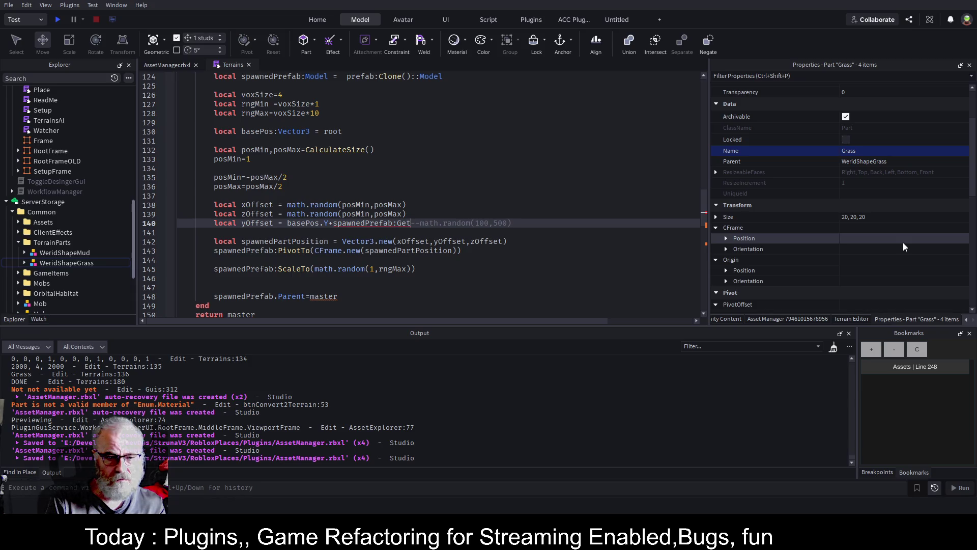
{"action": "key", "text": "Return"}
{"action": "key", "text": "Return"}
{"action": "key", "text": "Return"}
{"action": "key", "text": "Up"}
{"action": "key", "text": "Up"}
{"action": "key", "text": "Up"}
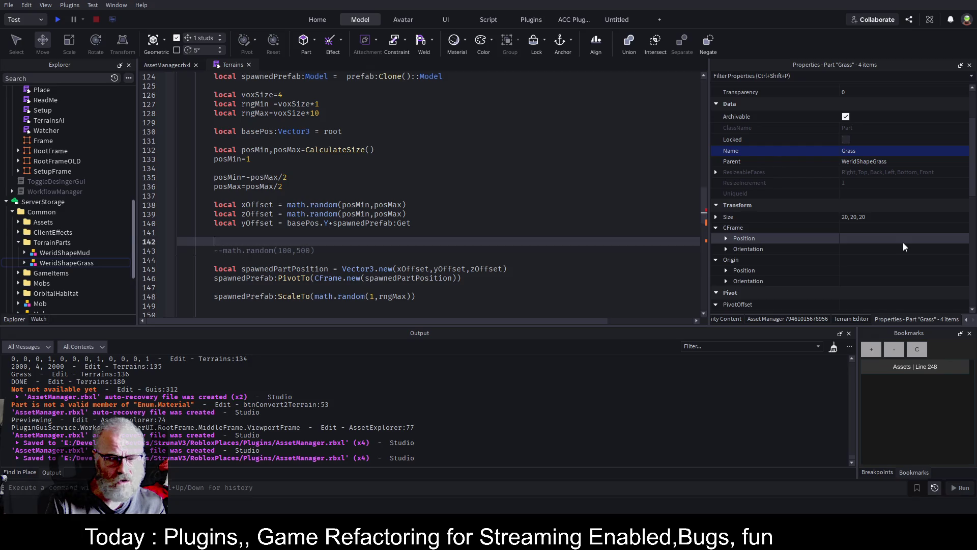
{"action": "key", "text": "End"}
{"action": "key", "text": "BackSpace"}
{"action": "key", "text": "BackSpace"}
{"action": "key", "text": "BackSpace"}
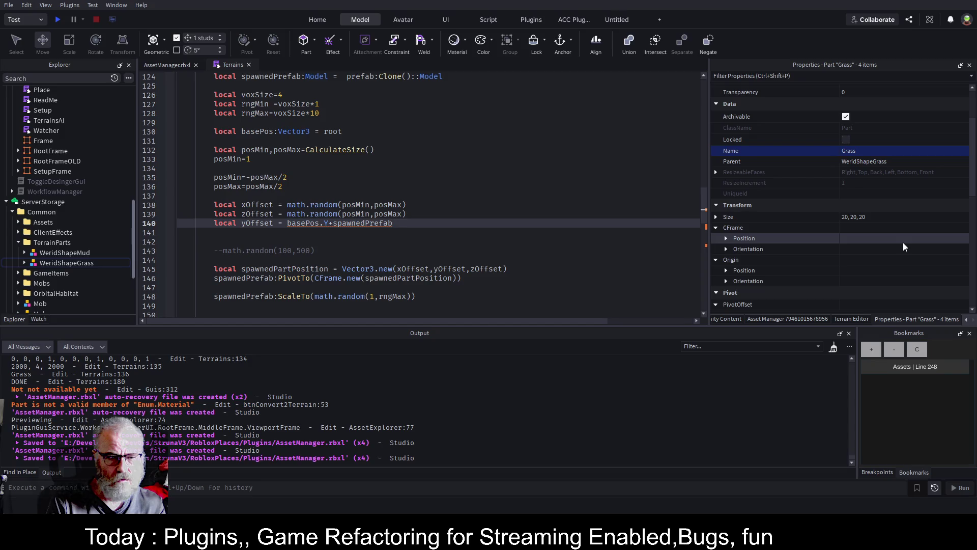
{"action": "type", "text": ":GetAttribute(\"\")"}
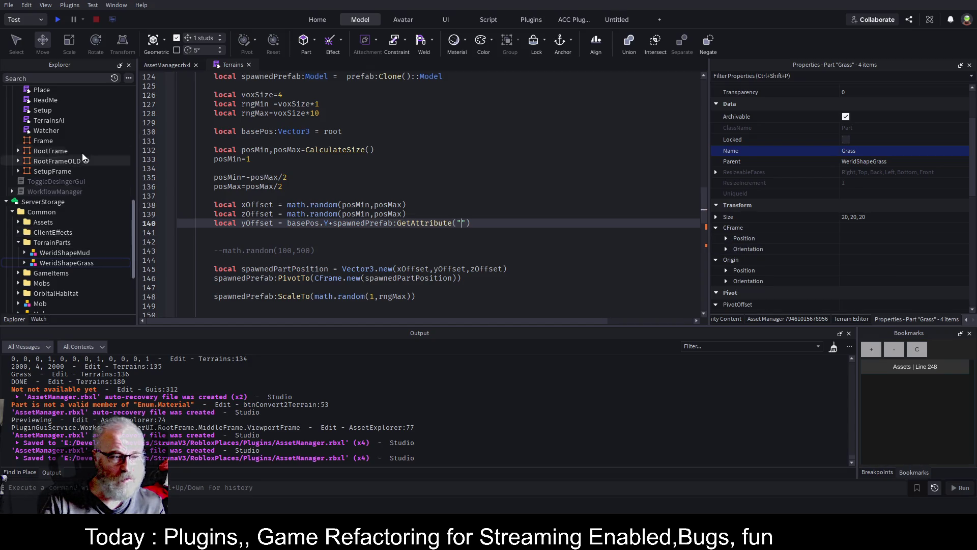
{"action": "left_click", "coordinate": [48, 265]}
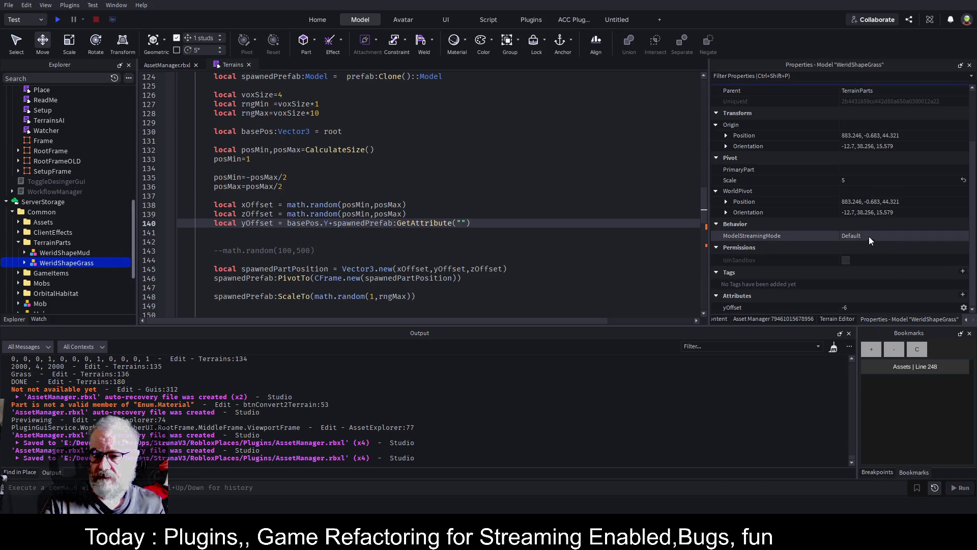
Fill in GetAttribute("yOffset") on the yOffset line and save the script
{"action": "type", "text": "yO"}
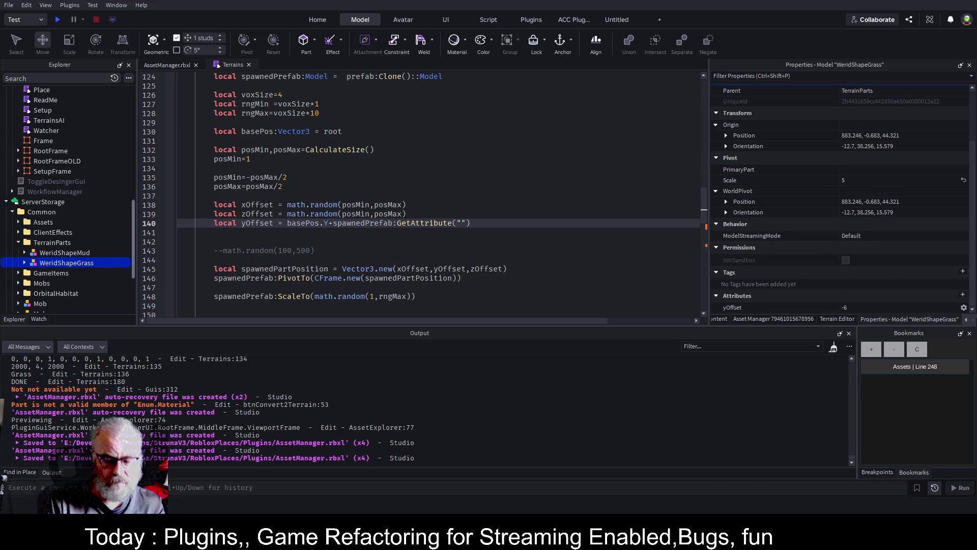
{"action": "type", "text": "f"}
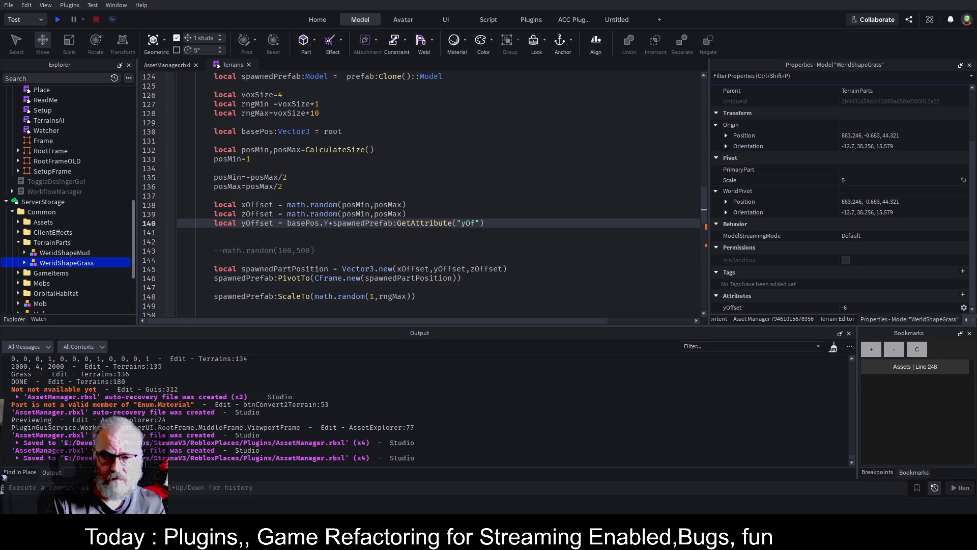
{"action": "type", "text": "fset"}
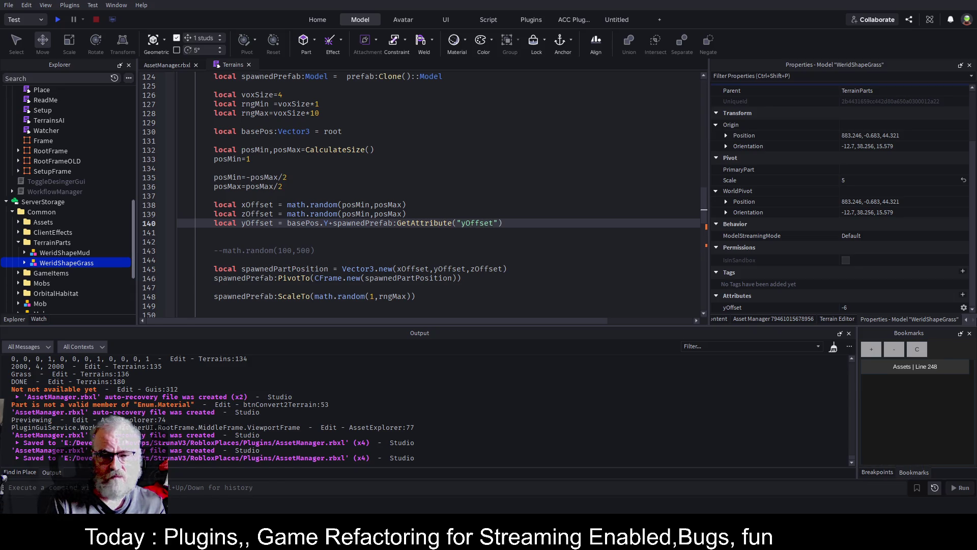
{"action": "left_click", "coordinate": [463, 206]}
{"action": "key", "text": "ctrl+s"}
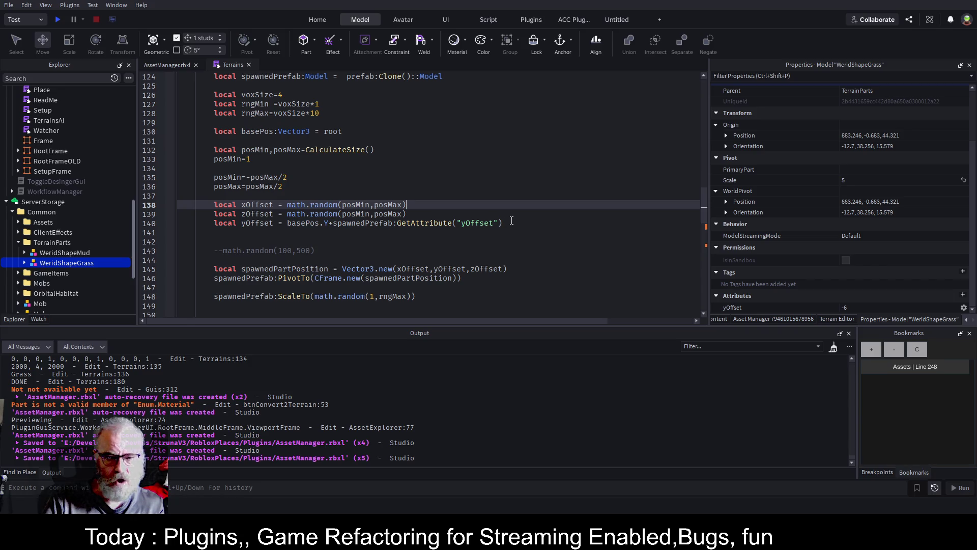
{"action": "left_click", "coordinate": [512, 220]}
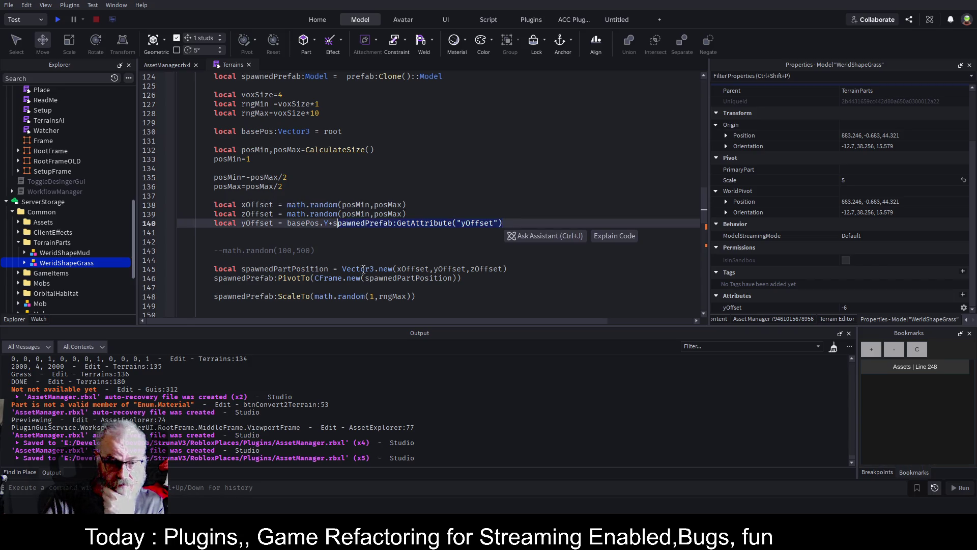
{"action": "left_click", "coordinate": [348, 234]}
{"action": "scroll", "coordinate": [296, 204], "scroll_direction": "down", "scroll_amount": 1}
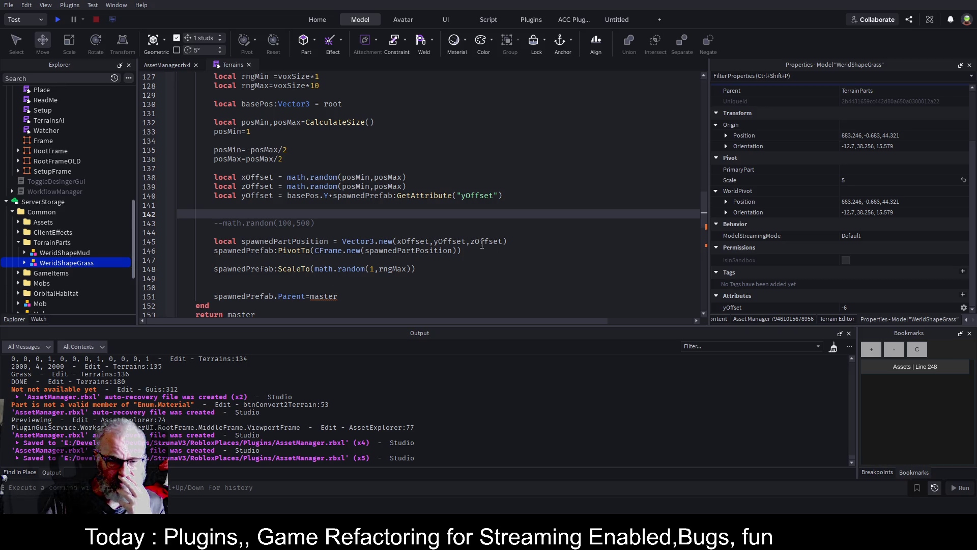
Change the prefab's Parent assignment from master to root and save
{"action": "double_click", "coordinate": [291, 271]}
{"action": "scroll", "coordinate": [471, 238], "scroll_direction": "down", "scroll_amount": 2}
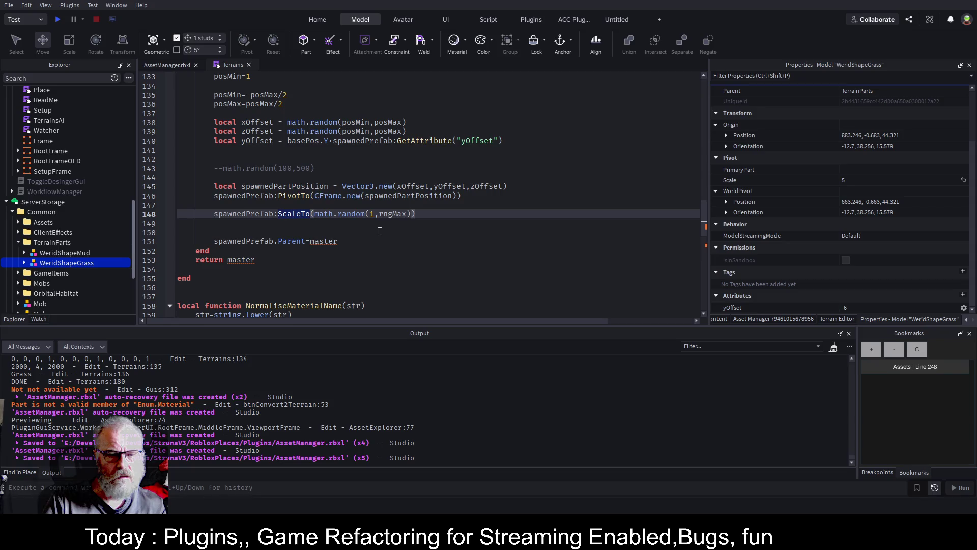
{"action": "scroll", "coordinate": [252, 219], "scroll_direction": "up", "scroll_amount": 8}
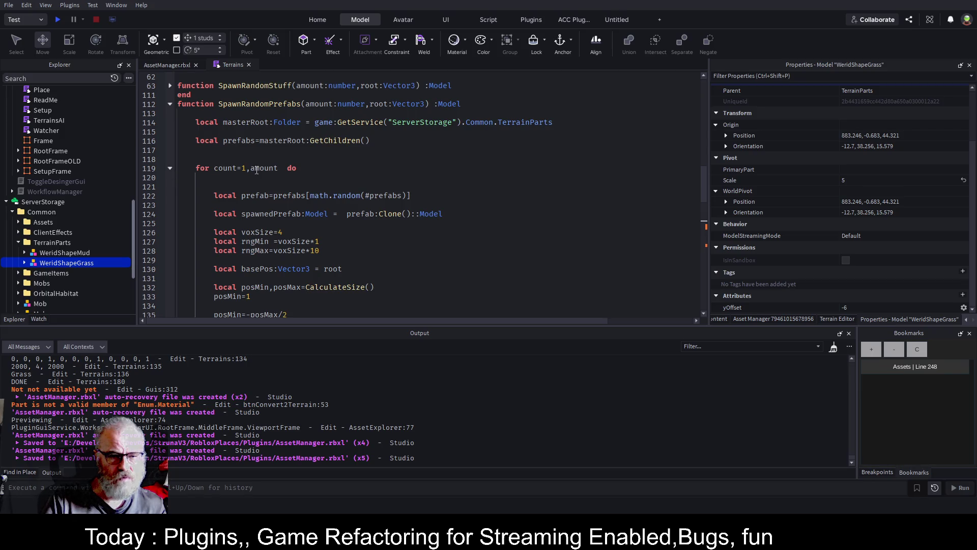
{"action": "scroll", "coordinate": [340, 229], "scroll_direction": "down", "scroll_amount": 6}
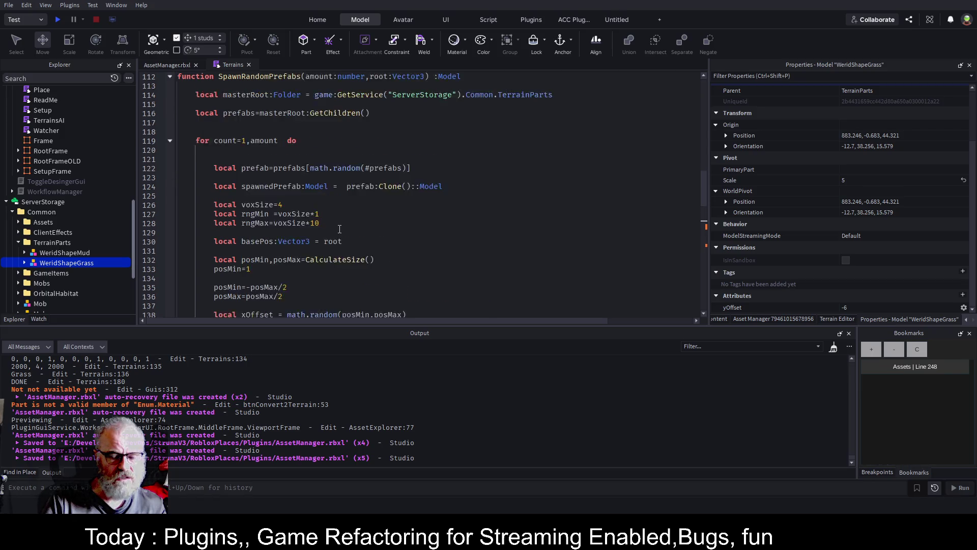
{"action": "scroll", "coordinate": [339, 229], "scroll_direction": "down", "scroll_amount": 1}
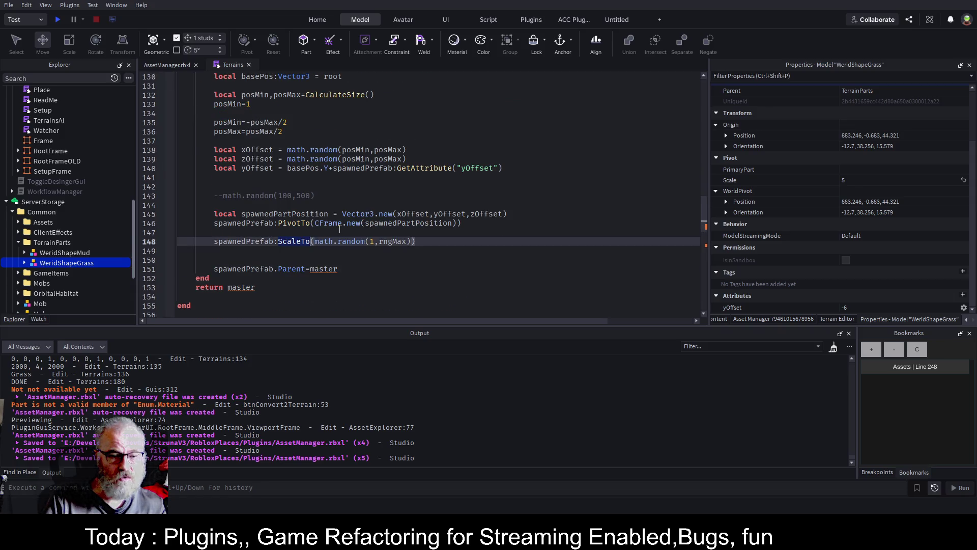
{"action": "left_click", "coordinate": [215, 269]}
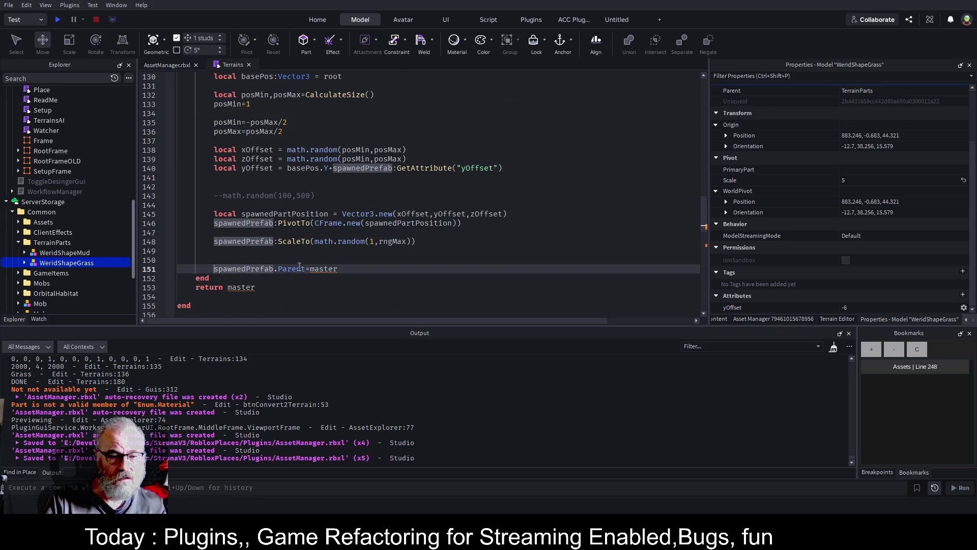
{"action": "scroll", "coordinate": [354, 204], "scroll_direction": "up", "scroll_amount": 4}
{"action": "scroll", "coordinate": [353, 204], "scroll_direction": "up", "scroll_amount": 4}
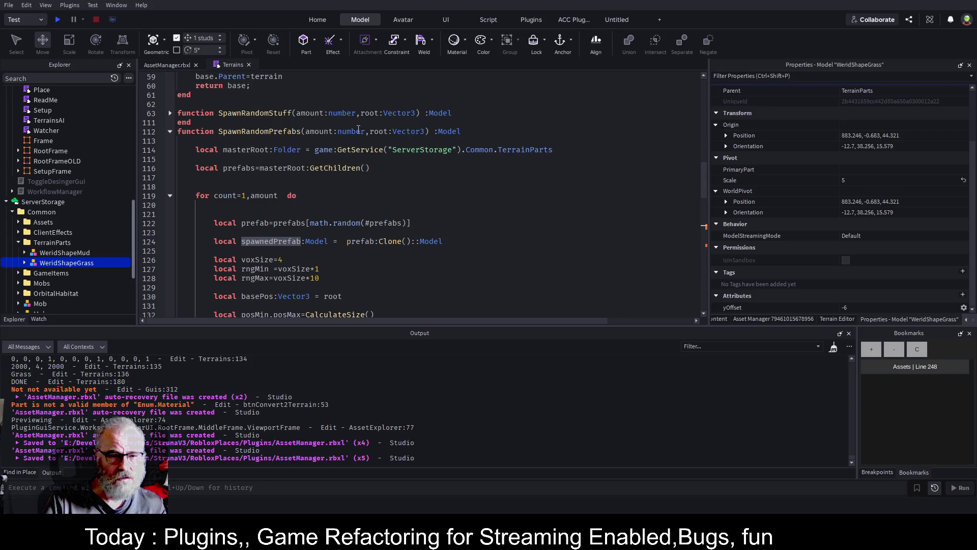
{"action": "left_click", "coordinate": [386, 131]}
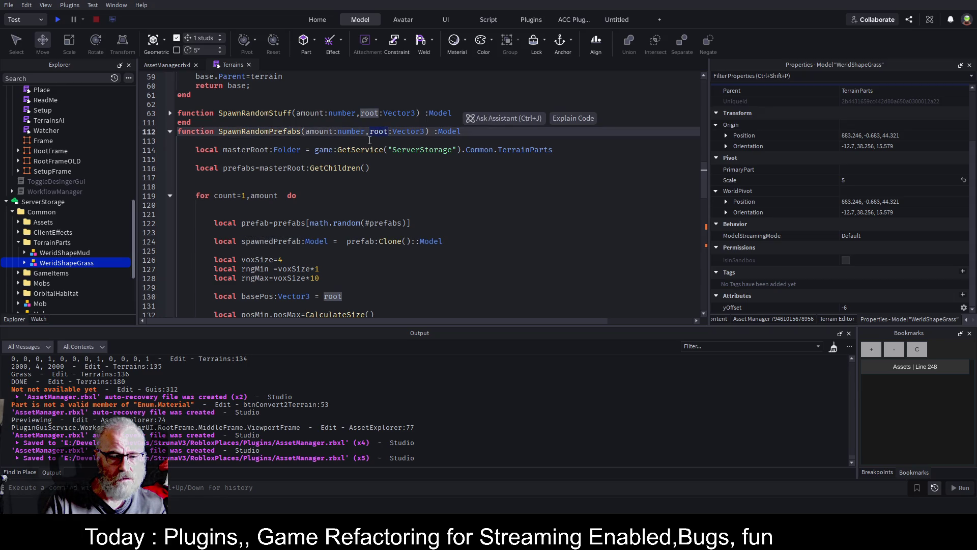
{"action": "scroll", "coordinate": [326, 212], "scroll_direction": "down", "scroll_amount": 20}
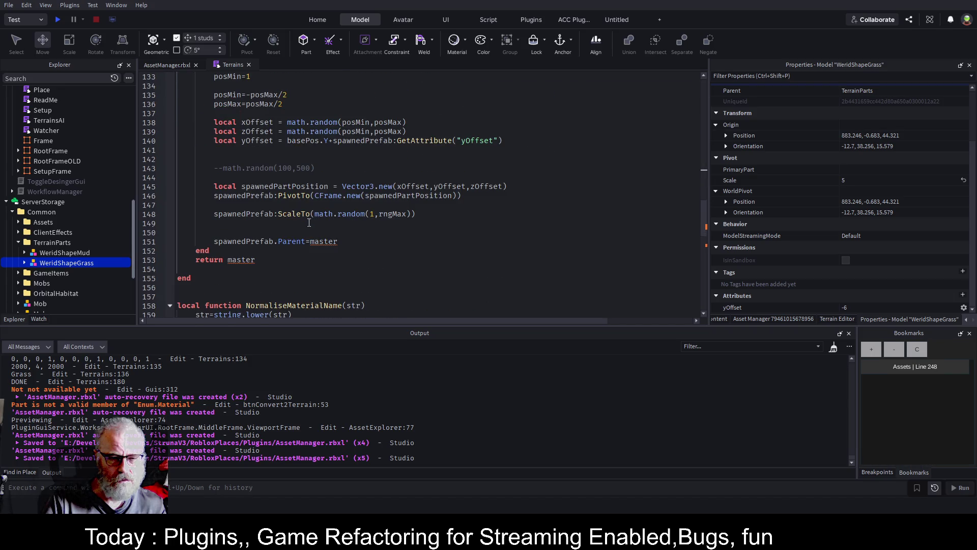
{"action": "double_click", "coordinate": [323, 241]}
{"action": "type", "text": "root"}
{"action": "key", "text": "ctrl+s"}
Change the function's return line from master to root and save
{"action": "double_click", "coordinate": [249, 260]}
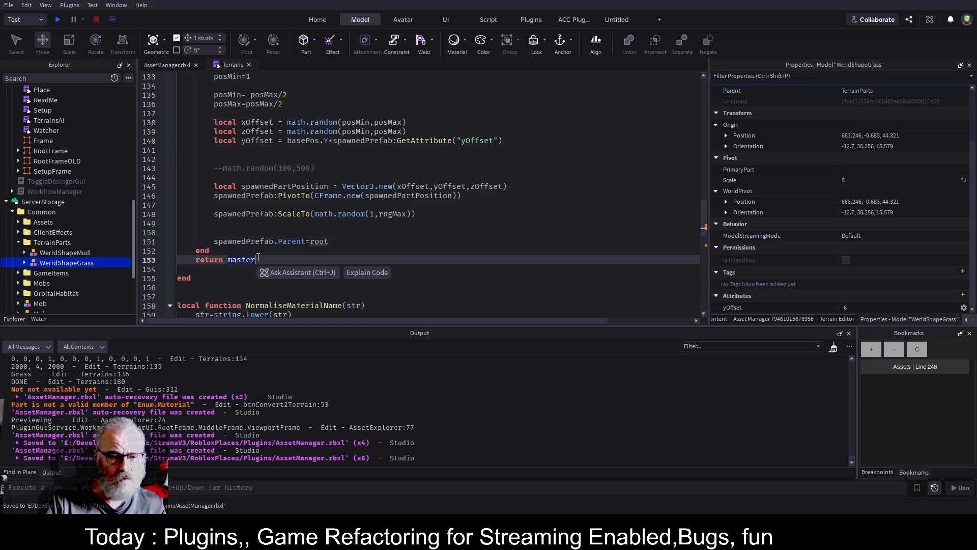
{"action": "type", "text": "root"}
{"action": "key", "text": "ctrl+s"}
{"action": "left_click", "coordinate": [389, 233]}
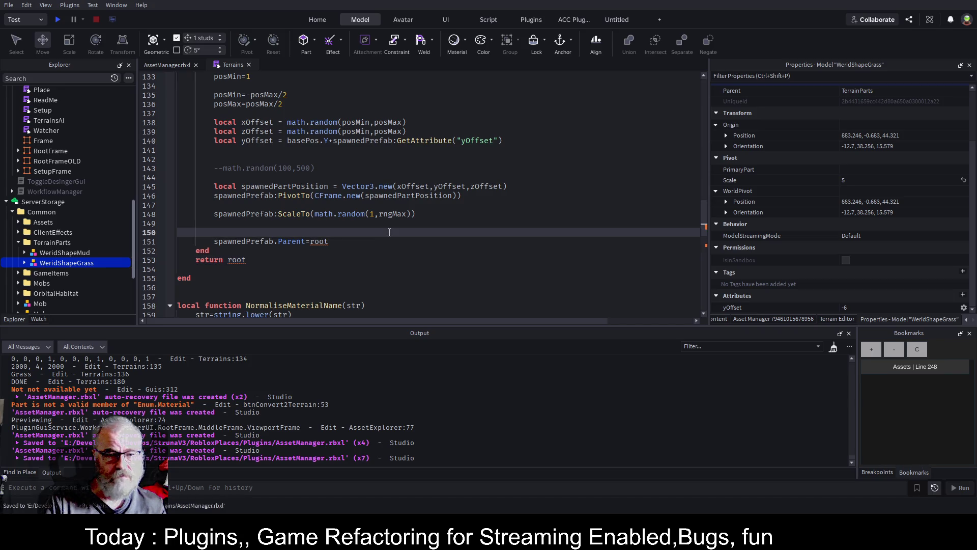
{"action": "scroll", "coordinate": [389, 233], "scroll_direction": "up", "scroll_amount": 12}
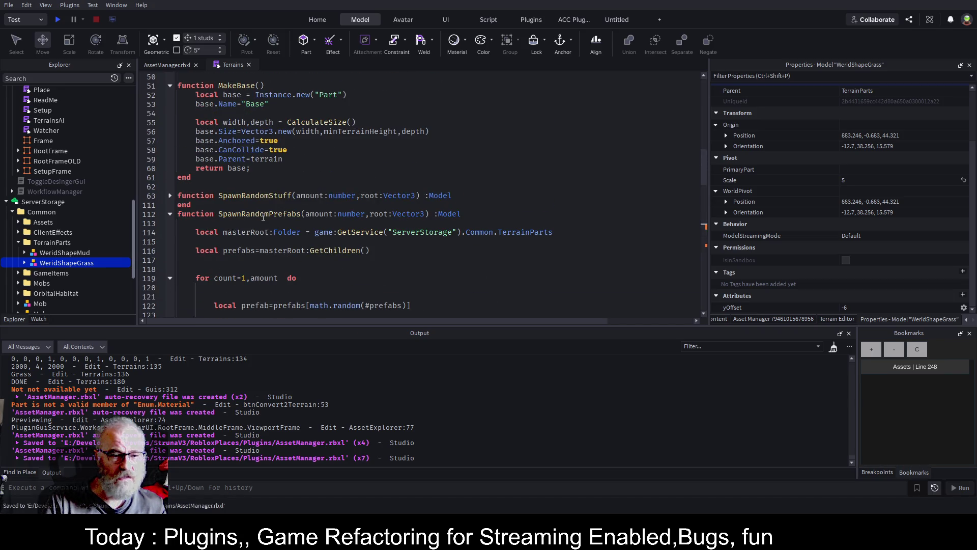
Add a SpawnRandomPrefabs call on a new line below the SpawnRandomStuff call
{"action": "left_click", "coordinate": [301, 214]}
{"action": "scroll", "coordinate": [311, 241], "scroll_direction": "down", "scroll_amount": 15}
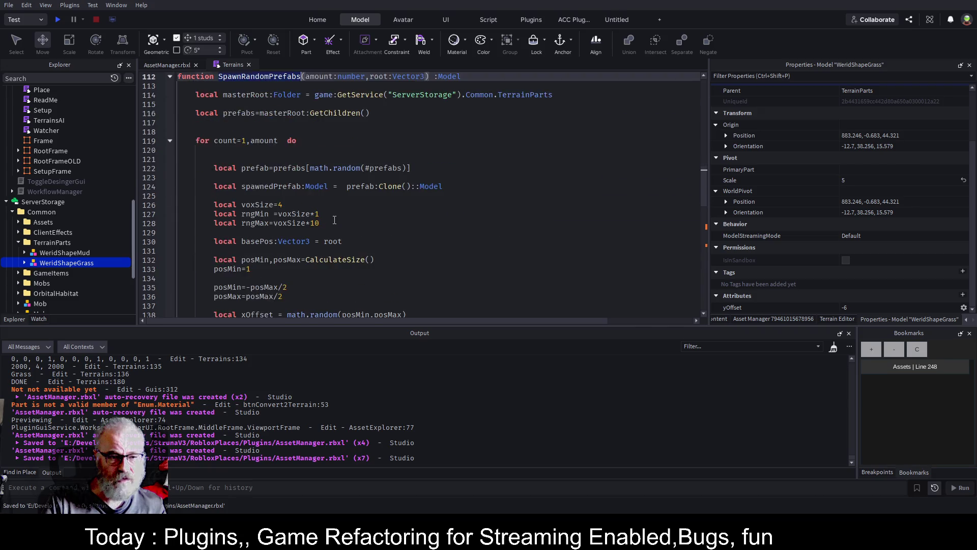
{"action": "scroll", "coordinate": [311, 241], "scroll_direction": "down", "scroll_amount": 7}
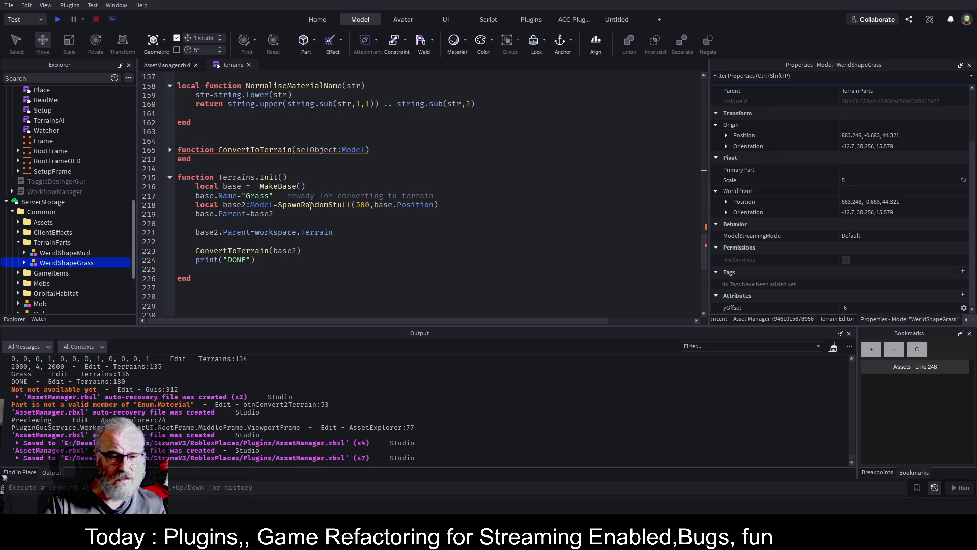
{"action": "left_click", "coordinate": [500, 210]}
{"action": "key", "text": "Return"}
{"action": "key", "text": "Return"}
{"action": "key", "text": "Return"}
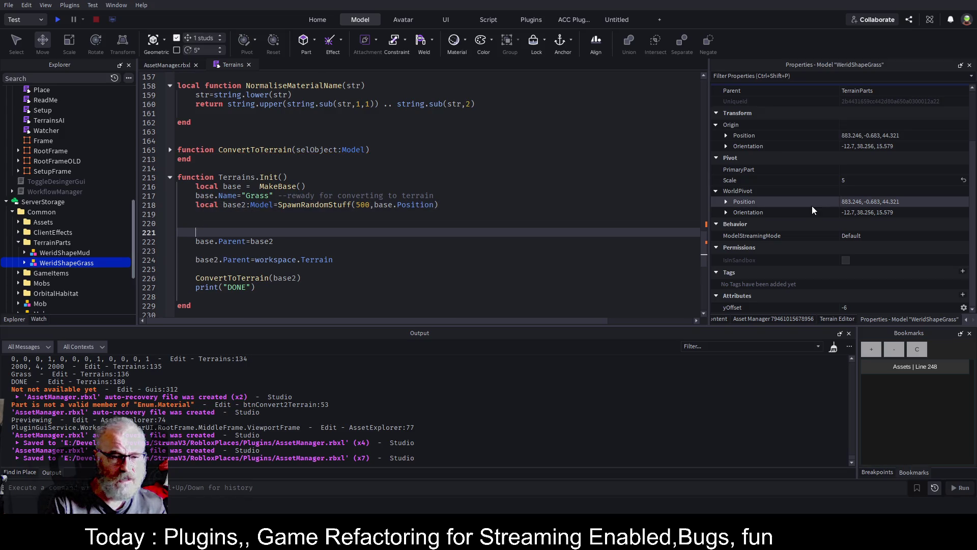
{"action": "key", "text": "Up"}
{"action": "key", "text": "Up"}
{"action": "type", "text": "SpawnRandomPrefabs("}
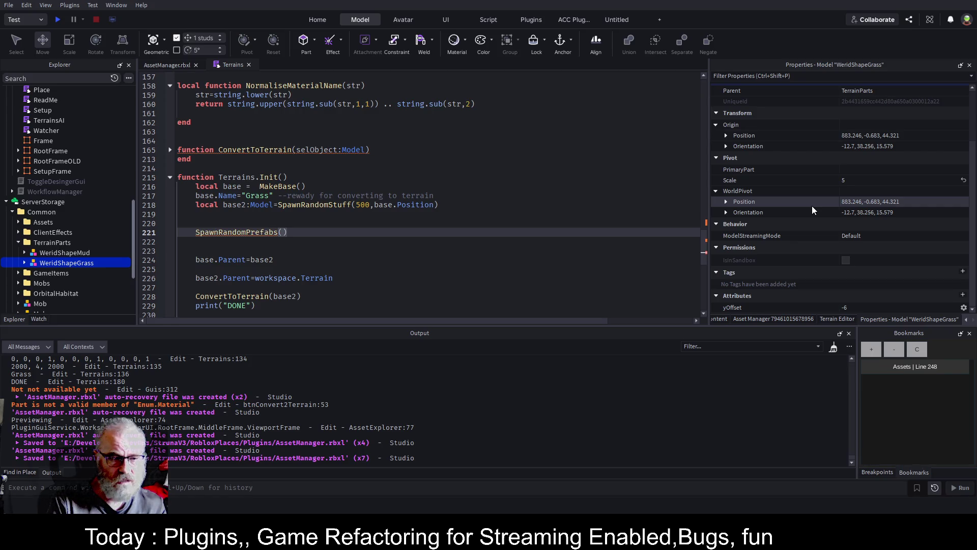
{"action": "type", "text": "local prefabs"}
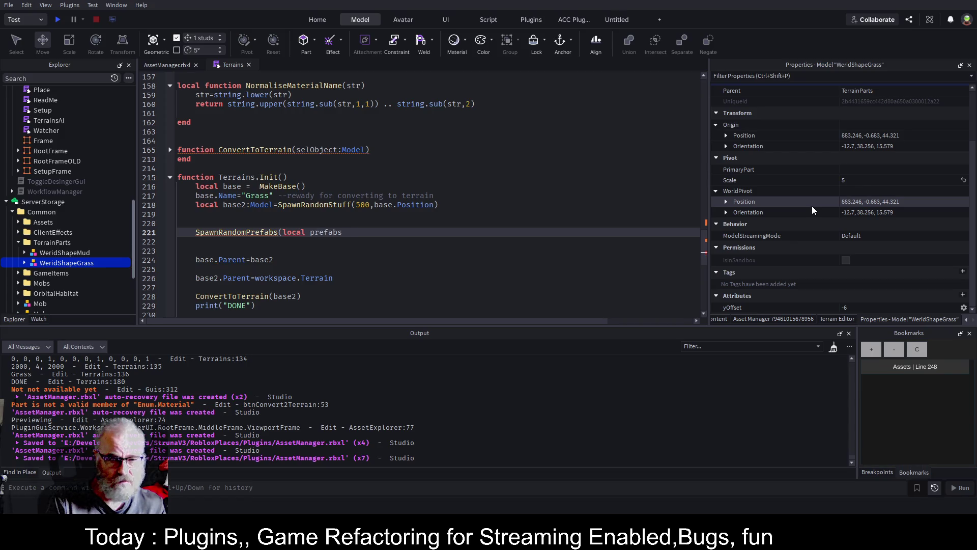
Make it local prefabs=SpawnRandomPrefabs(500,base.Position), save, and jump to the function's definition
{"action": "key", "text": "BackSpace"}
{"action": "key", "text": "BackSpace"}
{"action": "key", "text": "BackSpace"}
{"action": "key", "text": "BackSpace"}
{"action": "key", "text": "BackSpace"}
{"action": "key", "text": "BackSpace"}
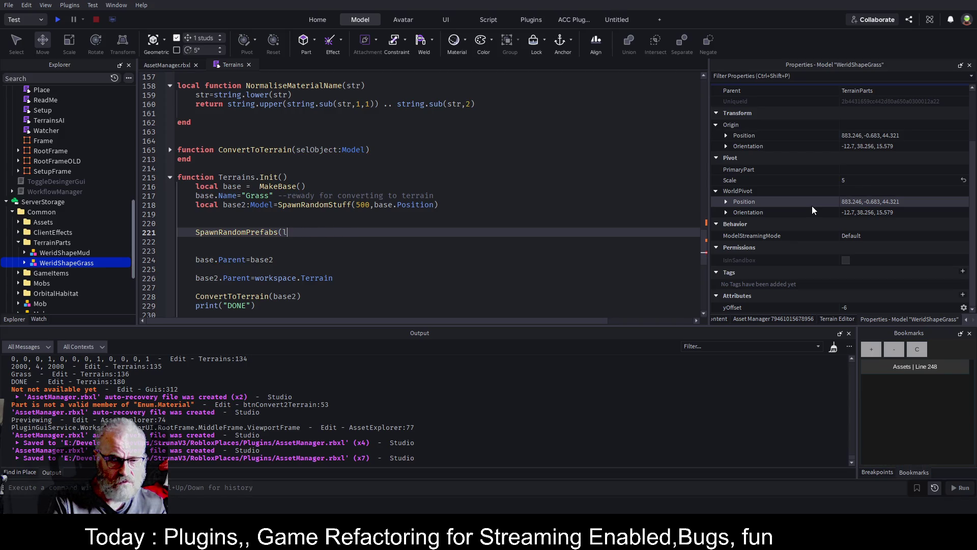
{"action": "key", "text": "Home"}
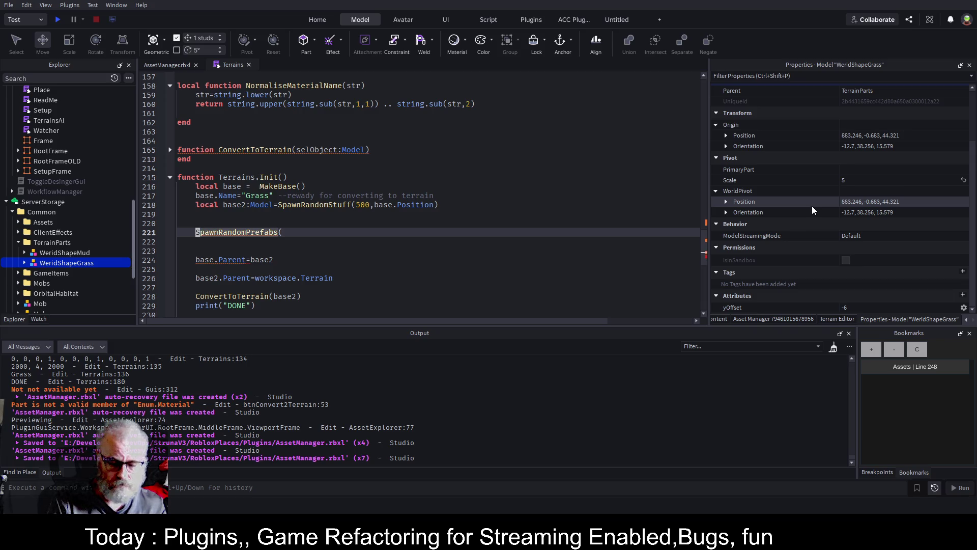
{"action": "type", "text": "local prefabs="}
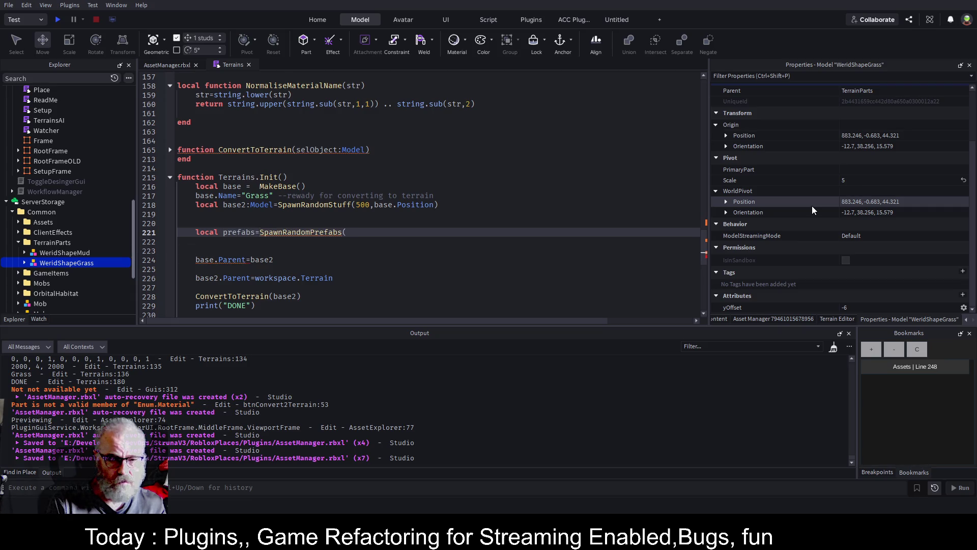
{"action": "type", "text": ")"}
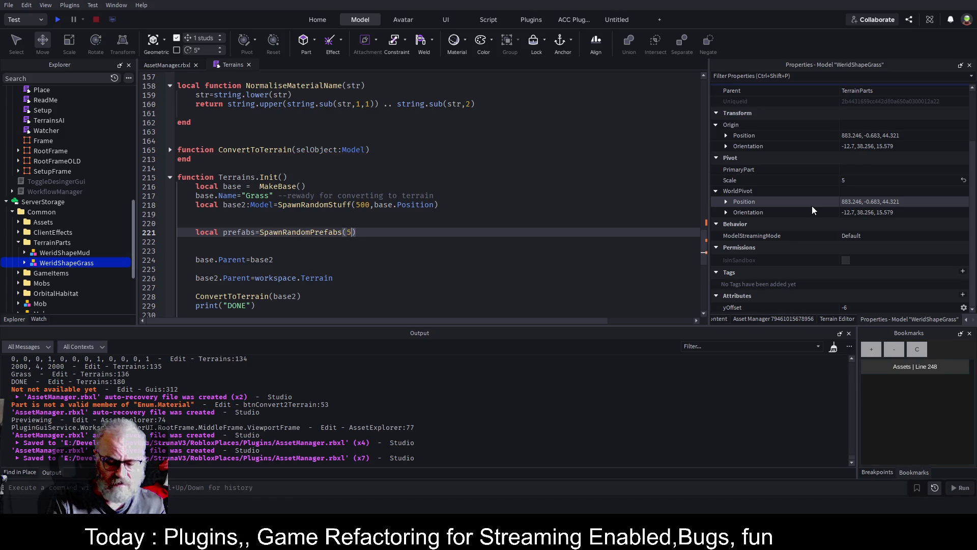
{"action": "type", "text": "500,"}
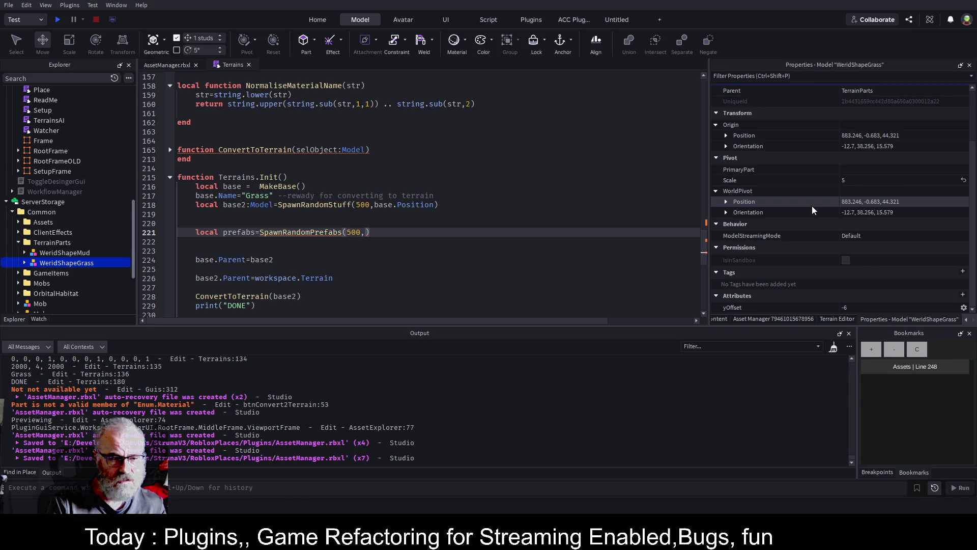
{"action": "type", "text": "base"}
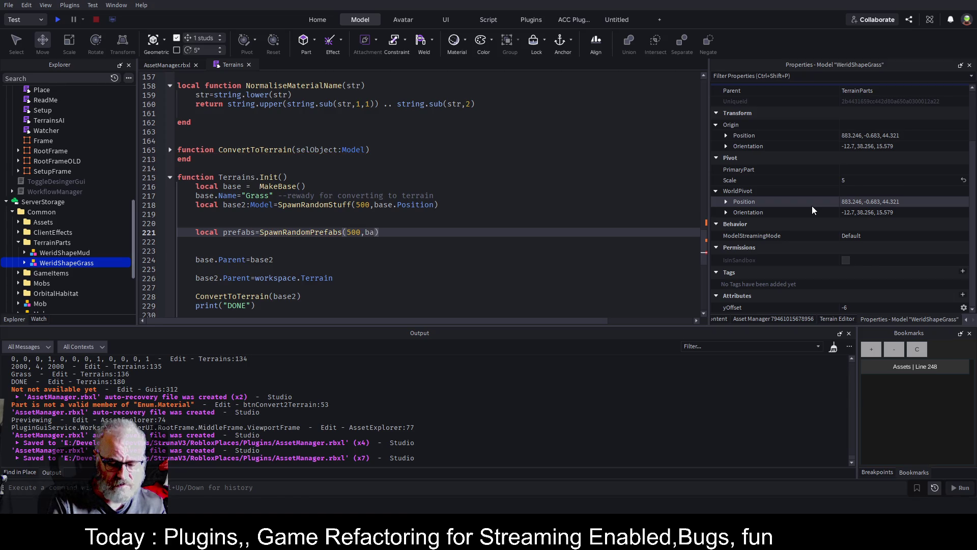
{"action": "type", "text": ".Position"}
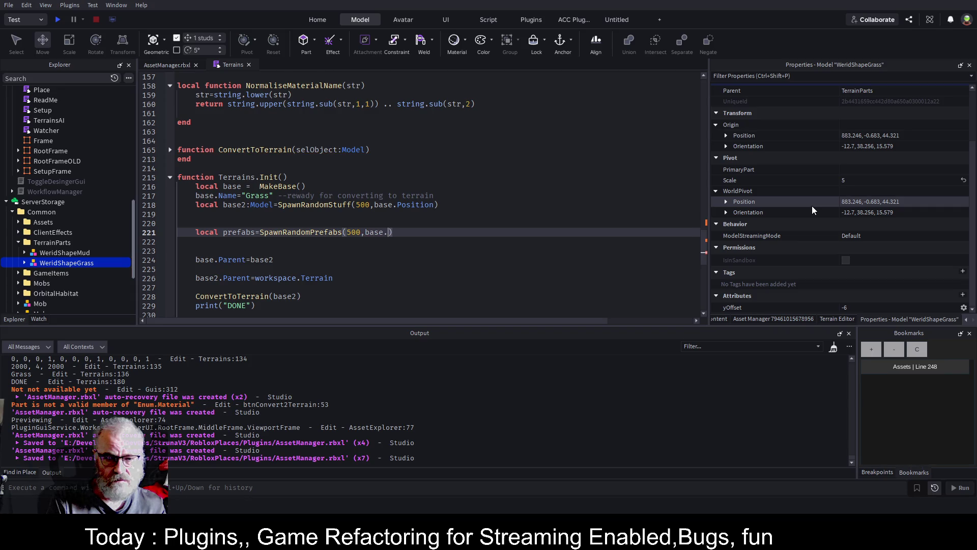
{"action": "key", "text": "ctrl+s"}
{"action": "left_click", "coordinate": [329, 231]}
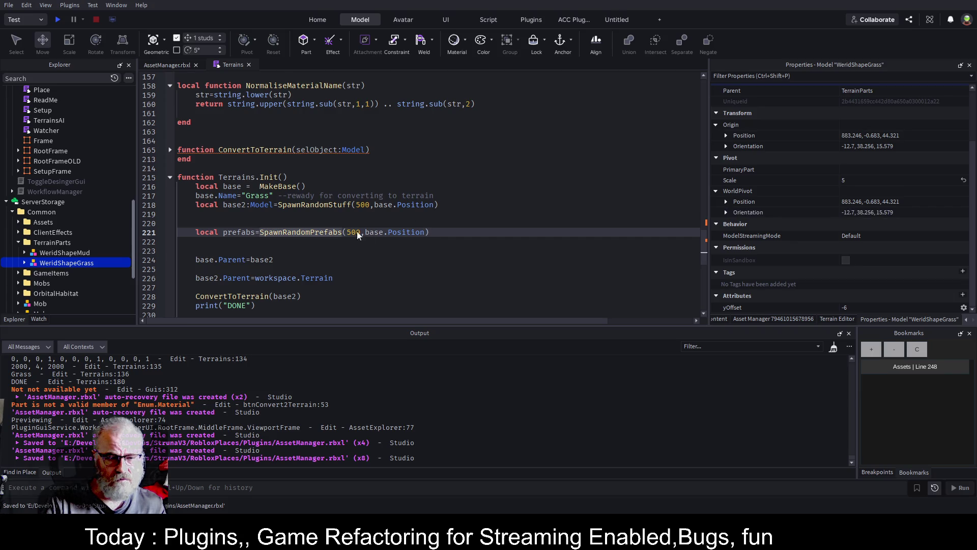
{"action": "key", "text": "F12"}
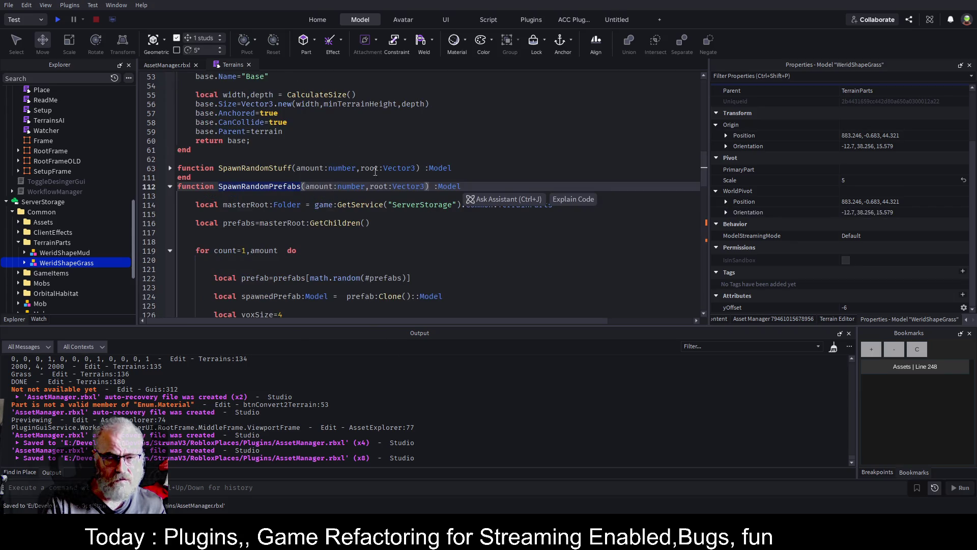
Parent each spawned prefab to workspace.Terrain instead of root and save
{"action": "scroll", "coordinate": [228, 266], "scroll_direction": "down", "scroll_amount": 20}
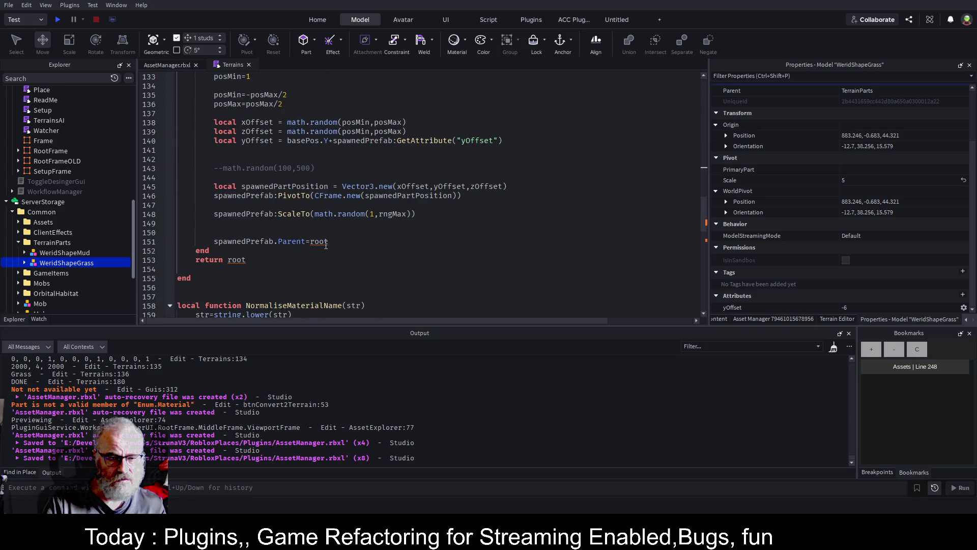
{"action": "left_click", "coordinate": [327, 242]}
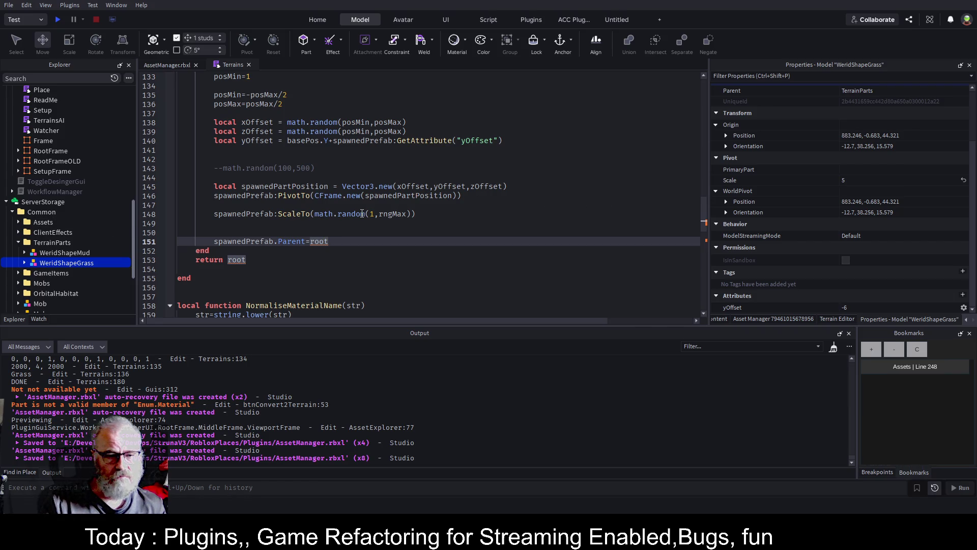
{"action": "scroll", "coordinate": [127, 189], "scroll_direction": "up", "scroll_amount": 10}
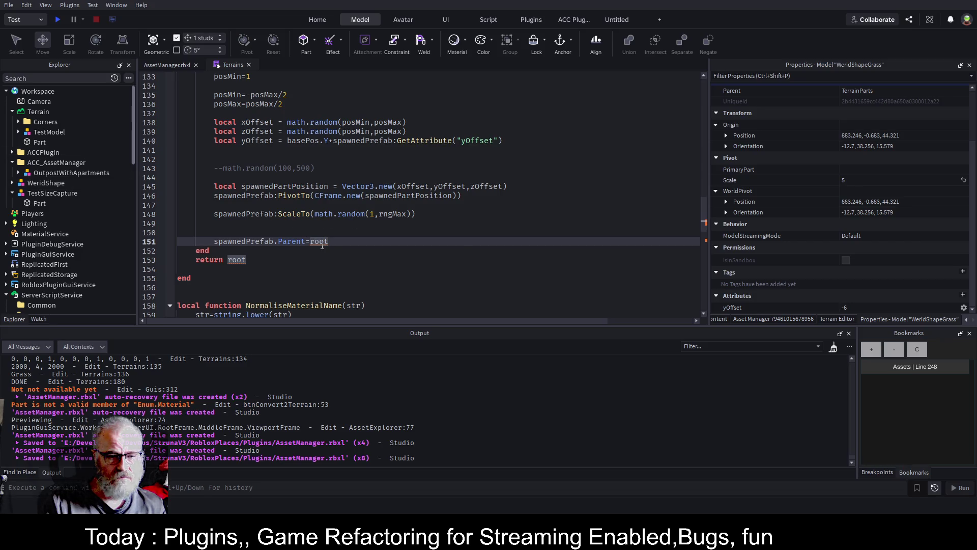
{"action": "double_click", "coordinate": [319, 241]}
{"action": "type", "text": "workspace.co"}
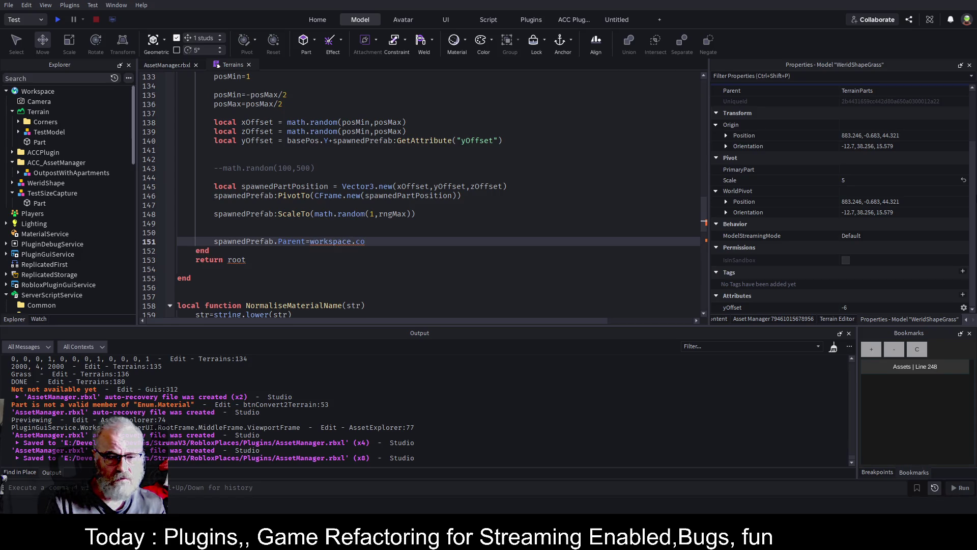
{"action": "key", "text": "BackSpace"}
{"action": "key", "text": "BackSpace"}
{"action": "type", "text": "Terrain."}
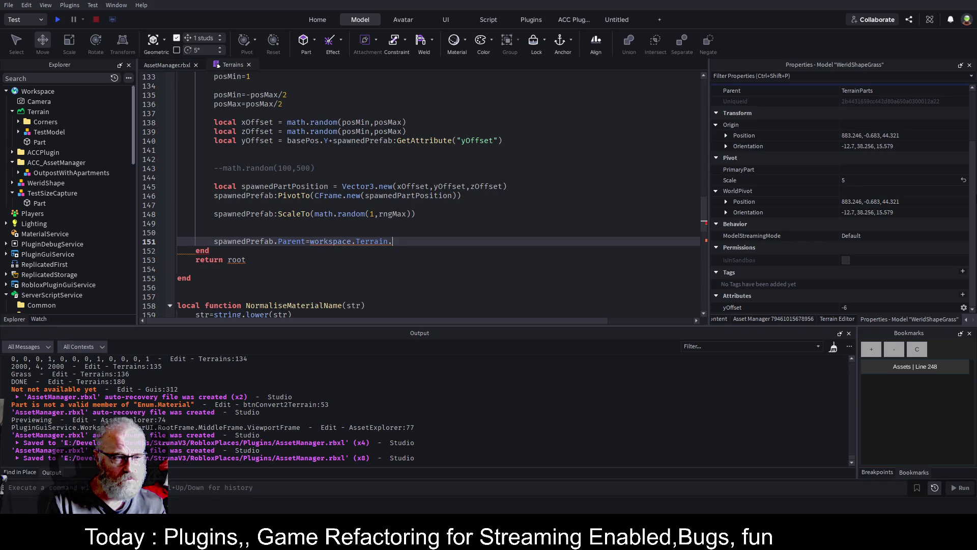
{"action": "key", "text": "BackSpace"}
{"action": "key", "text": "ctrl+s"}
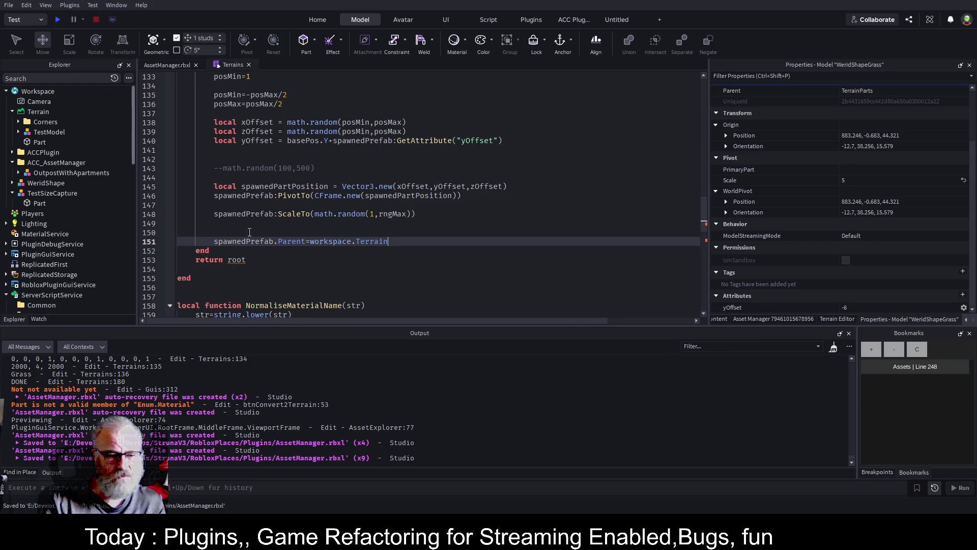
Change return root to return nil, save, and scroll down to Terrains.Init
{"action": "left_click", "coordinate": [237, 258]}
{"action": "type", "text": "nil"}
{"action": "key", "text": "BackSpace"}
{"action": "key", "text": "BackSpace"}
{"action": "key", "text": "BackSpace"}
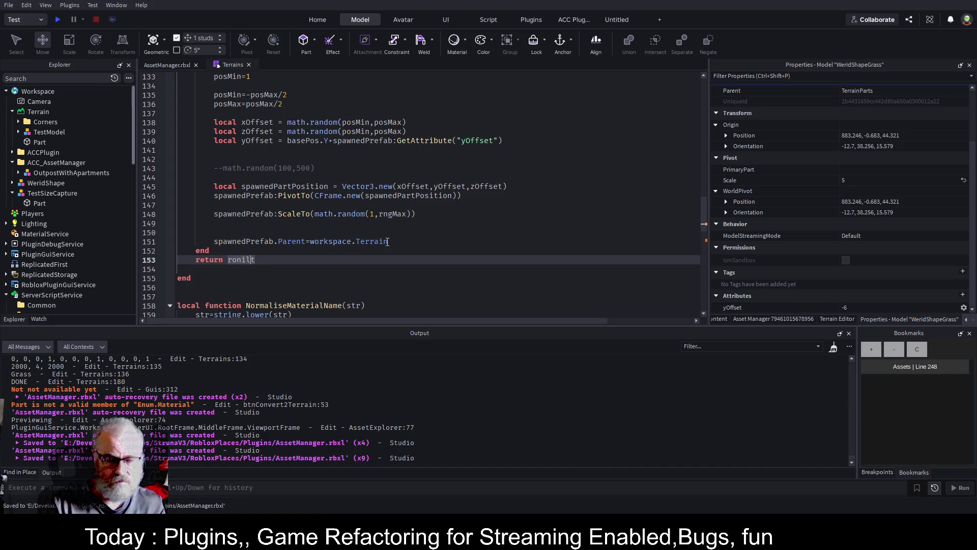
{"action": "type", "text": "il"}
{"action": "key", "text": "ctrl+s"}
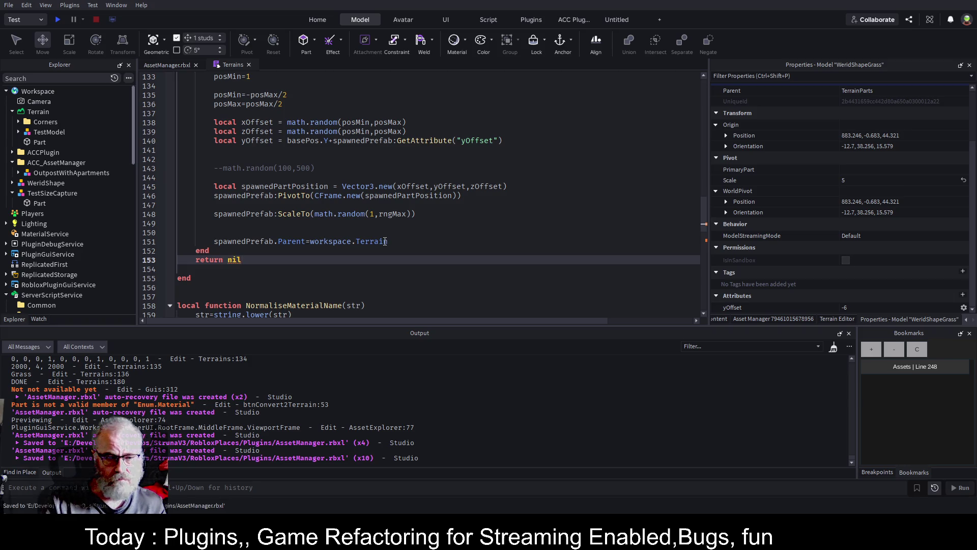
{"action": "scroll", "coordinate": [369, 221], "scroll_direction": "down", "scroll_amount": 8}
{"action": "scroll", "coordinate": [369, 221], "scroll_direction": "down", "scroll_amount": 1}
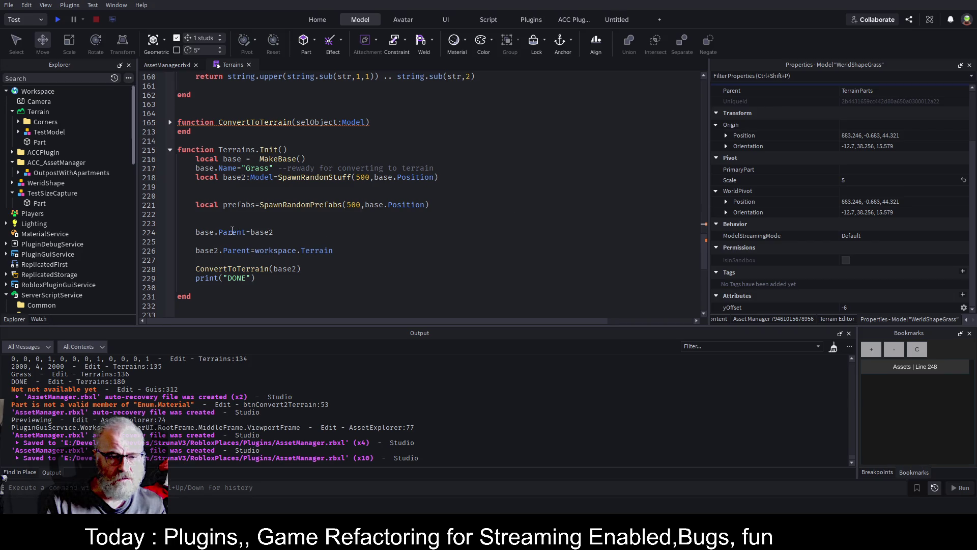
Comment out the SpawnRandomStuff call on line 218 of the Terrains script
{"action": "left_click", "coordinate": [202, 186]}
{"action": "left_click", "coordinate": [439, 177]}
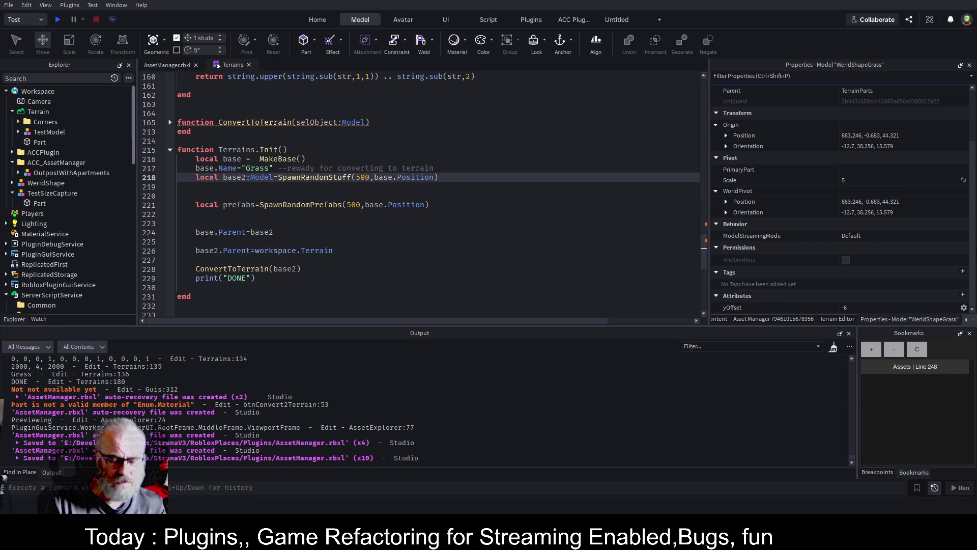
{"action": "type", "text": "--"}
{"action": "key", "text": "Down"}
{"action": "key", "text": "Down"}
{"action": "key", "text": "Down"}
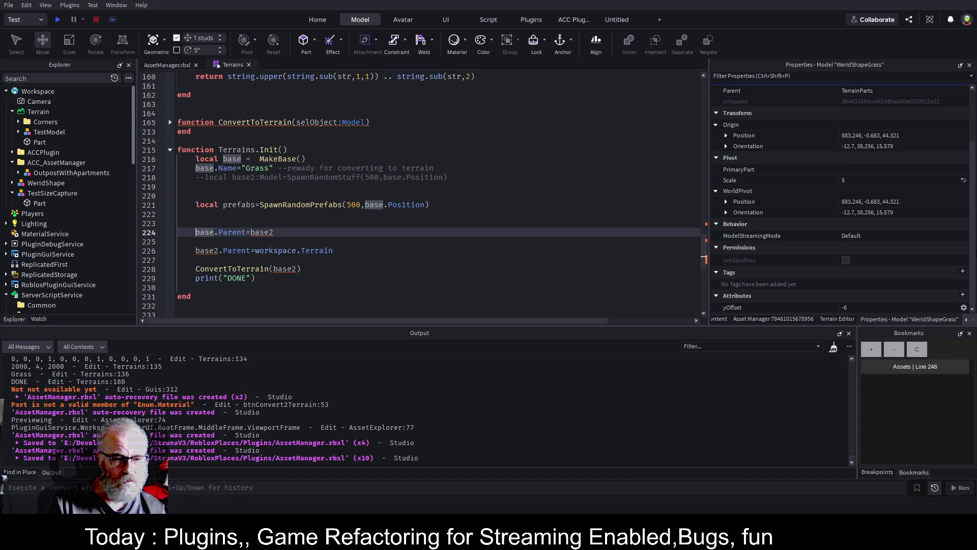
Add base.Parent = workspace.Terrain on line 222 and save the script
{"action": "left_click", "coordinate": [196, 214]}
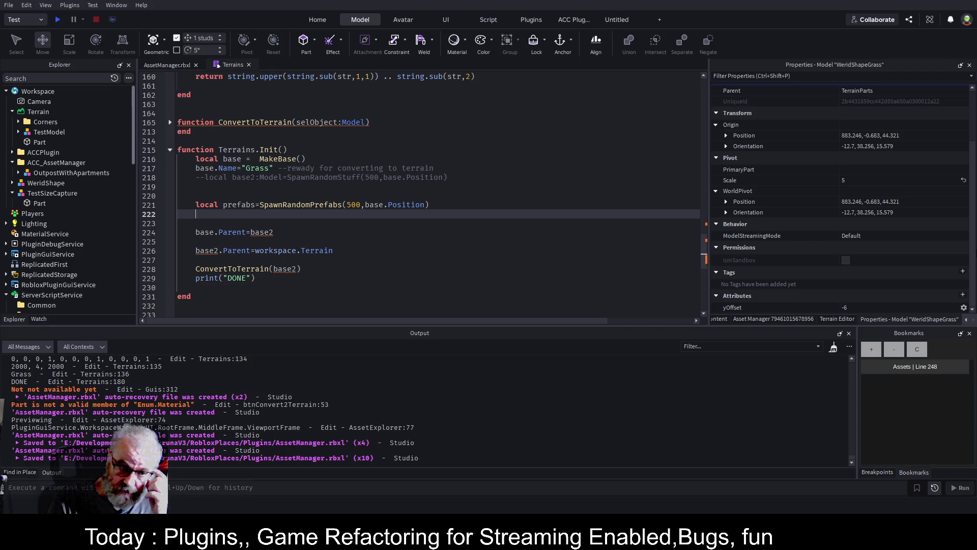
{"action": "type", "text": "base.p"}
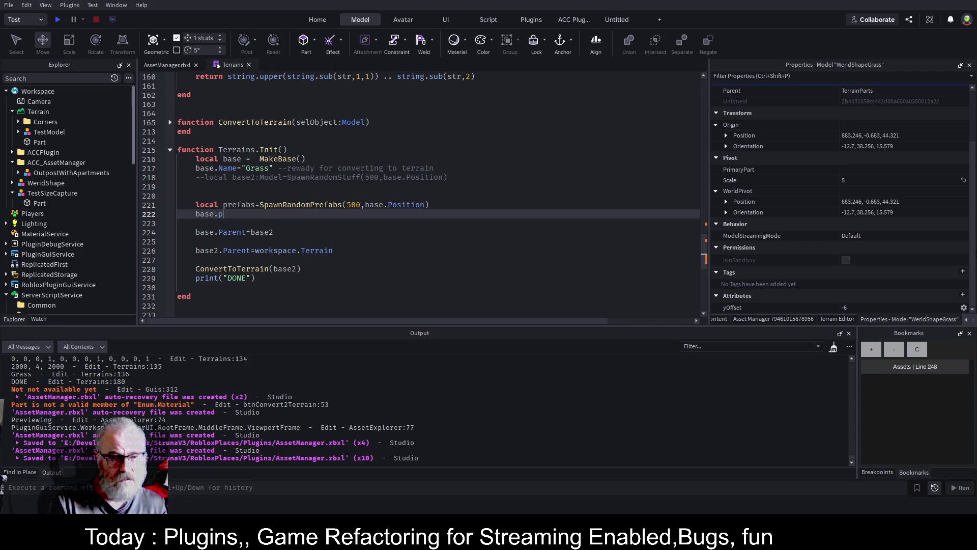
{"action": "key", "text": "Tab"}
{"action": "key", "text": "Tab"}
{"action": "type", "text": ".t"}
{"action": "key", "text": "Tab"}
{"action": "key", "text": "Down"}
{"action": "key", "text": "Down"}
{"action": "key", "text": "ctrl+s"}
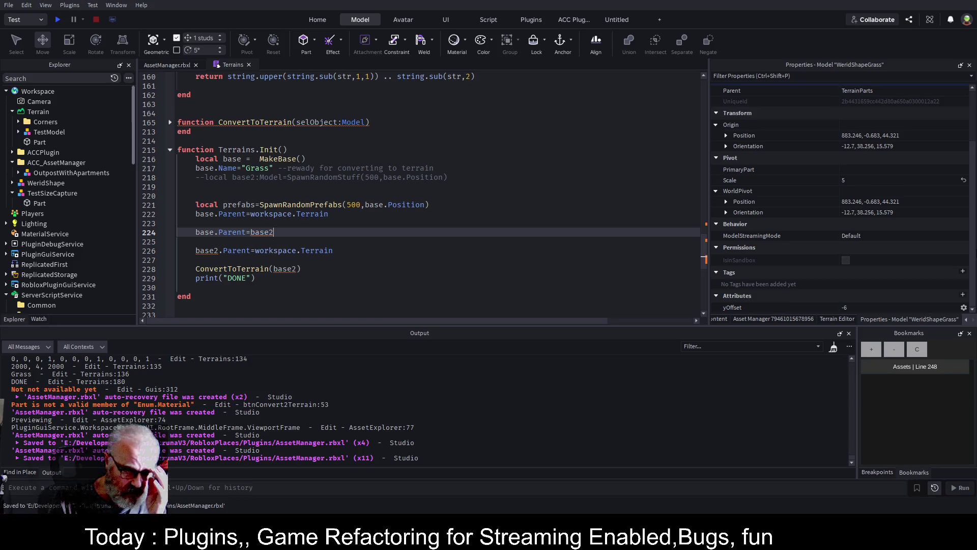
Comment out lines 224 and 226 and select the commented block
{"action": "left_click", "coordinate": [196, 232]}
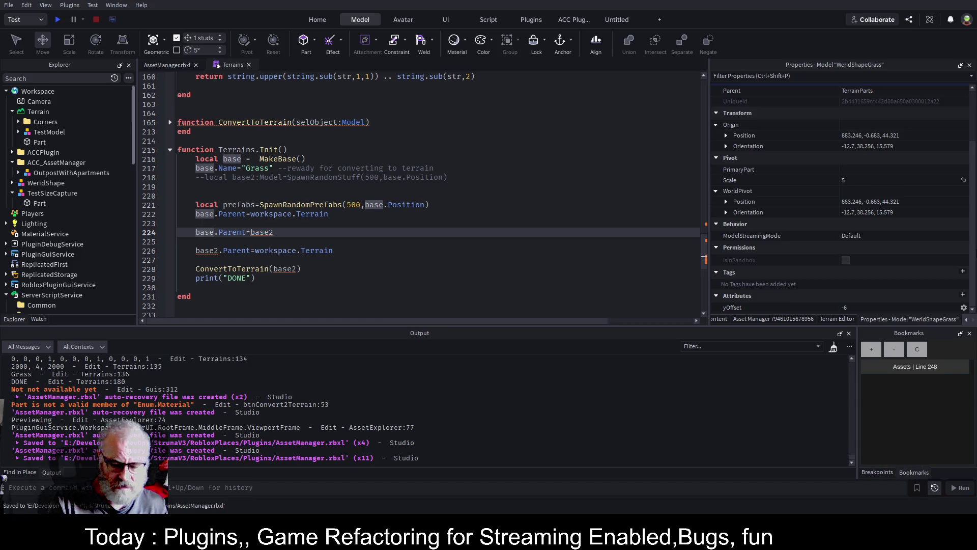
{"action": "type", "text": "--"}
{"action": "key", "text": "Down"}
{"action": "key", "text": "Down"}
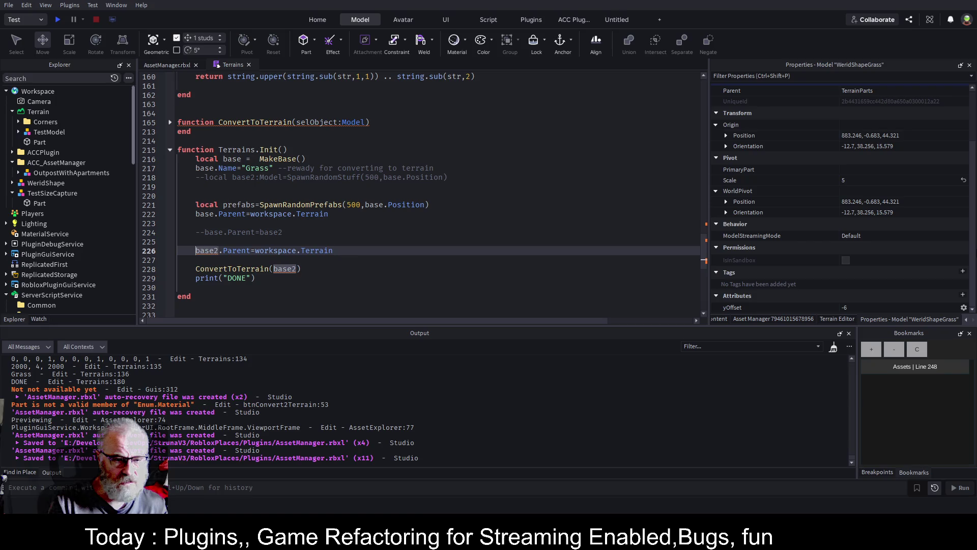
{"action": "key", "text": "Home"}
{"action": "type", "text": "--"}
{"action": "key", "text": "Down"}
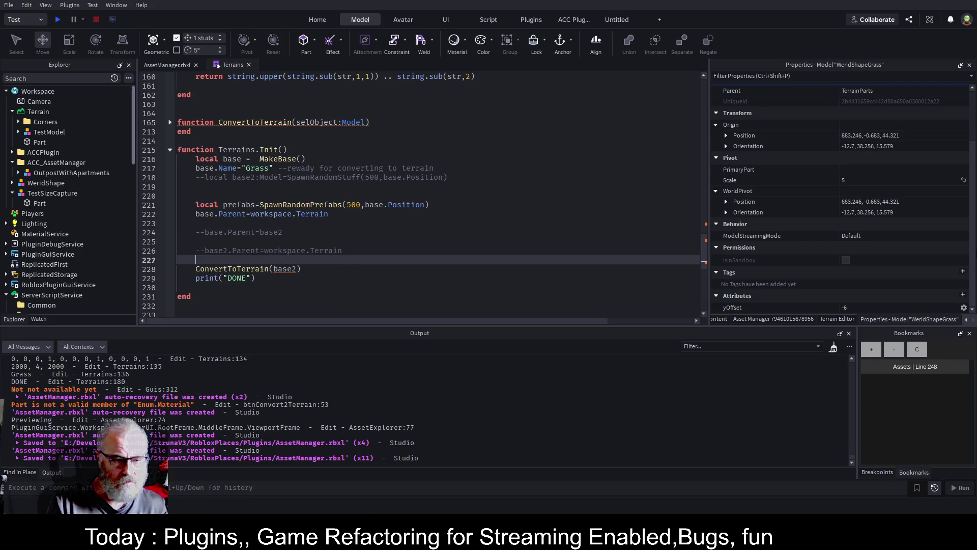
{"action": "key", "text": "shift+Up"}
{"action": "key", "text": "shift+Up"}
{"action": "key", "text": "shift+Up"}
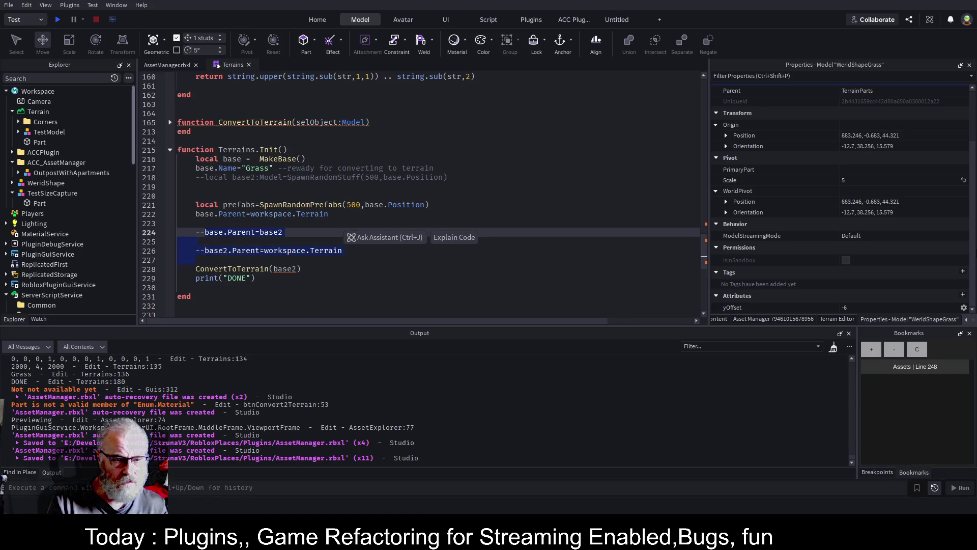
Move ConvertToTerrain(base2) onto line 223, comment it out with --, and save
{"action": "key", "text": "alt+Up"}
{"action": "key", "text": "alt+Up"}
{"action": "key", "text": "alt+Up"}
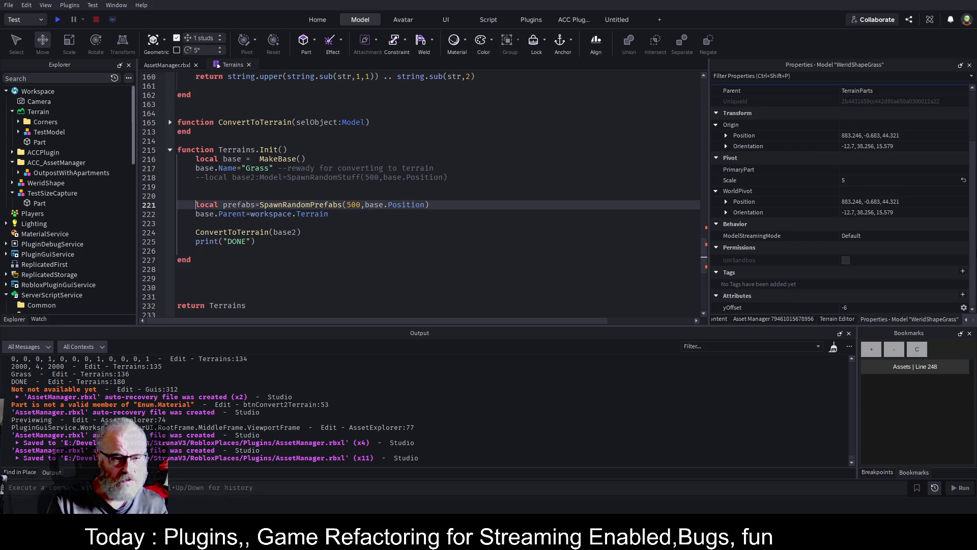
{"action": "key", "text": "Return"}
{"action": "key", "text": "Down"}
{"action": "key", "text": "Down"}
{"action": "key", "text": "Down"}
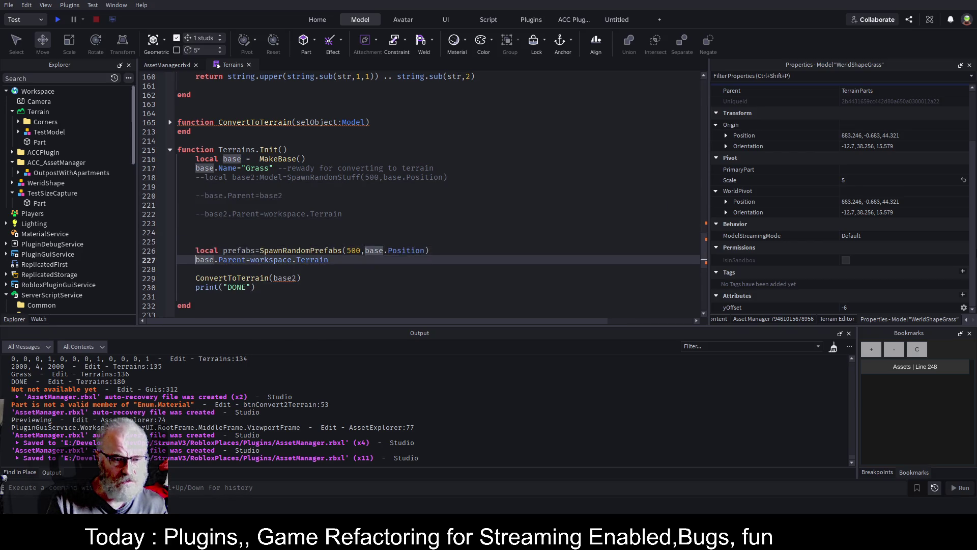
{"action": "key", "text": "shift+End"}
{"action": "key", "text": "ctrl+c"}
{"action": "key", "text": "Delete"}
{"action": "key", "text": "Up"}
{"action": "key", "text": "Up"}
{"action": "key", "text": "Up"}
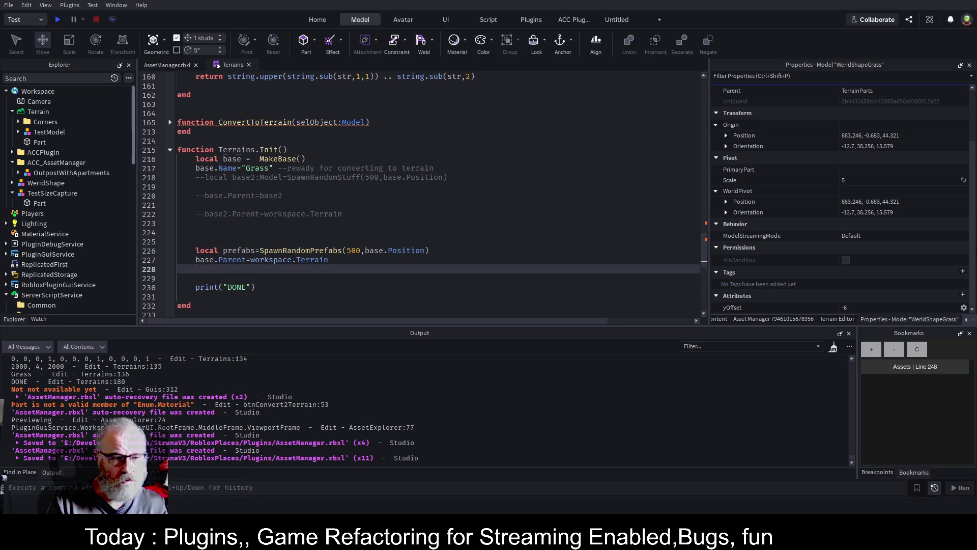
{"action": "key", "text": "ctrl+v"}
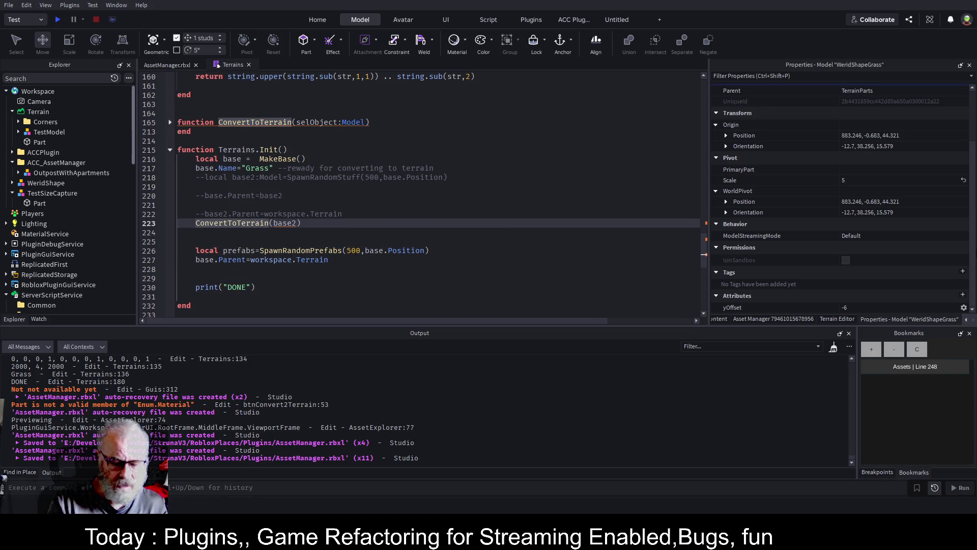
{"action": "type", "text": "--"}
{"action": "key", "text": "ctrl+s"}
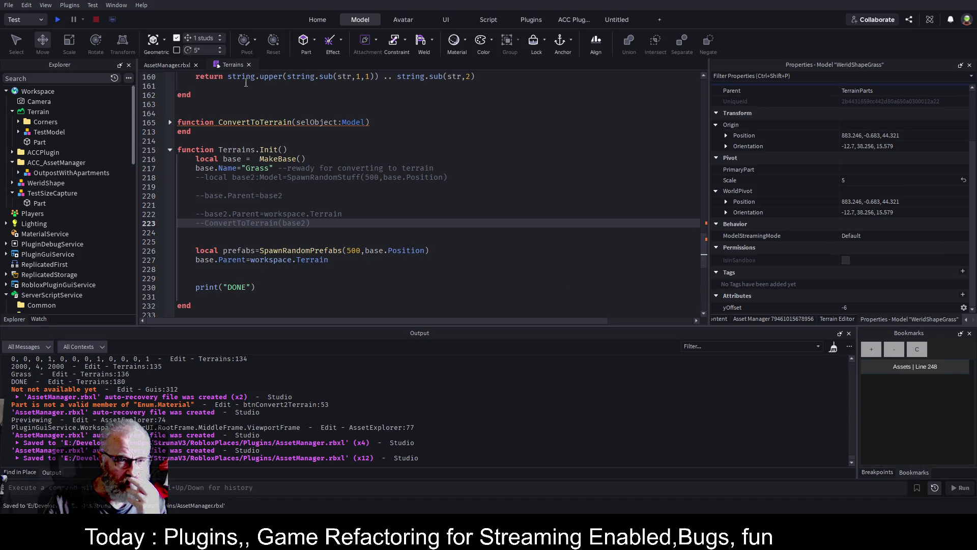
Select the WorkspaceWatcher plugin folder in Explorer
{"action": "scroll", "coordinate": [56, 177], "scroll_direction": "down", "scroll_amount": 2}
{"action": "scroll", "coordinate": [76, 168], "scroll_direction": "up", "scroll_amount": 4}
{"action": "left_click", "coordinate": [50, 172]}
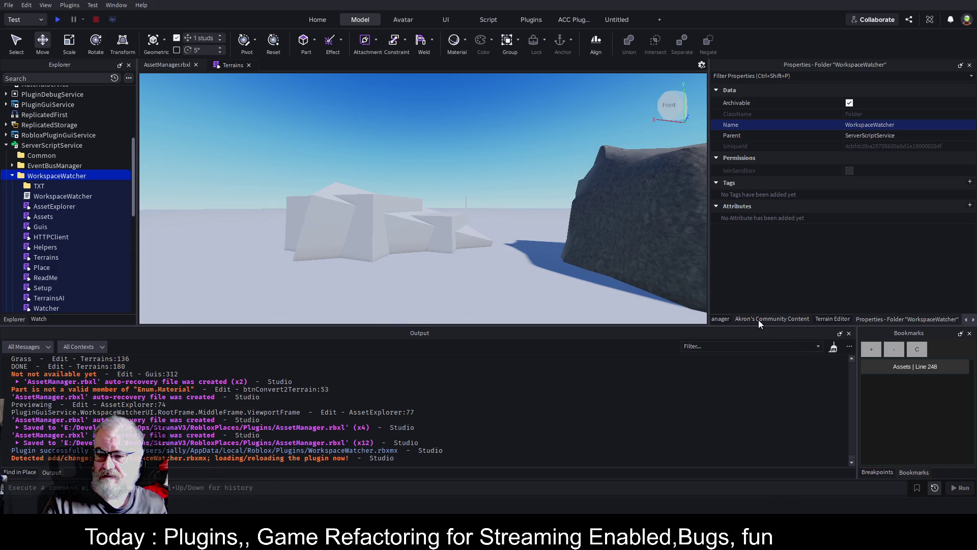
Clear all terrain using the Terrain Editor's Clear tool
{"action": "left_click", "coordinate": [841, 321]}
{"action": "left_click", "coordinate": [833, 104]}
{"action": "left_click", "coordinate": [820, 113]}
{"action": "left_click", "coordinate": [820, 149]}
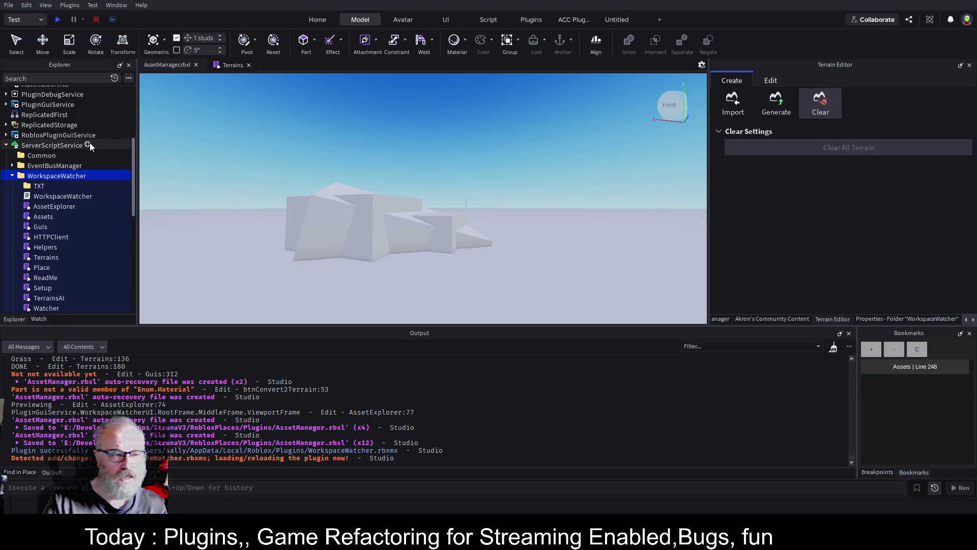
Delete the WeridShape rock model and the grey ground Part under Terrain
{"action": "scroll", "coordinate": [77, 136], "scroll_direction": "up", "scroll_amount": 5}
{"action": "scroll", "coordinate": [77, 136], "scroll_direction": "up", "scroll_amount": 2}
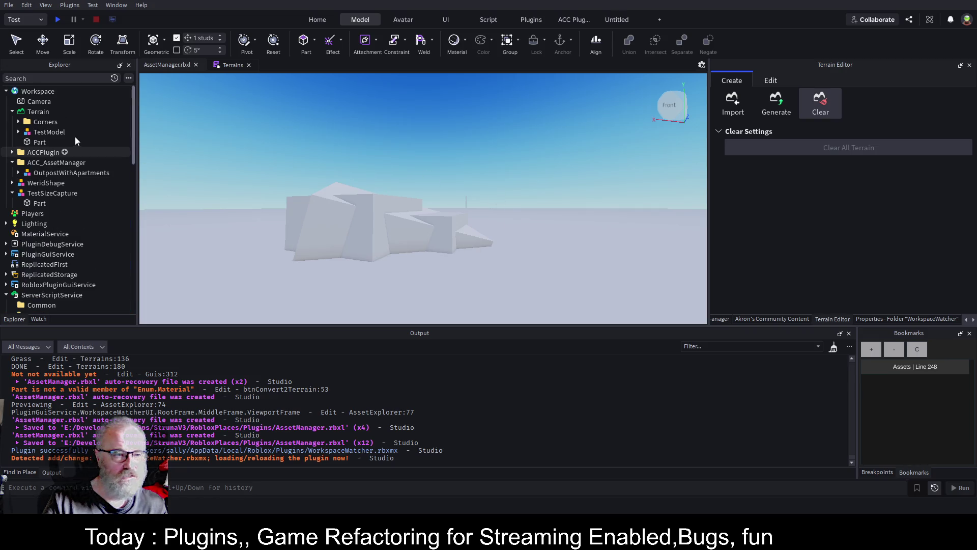
{"action": "left_click", "coordinate": [28, 142]}
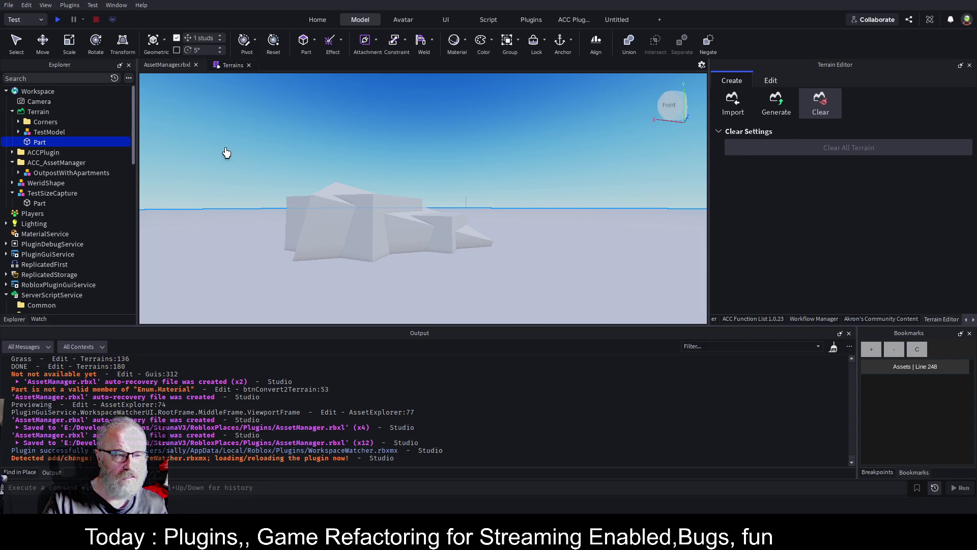
{"action": "left_click", "coordinate": [40, 183]}
{"action": "key", "text": "Delete"}
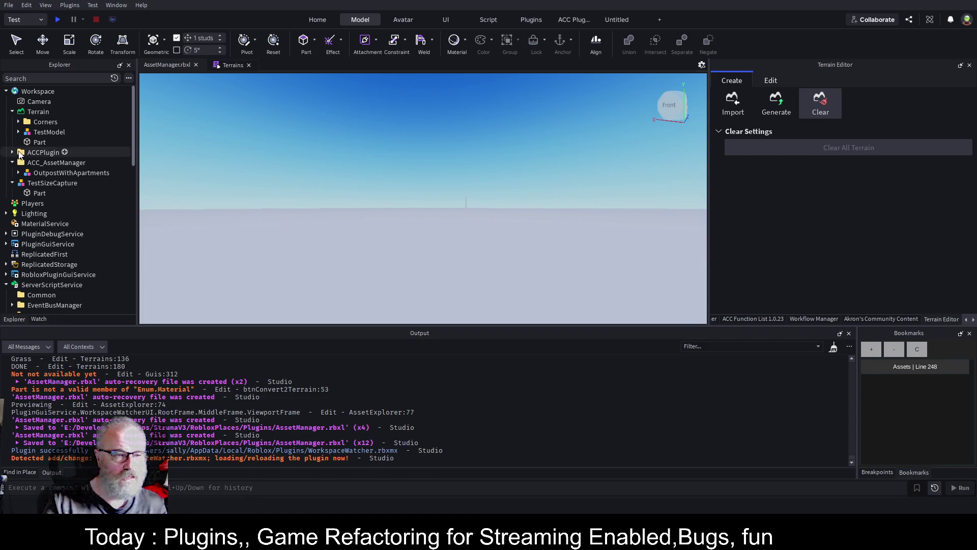
{"action": "left_click", "coordinate": [33, 143]}
{"action": "key", "text": "Delete"}
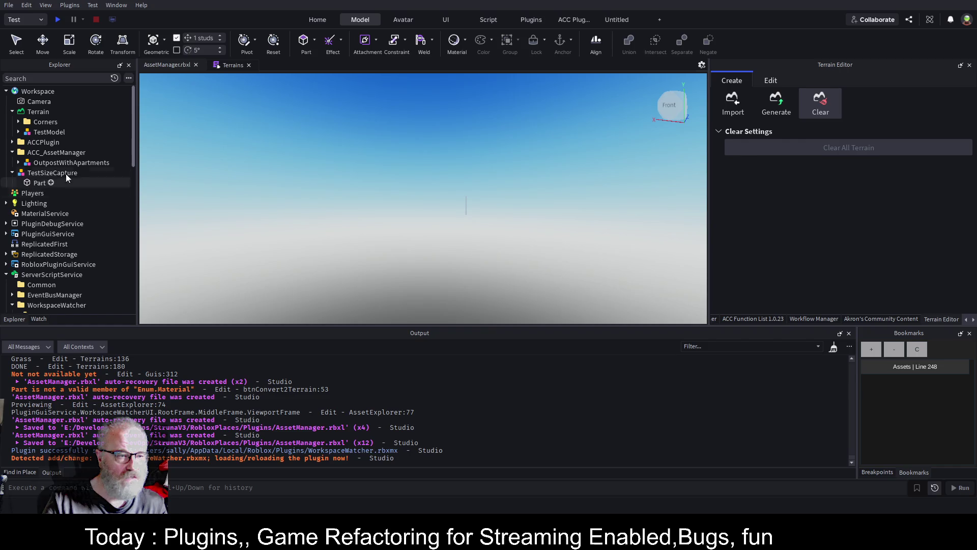
Collapse TestSizeCapture and ACC_AssetManager in Explorer and bring up the Workflow Manager panel
{"action": "left_click", "coordinate": [12, 173]}
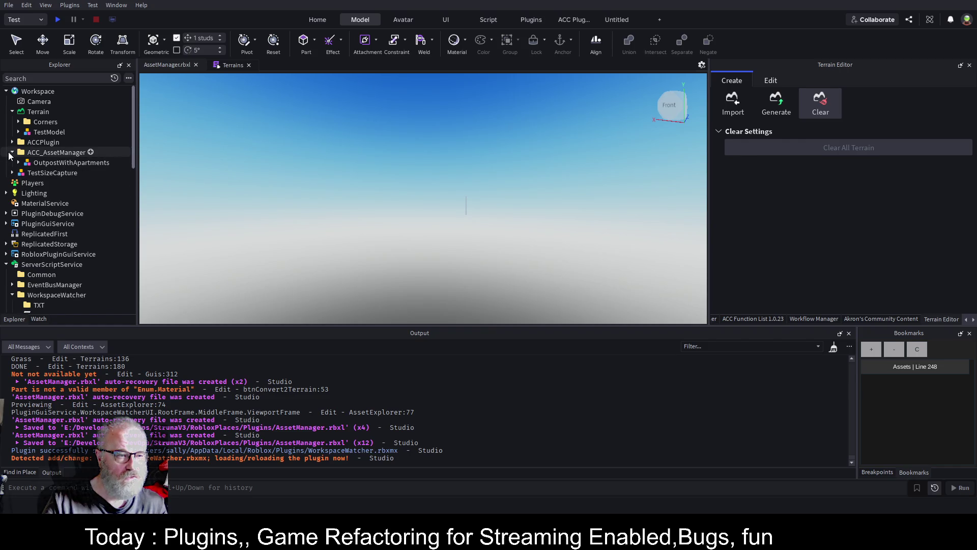
{"action": "left_click", "coordinate": [12, 152]}
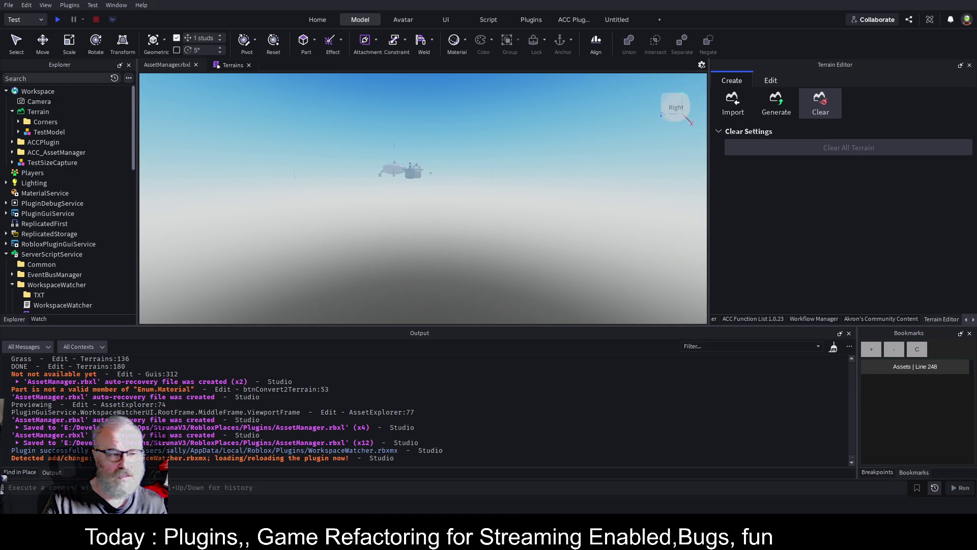
{"action": "scroll", "coordinate": [395, 181], "scroll_direction": "up", "scroll_amount": 2}
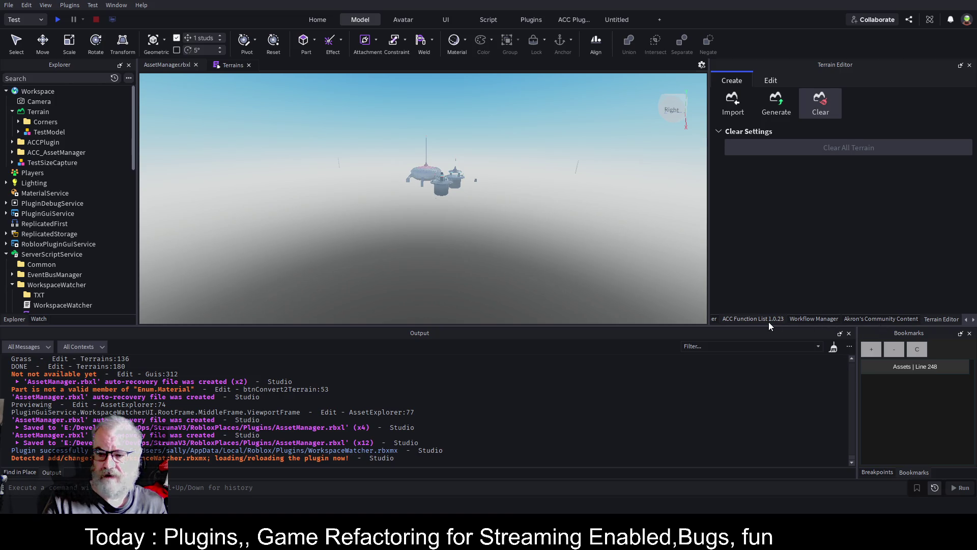
{"action": "left_click", "coordinate": [817, 319]}
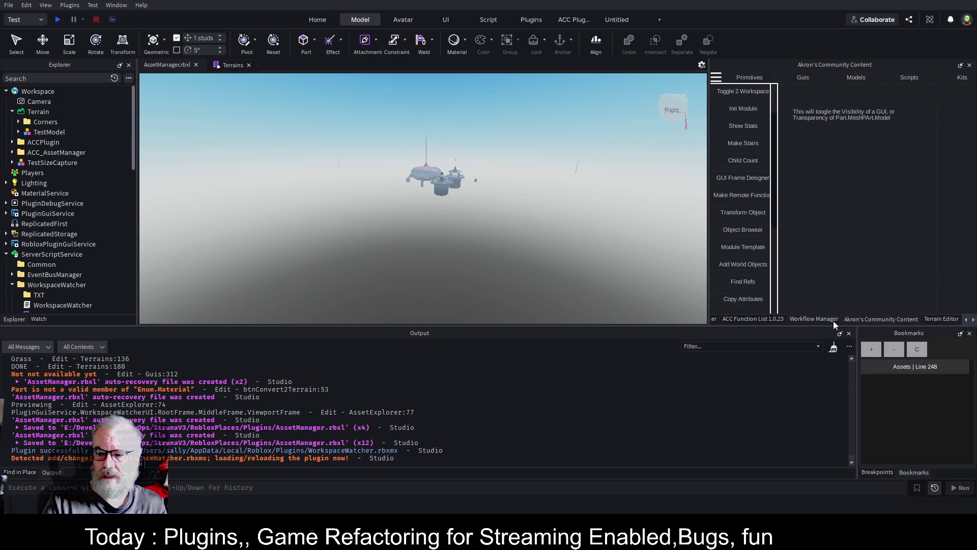
Spawn random WeridShapeGrass rock prefabs from the Asset Manager plugin panel
{"action": "left_click", "coordinate": [972, 318]}
{"action": "left_click", "coordinate": [972, 319]}
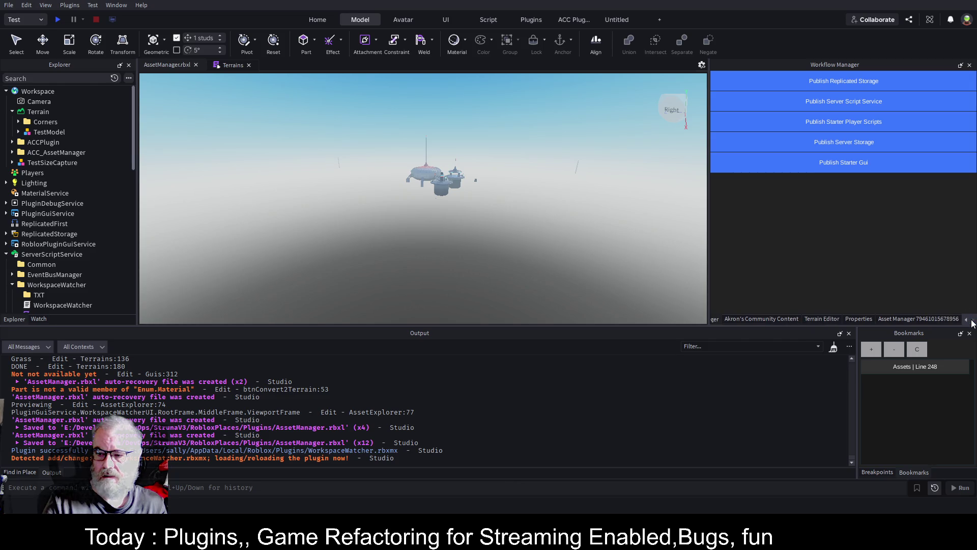
{"action": "left_click", "coordinate": [910, 319]}
{"action": "left_click", "coordinate": [748, 154]}
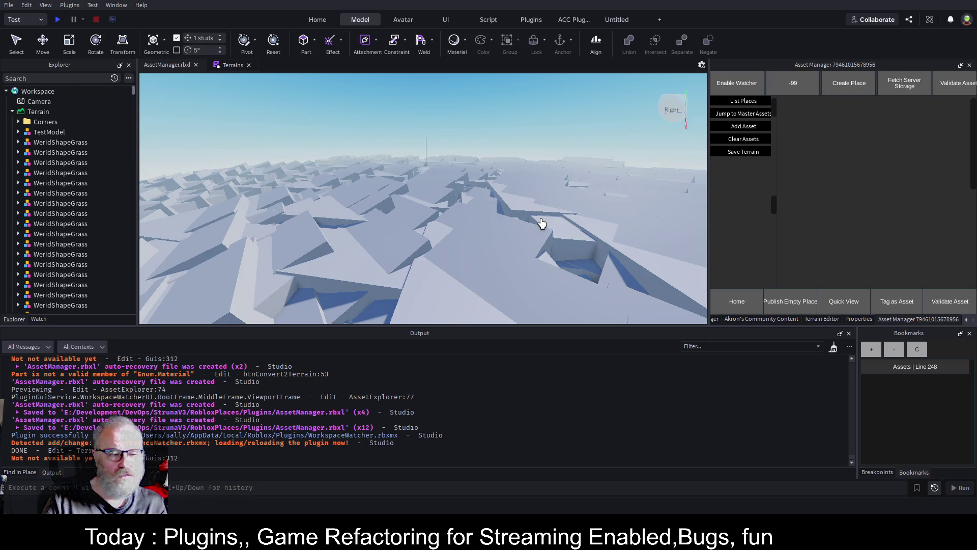
Fly the camera over and in among the spawned rock blocks
{"action": "right_click", "coordinate": [483, 239]}
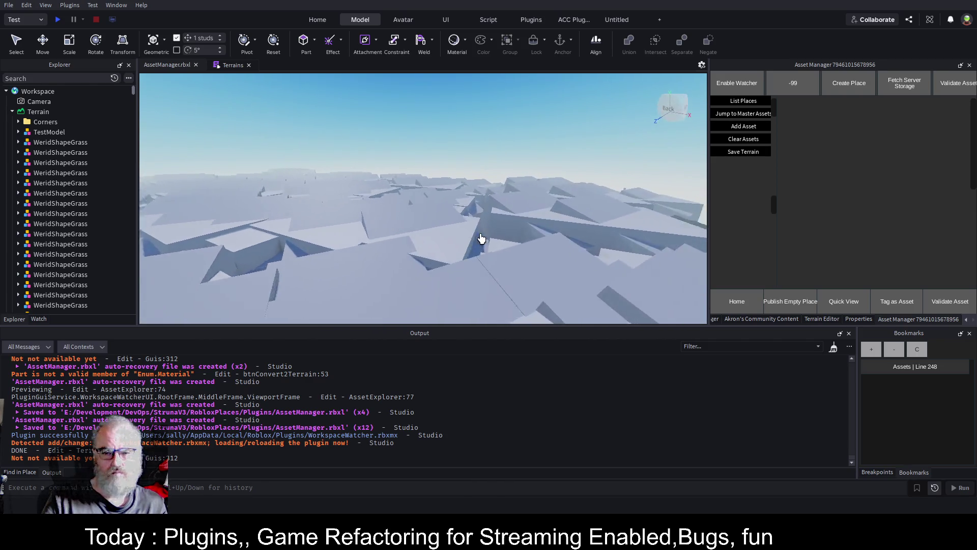
{"action": "right_click", "coordinate": [481, 239]}
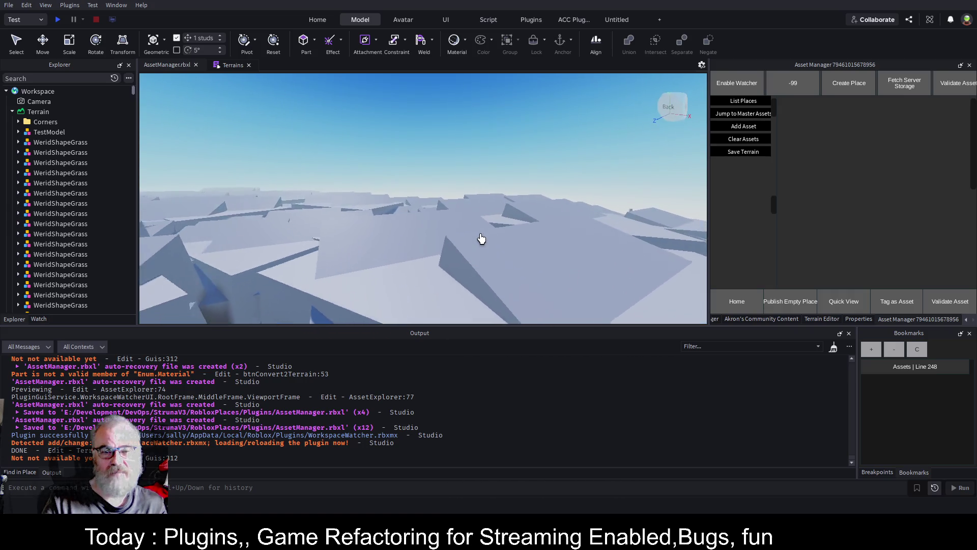
{"action": "right_click", "coordinate": [481, 239]}
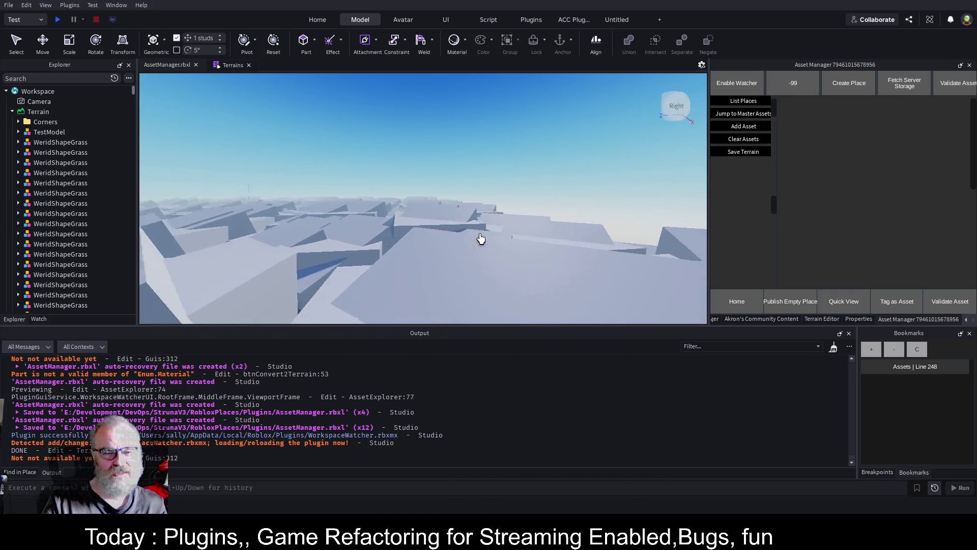
{"action": "right_click", "coordinate": [481, 239]}
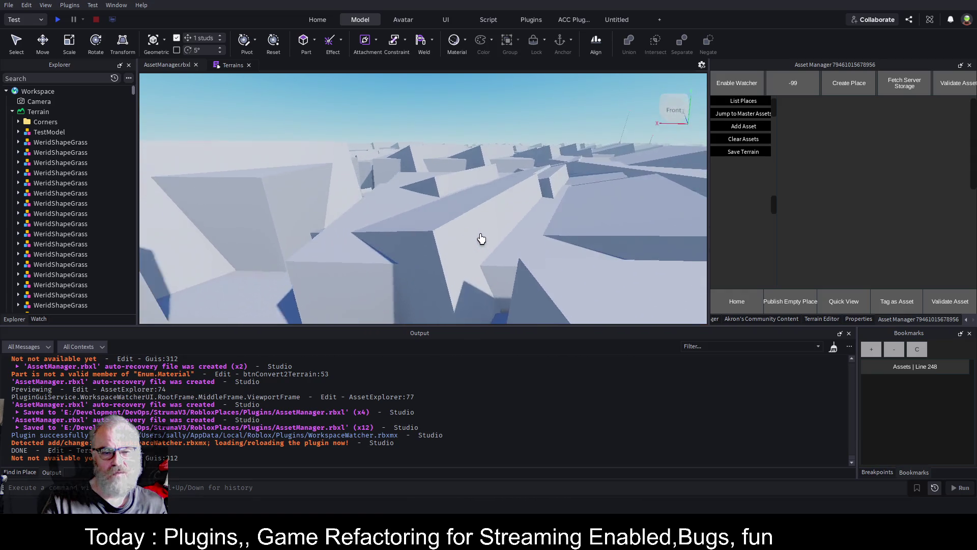
{"action": "right_click", "coordinate": [481, 238]}
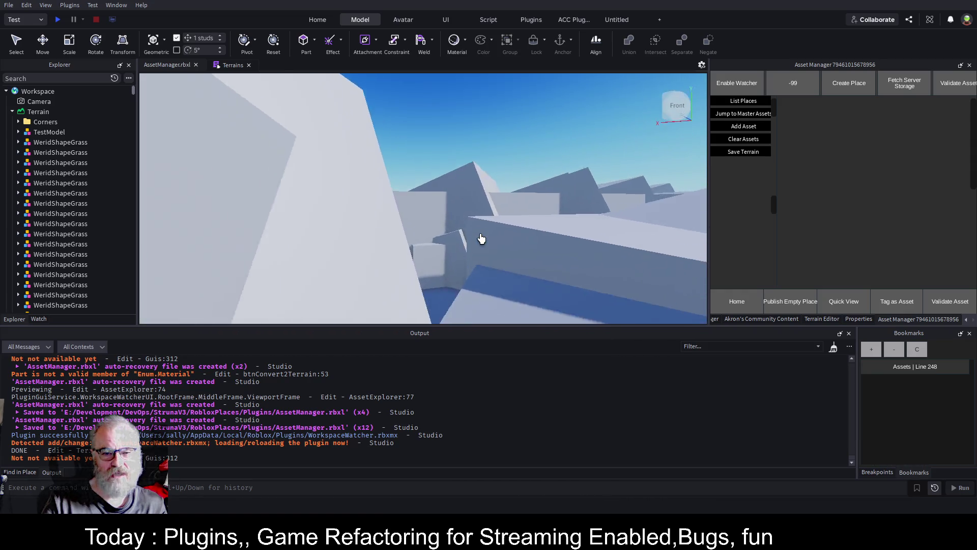
{"action": "right_click", "coordinate": [481, 239]}
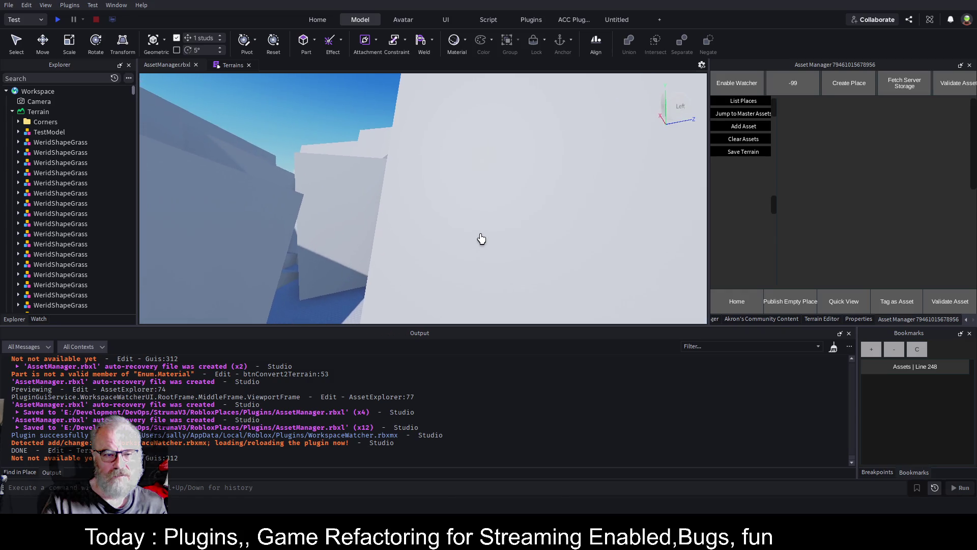
{"action": "left_click", "coordinate": [230, 65]}
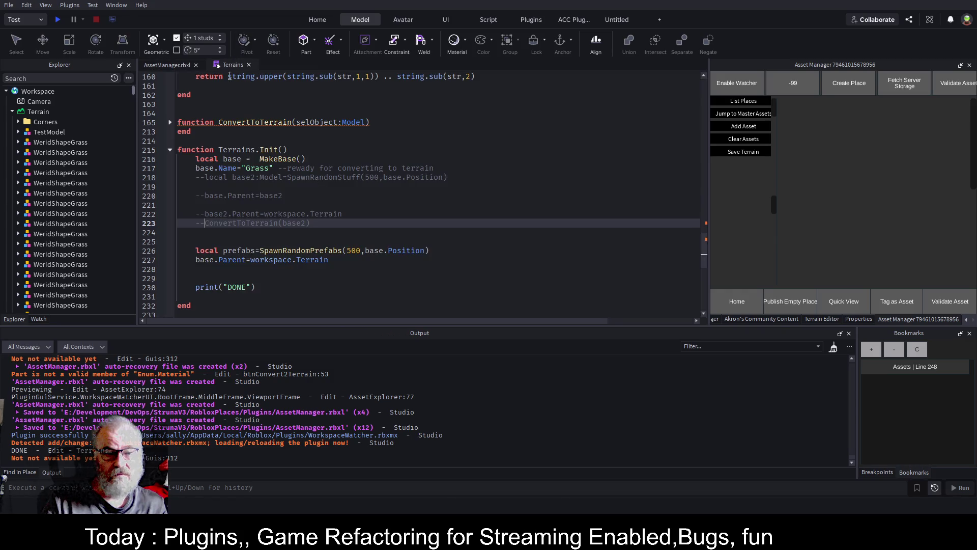
Change the SpawnRandomPrefabs count on line 226 from 500 to 200
{"action": "left_click", "coordinate": [352, 250]}
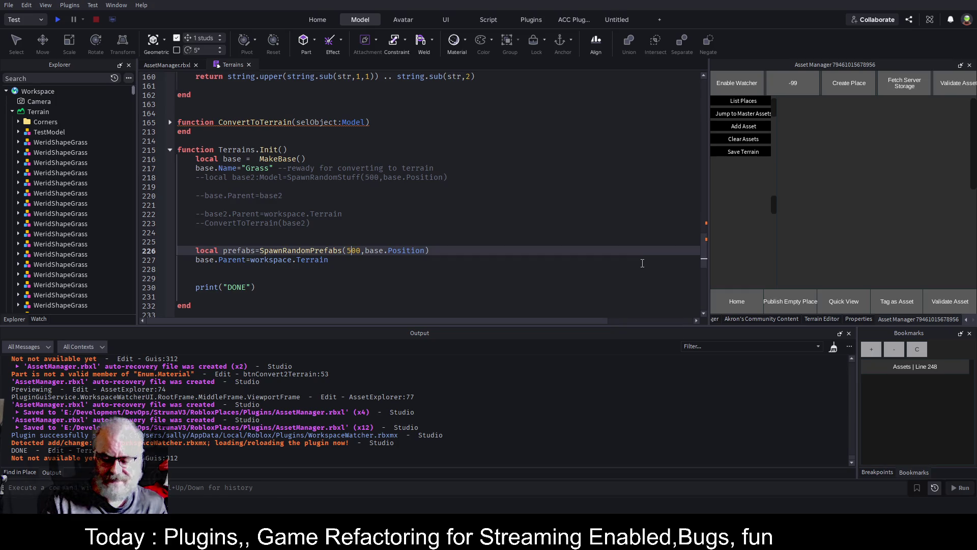
{"action": "type", "text": "2"}
{"action": "key", "text": "Delete"}
{"action": "left_click", "coordinate": [468, 150]}
Select the first WeridShapeGrass model, scroll Explorer, and check the 3D view
{"action": "left_click", "coordinate": [57, 142]}
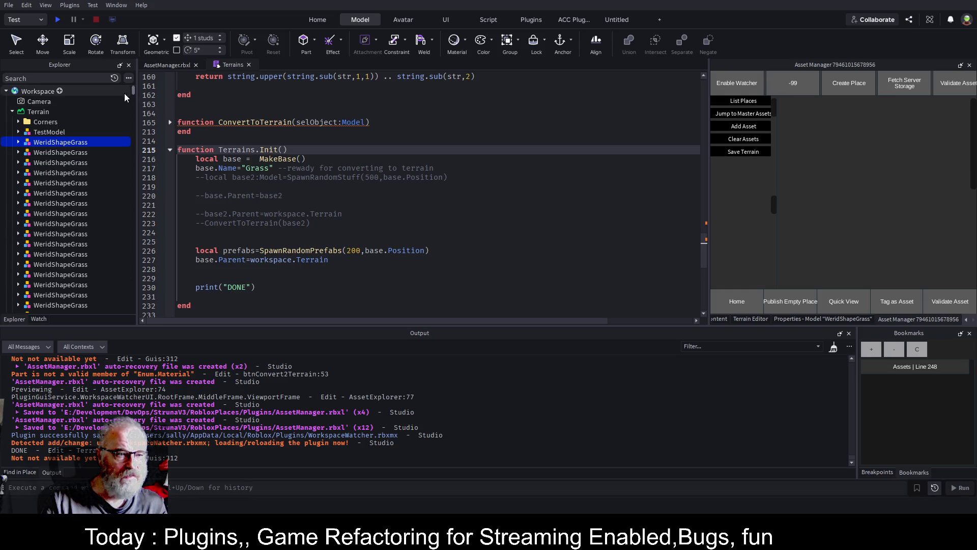
{"action": "mouse_move", "coordinate": [134, 89]}
{"action": "left_mouse_down"}
{"action": "mouse_move", "coordinate": [136, 301]}
{"action": "mouse_move", "coordinate": [136, 289]}
{"action": "left_mouse_up"}
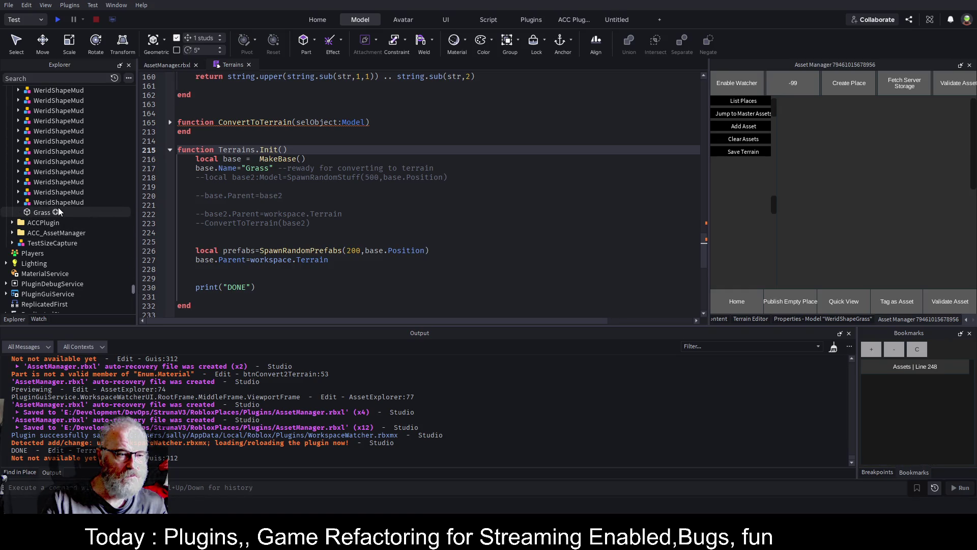
{"action": "left_click", "coordinate": [180, 65]}
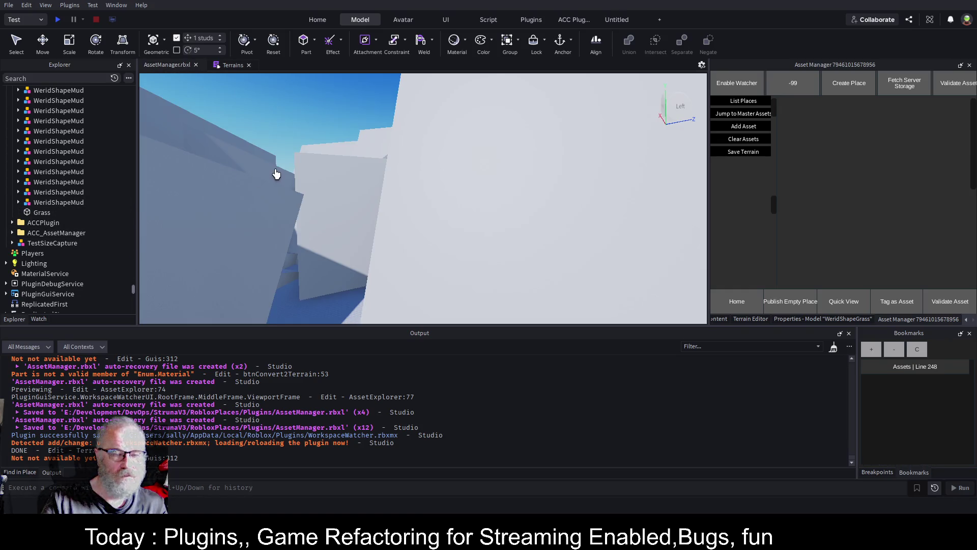
{"action": "left_click", "coordinate": [232, 65]}
Insert a line on 224 creating a new Model via Instance.new
{"action": "left_click", "coordinate": [254, 232]}
{"action": "key", "text": "Return"}
{"action": "type", "text": "Instance.nme"}
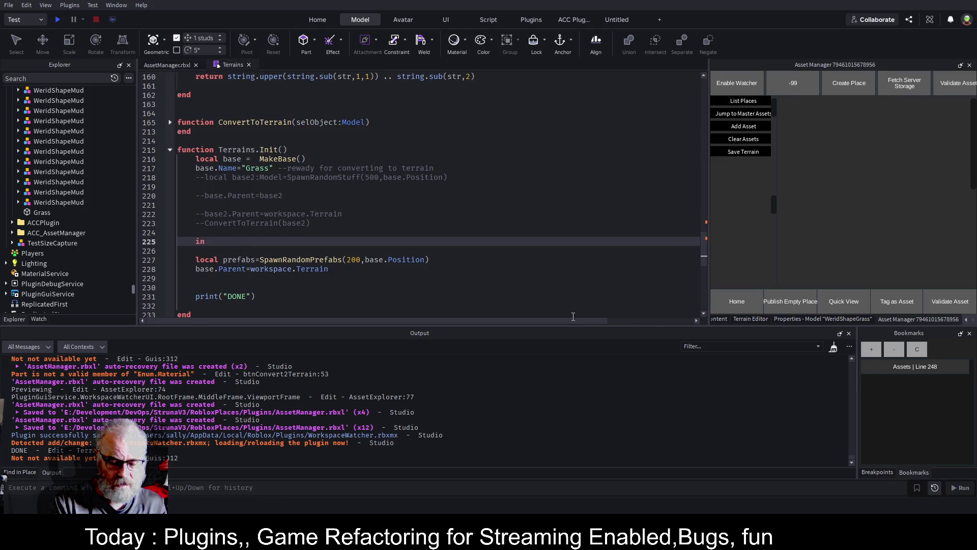
{"action": "key", "text": "BackSpace"}
{"action": "key", "text": "BackSpace"}
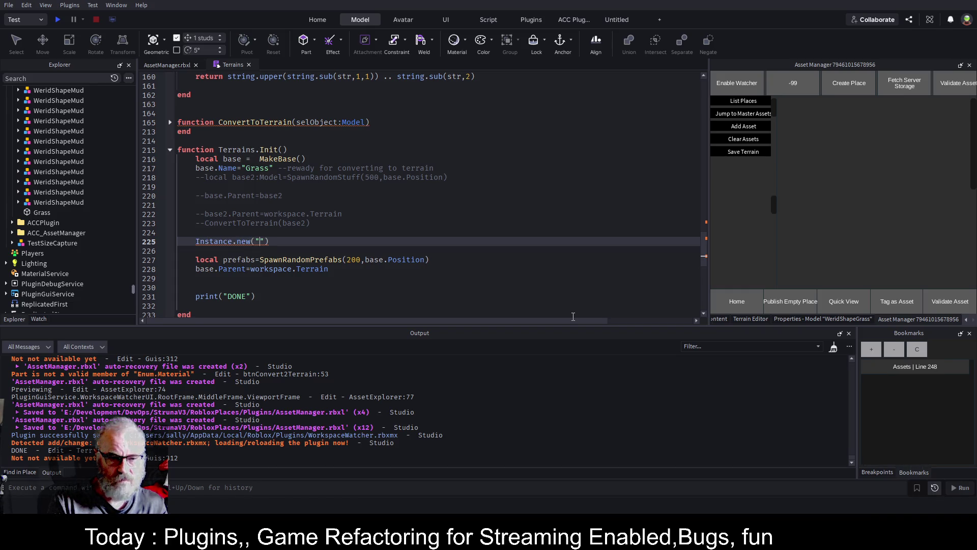
{"action": "type", "text": "Folder"}
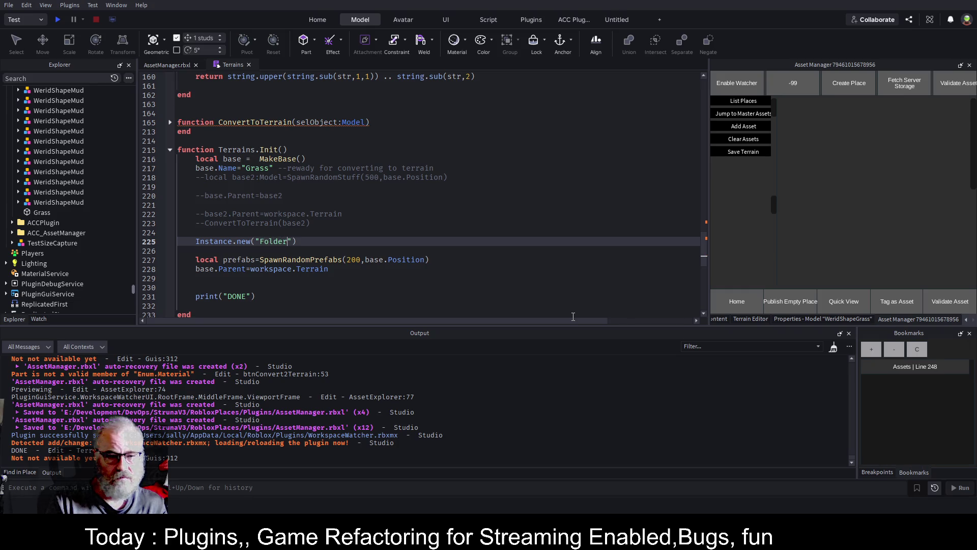
{"action": "key", "text": "BackSpace"}
{"action": "key", "text": "BackSpace"}
{"action": "key", "text": "BackSpace"}
{"action": "type", "text": "Model"}
{"action": "key", "text": "End"}
{"action": "key", "text": "Return"}
{"action": "key", "text": "Up"}
Declare it as local world:Model named "worldMap" and parented to workspace.Terrain
{"action": "type", "text": "local "}
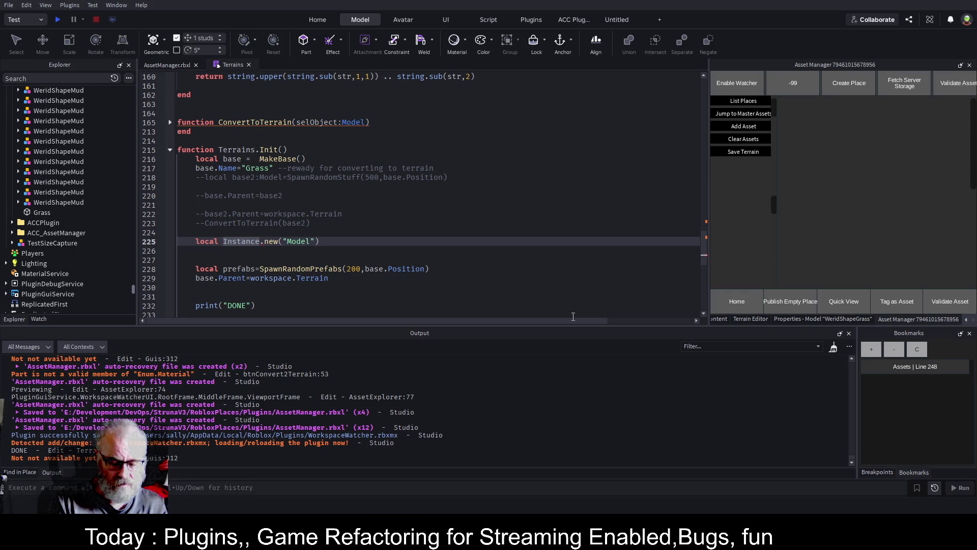
{"action": "type", "text": "world="}
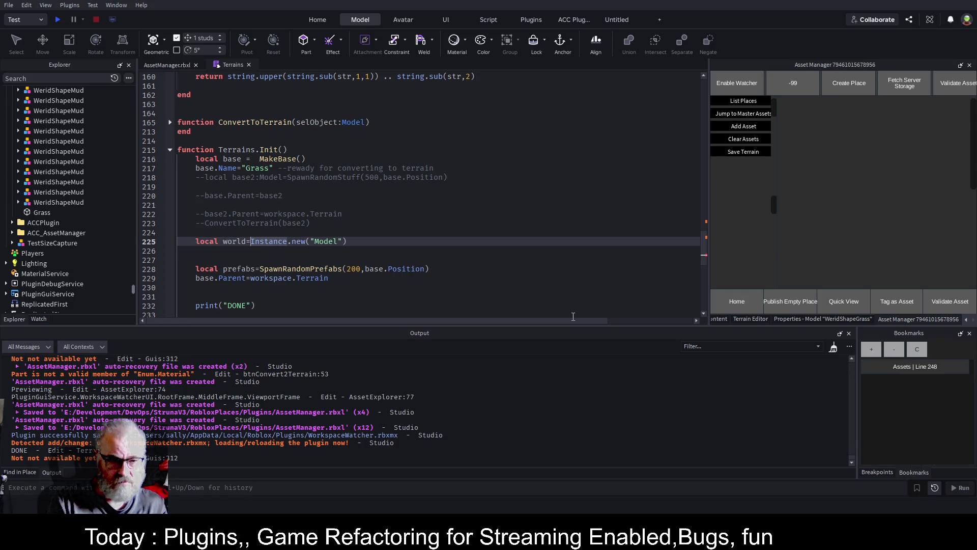
{"action": "key", "text": "Left"}
{"action": "type", "text": ":Model"}
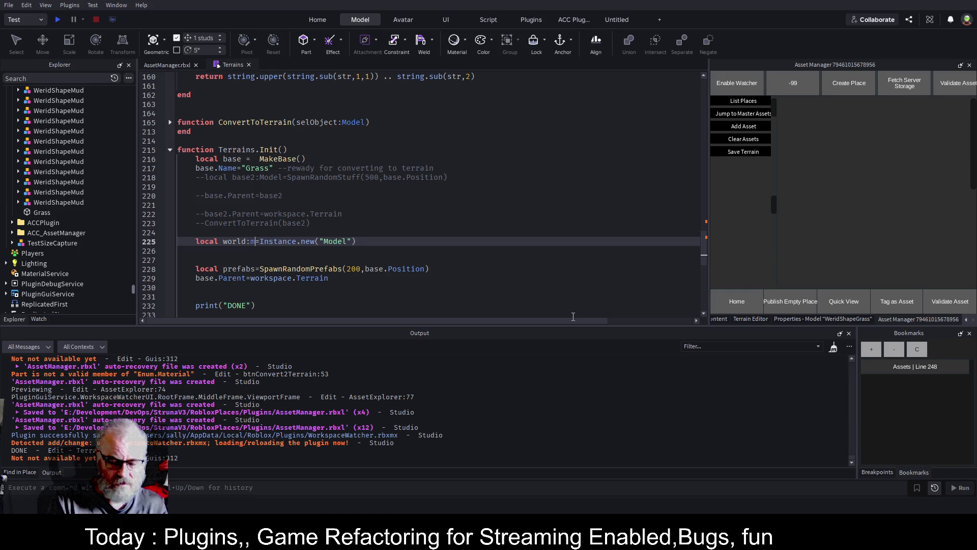
{"action": "key", "text": "End"}
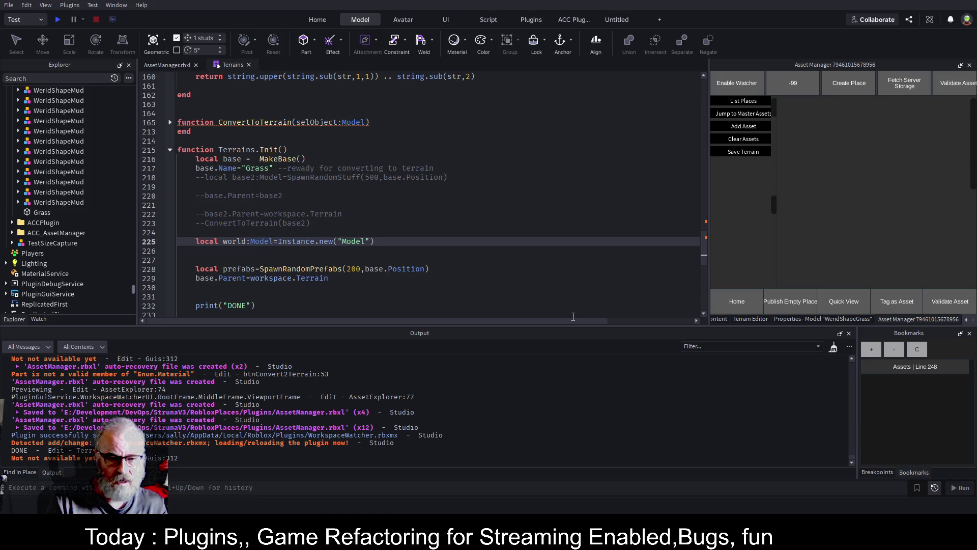
{"action": "key", "text": "Return"}
{"action": "type", "text": "orld.Name=\""}
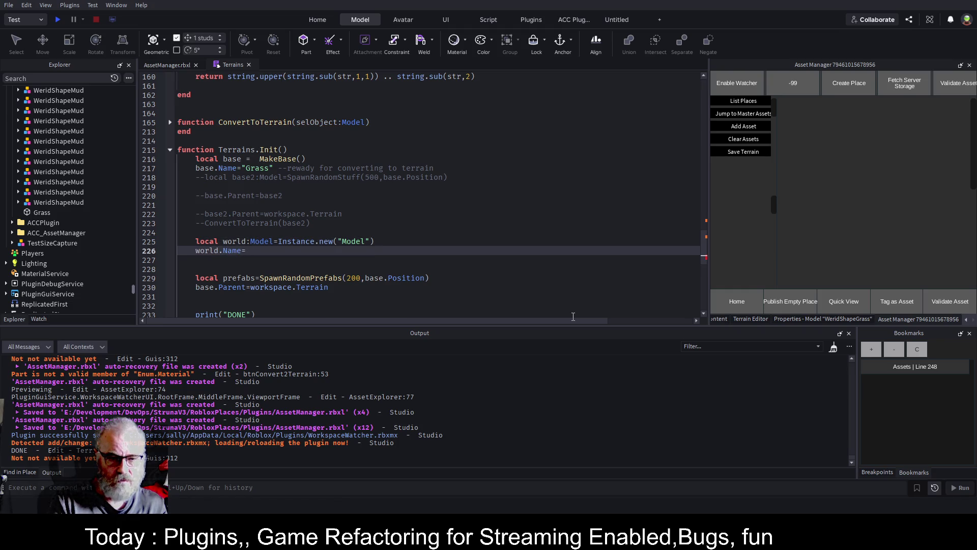
{"action": "type", "text": "world"}
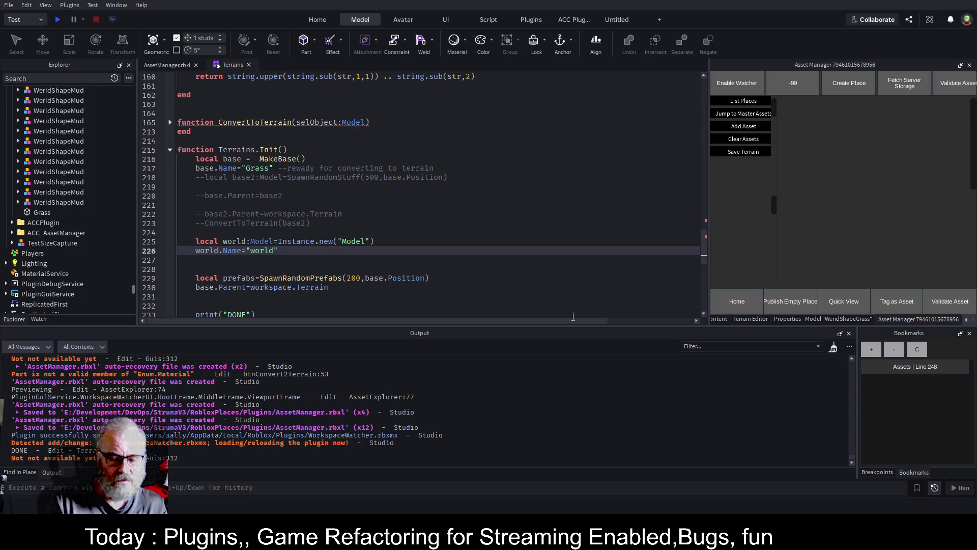
{"action": "type", "text": "Map"}
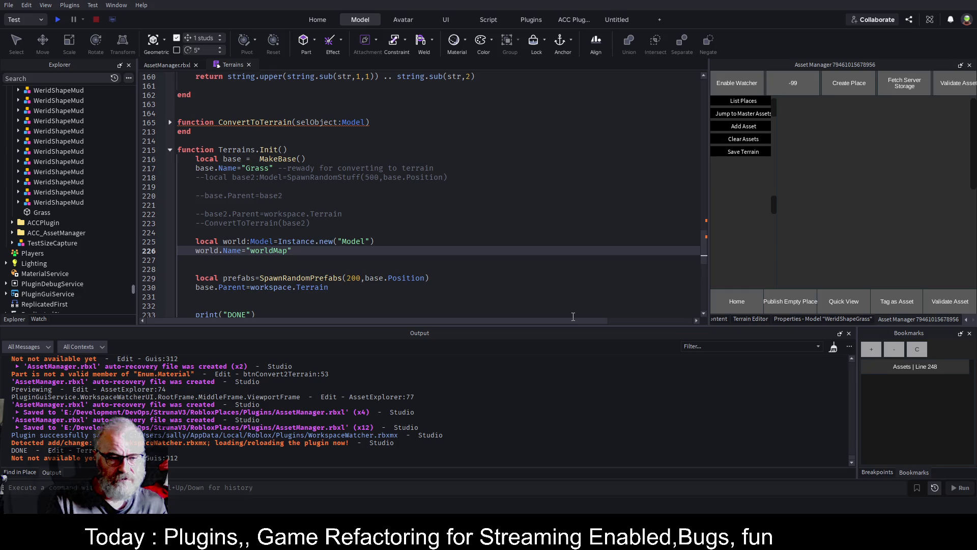
{"action": "key", "text": "Return"}
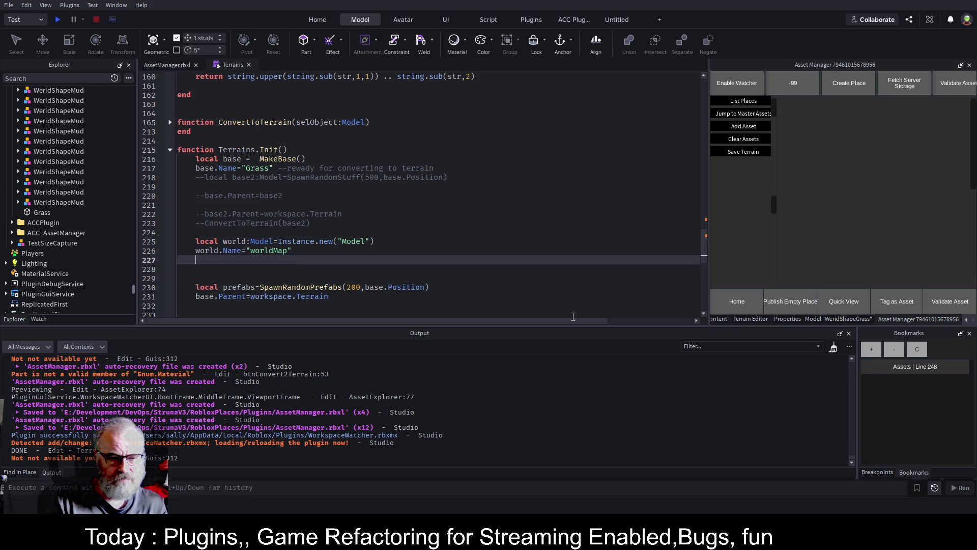
{"action": "type", "text": "world.p"}
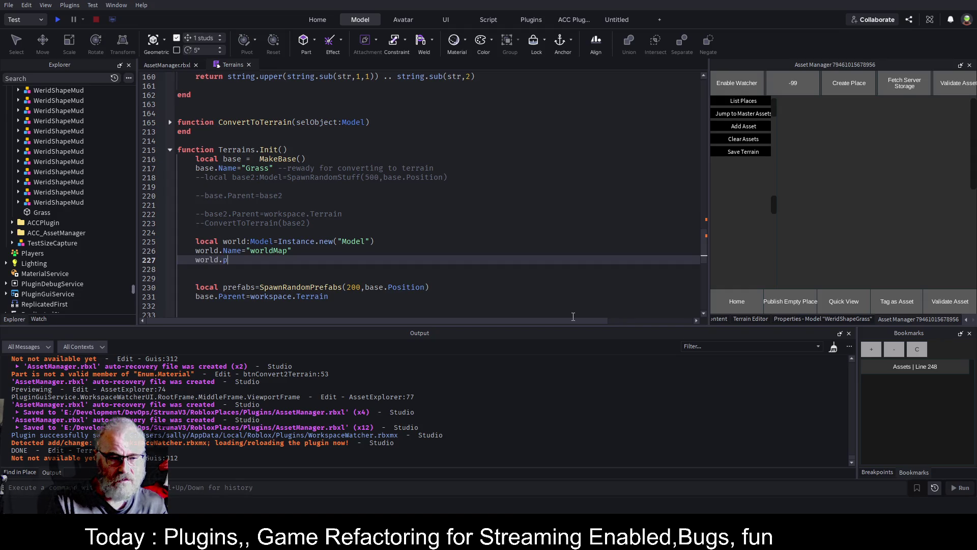
{"action": "type", "text": "w"}
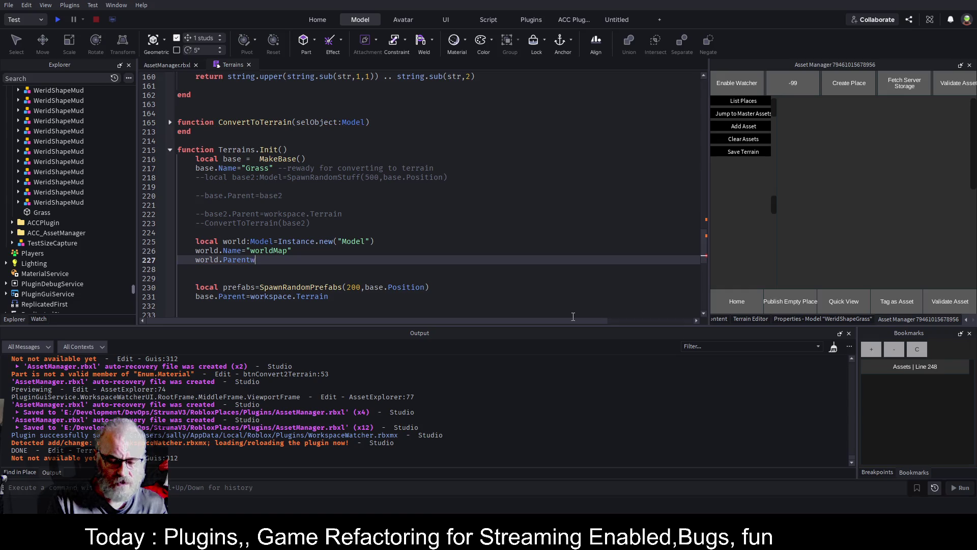
{"action": "key", "text": "BackSpace"}
{"action": "key", "text": "BackSpace"}
{"action": "key", "text": "BackSpace"}
{"action": "type", "text": "=w"}
Set base.Parent to world, pass world to SpawnRandomPrefabs(200, base.Position, world), and save
{"action": "key", "text": "Down"}
{"action": "key", "text": "Down"}
{"action": "key", "text": "Down"}
{"action": "key", "text": "ctrl+Left"}
{"action": "key", "text": "ctrl+Left"}
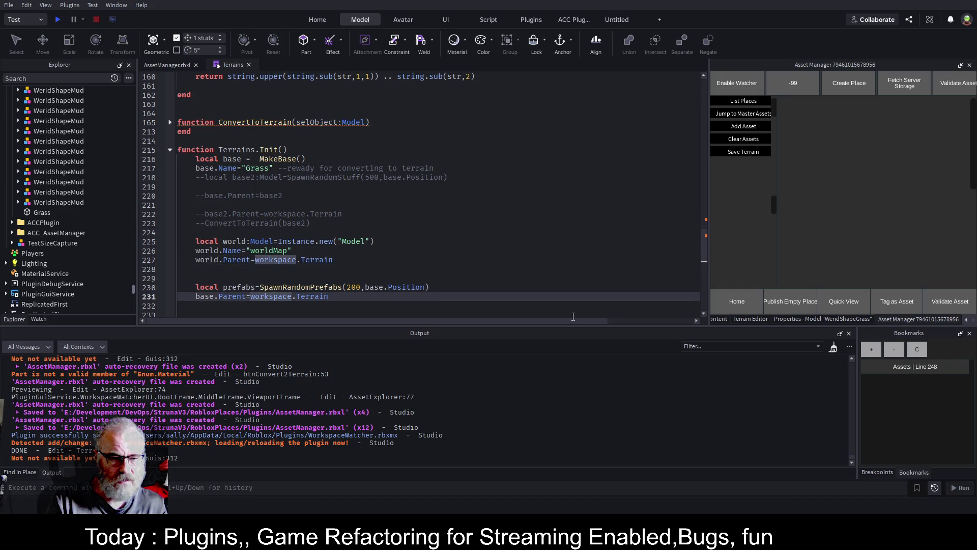
{"action": "key", "text": "End"}
{"action": "key", "text": "ctrl+BackSpace"}
{"action": "key", "text": "ctrl+BackSpace"}
{"action": "key", "text": "ctrl+BackSpace"}
{"action": "type", "text": "worl"}
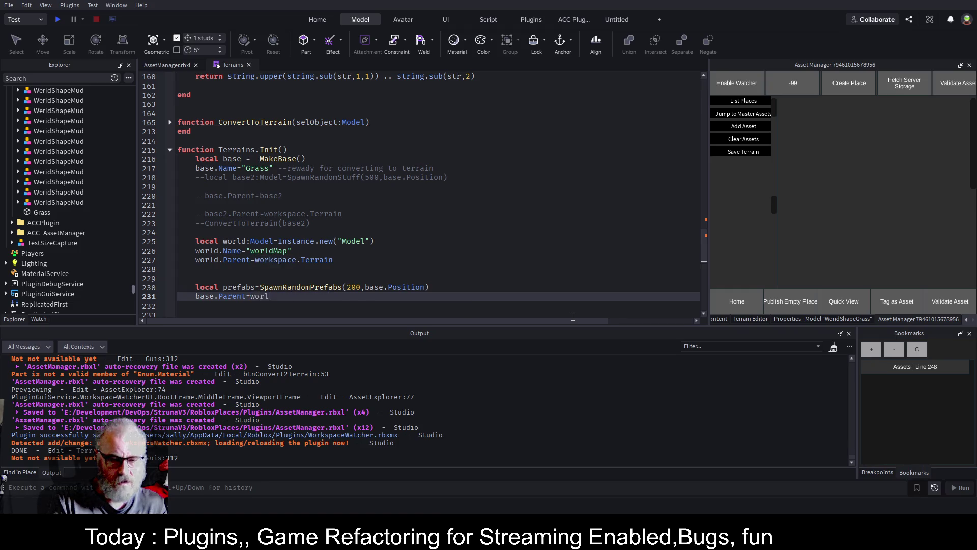
{"action": "key", "text": "Up"}
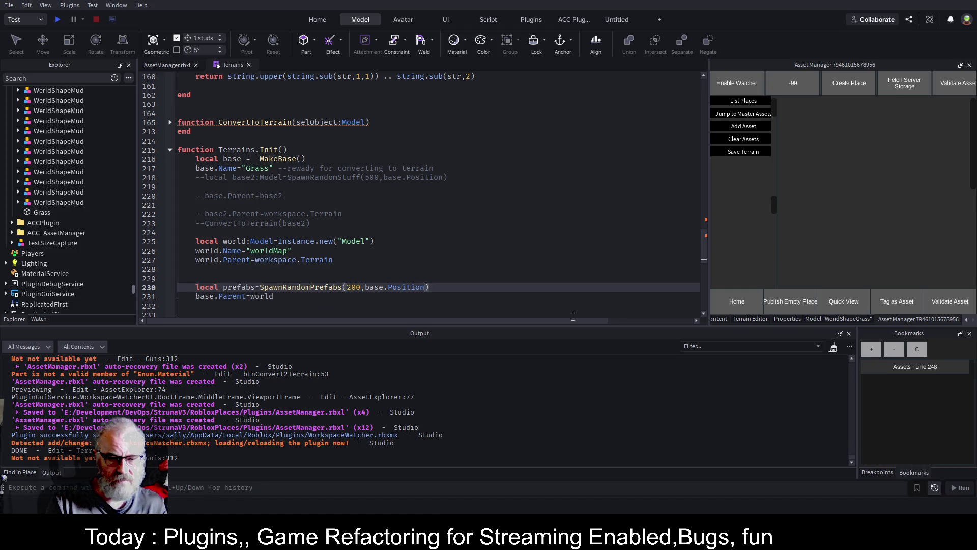
{"action": "type", "text": ",world"}
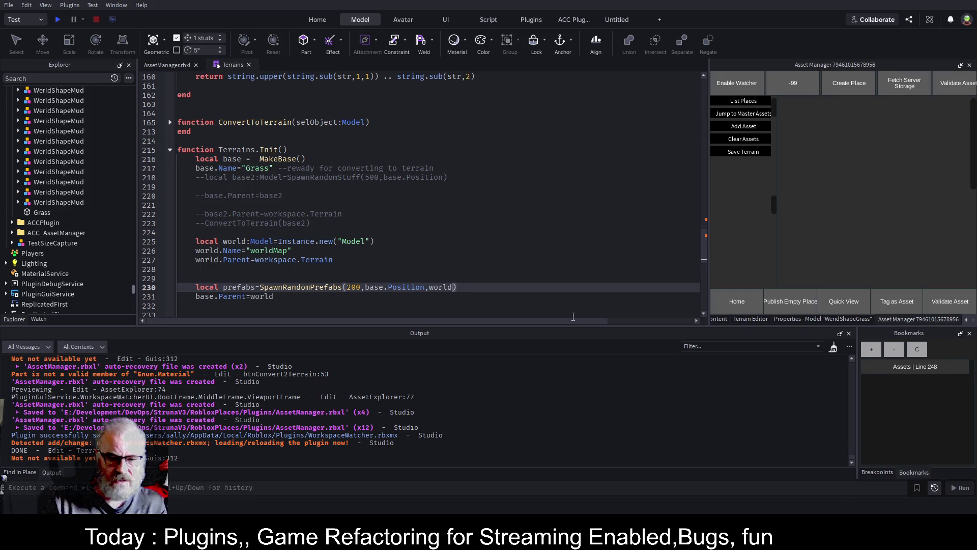
{"action": "key", "text": "ctrl+s"}
{"action": "double_click", "coordinate": [298, 288]}
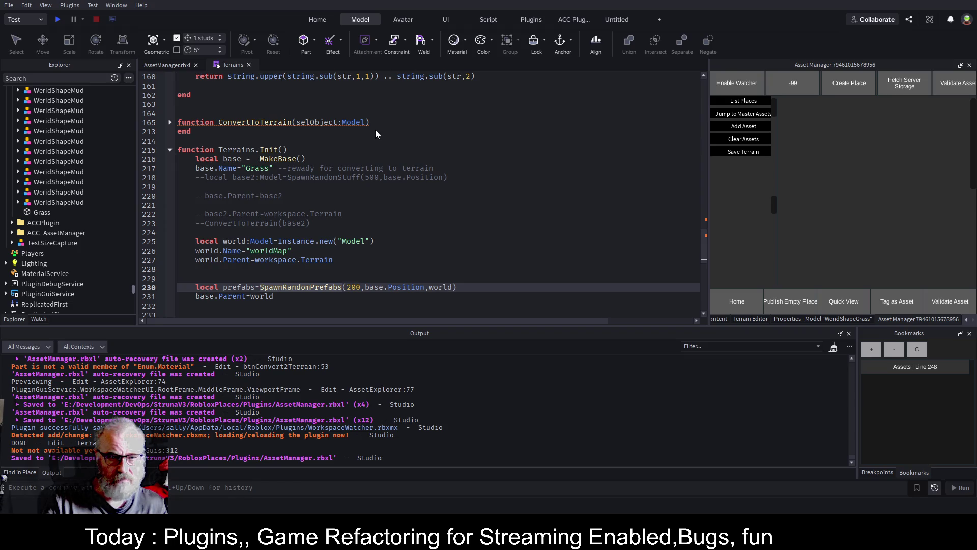
Add a parent:Model parameter to the SpawnRandomPrefabs definition and save
{"action": "key", "text": "F12"}
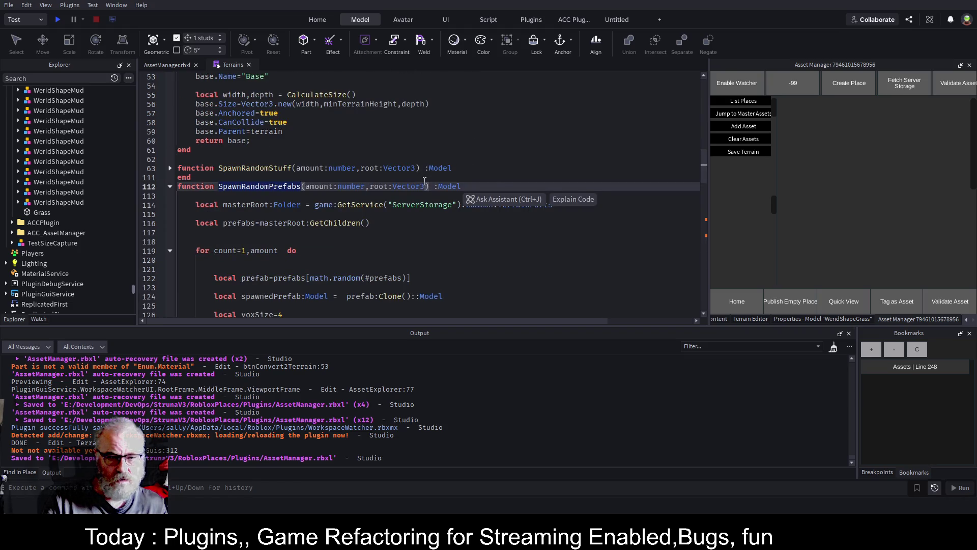
{"action": "key", "text": "End"}
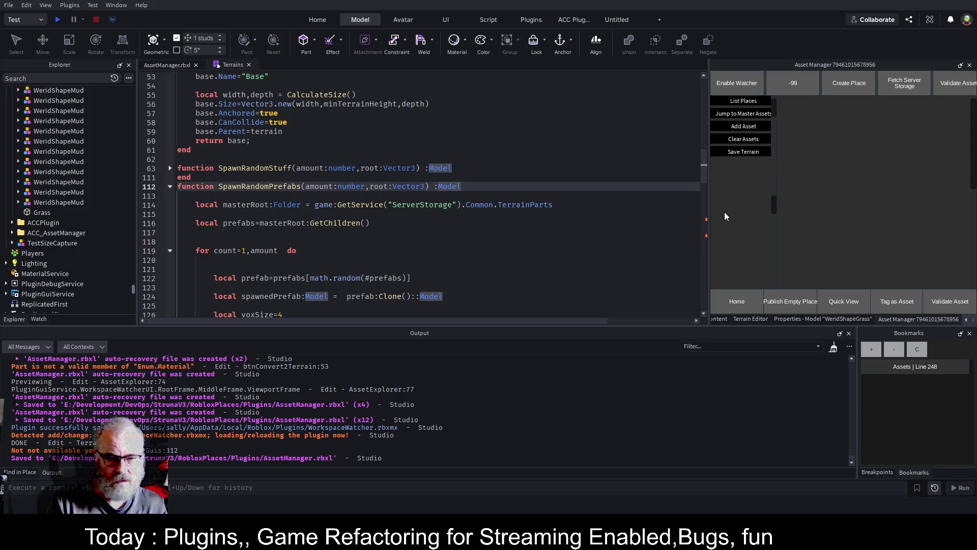
{"action": "key", "text": "Left"}
{"action": "key", "text": "Left"}
{"action": "key", "text": "Left"}
{"action": "type", "text": ",parent:Model"}
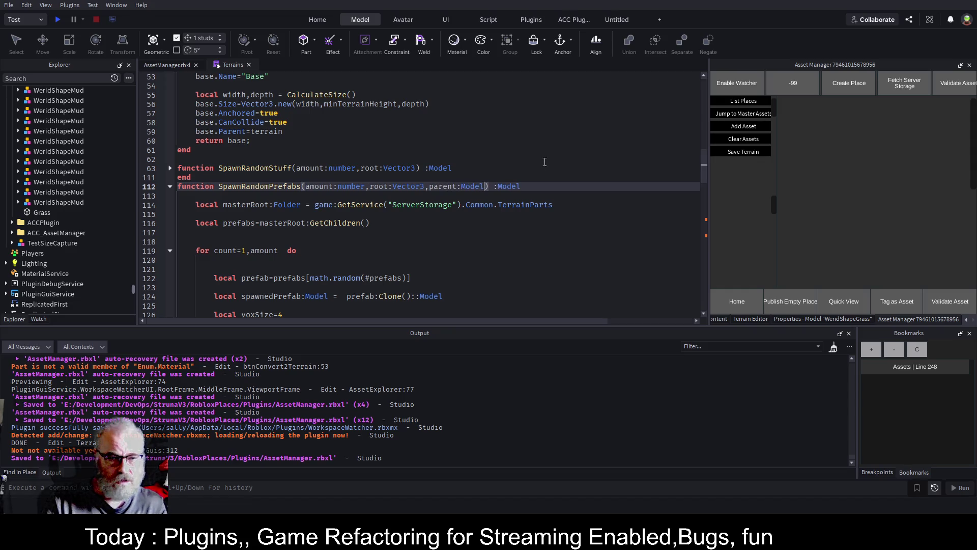
{"action": "key", "text": "ctrl+s"}
{"action": "double_click", "coordinate": [444, 187]}
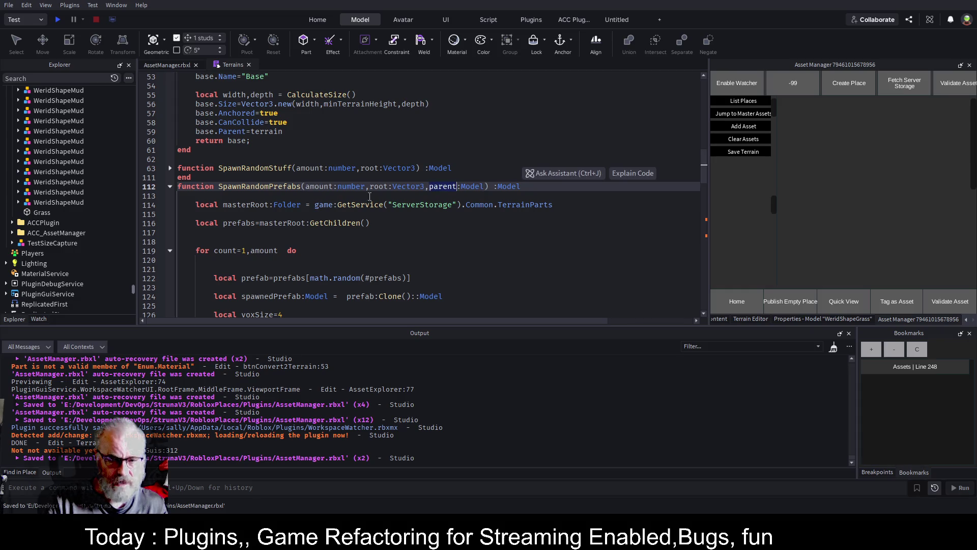
Change spawnedPrefab.Parent from workspace.Terrain to parent and save
{"action": "scroll", "coordinate": [323, 199], "scroll_direction": "down", "scroll_amount": 20}
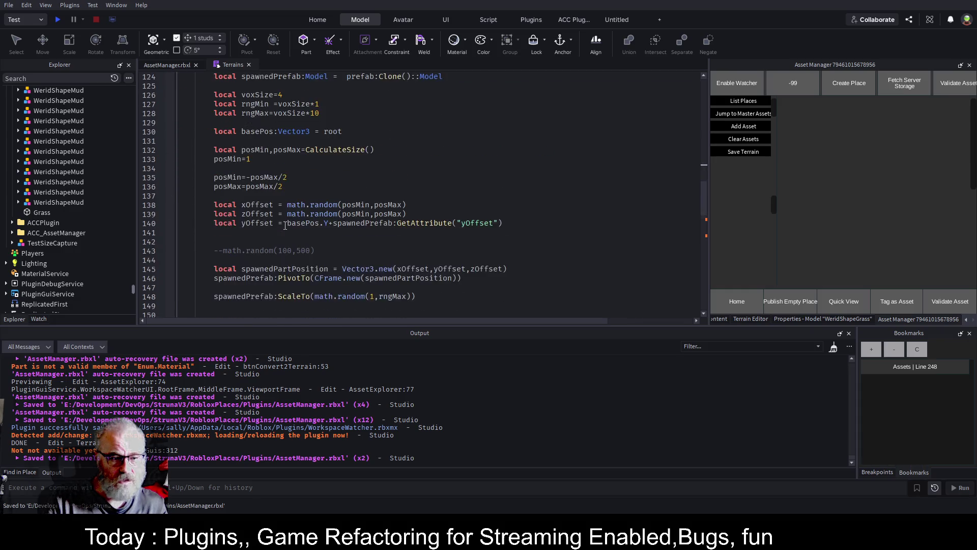
{"action": "double_click", "coordinate": [242, 215]}
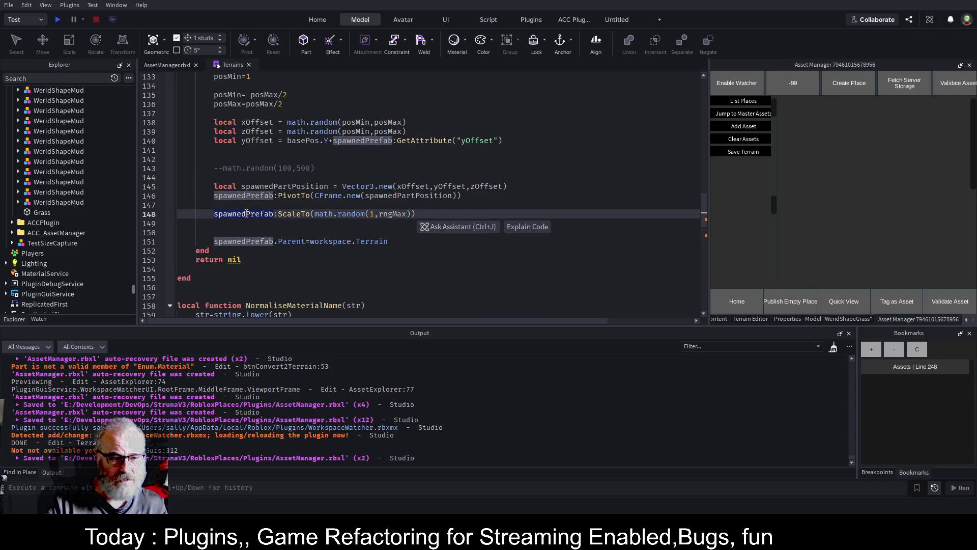
{"action": "left_click_drag", "start_coordinate": [310, 241], "coordinate": [388, 242]}
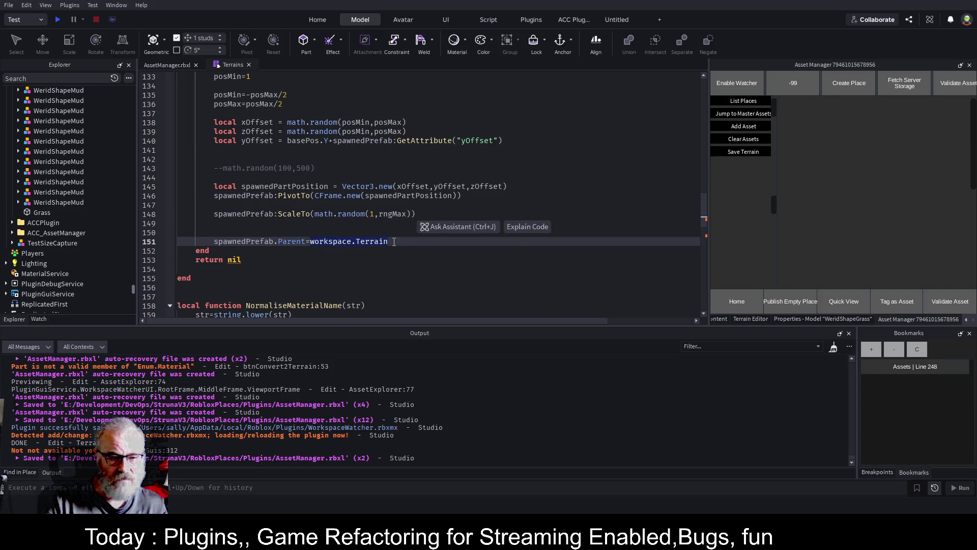
{"action": "type", "text": "parent"}
{"action": "key", "text": "ctrl+s"}
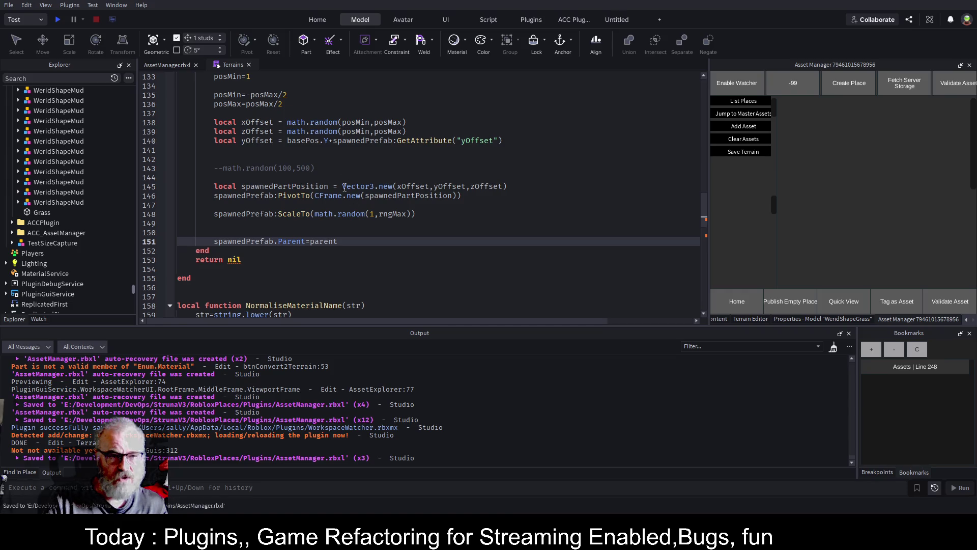
{"action": "left_click", "coordinate": [161, 66]}
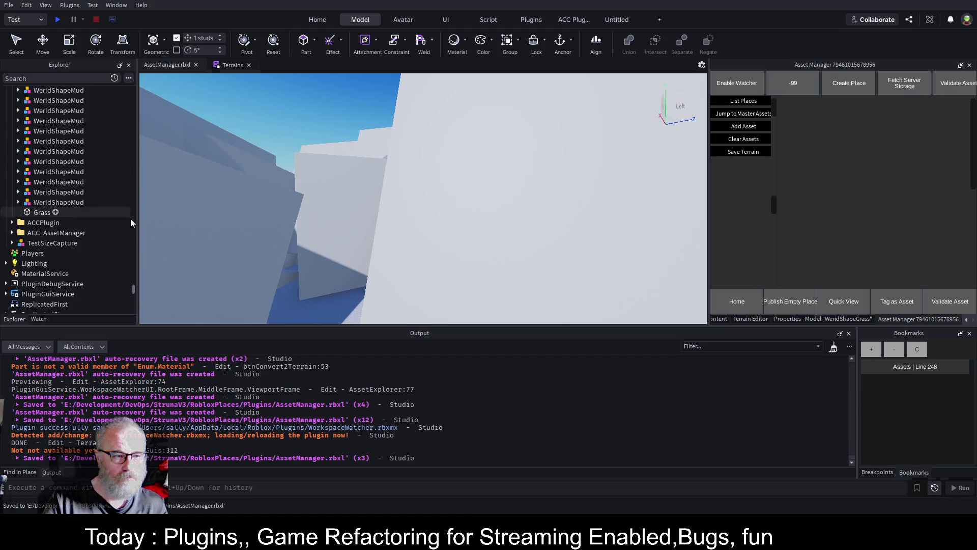
Delete the 500 old WeridShapeGrass models and the Grass base part, then save
{"action": "left_click_drag", "start_coordinate": [132, 291], "coordinate": [139, 85]}
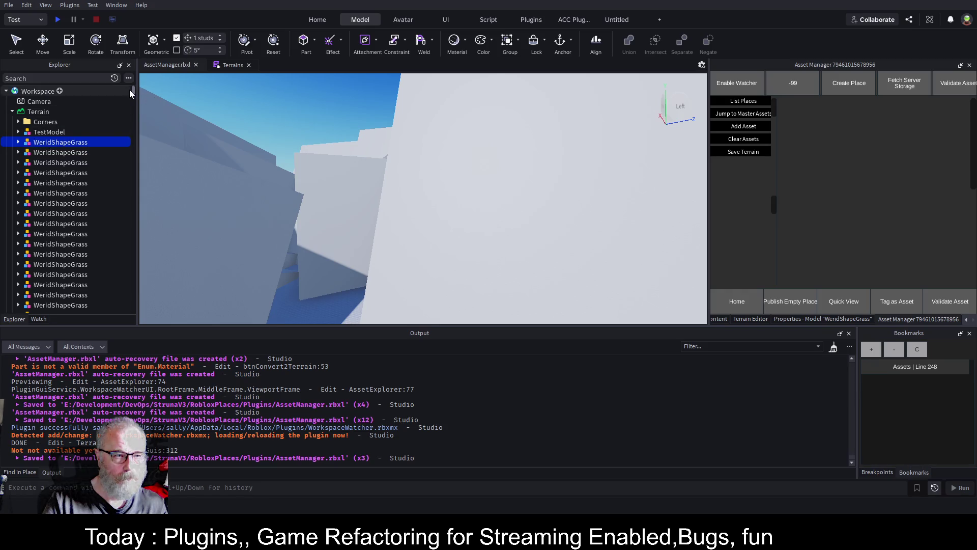
{"action": "mouse_move", "coordinate": [133, 90]}
{"action": "left_mouse_down"}
{"action": "mouse_move", "coordinate": [133, 295]}
{"action": "mouse_move", "coordinate": [136, 286]}
{"action": "left_mouse_up"}
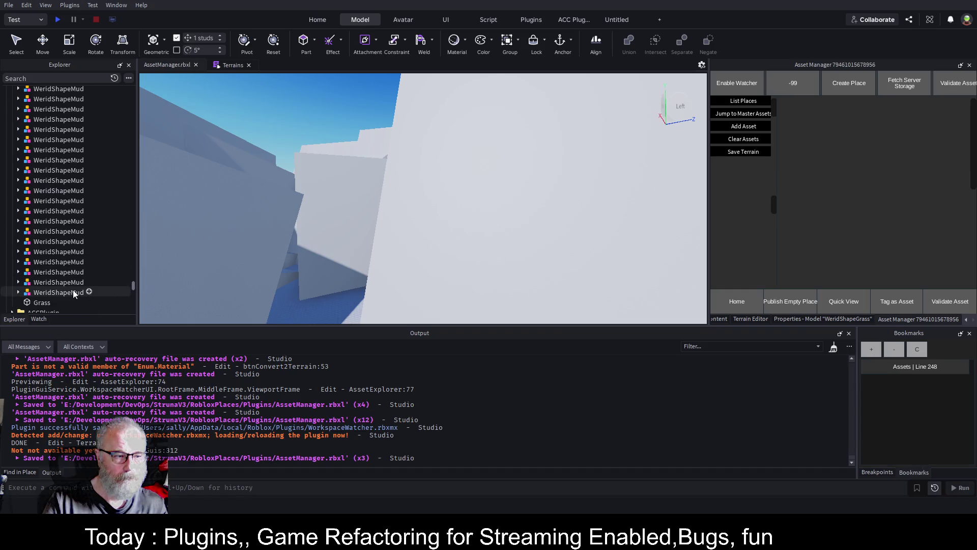
{"action": "left_click", "coordinate": [48, 292], "text": "shift"}
{"action": "key", "text": "Delete"}
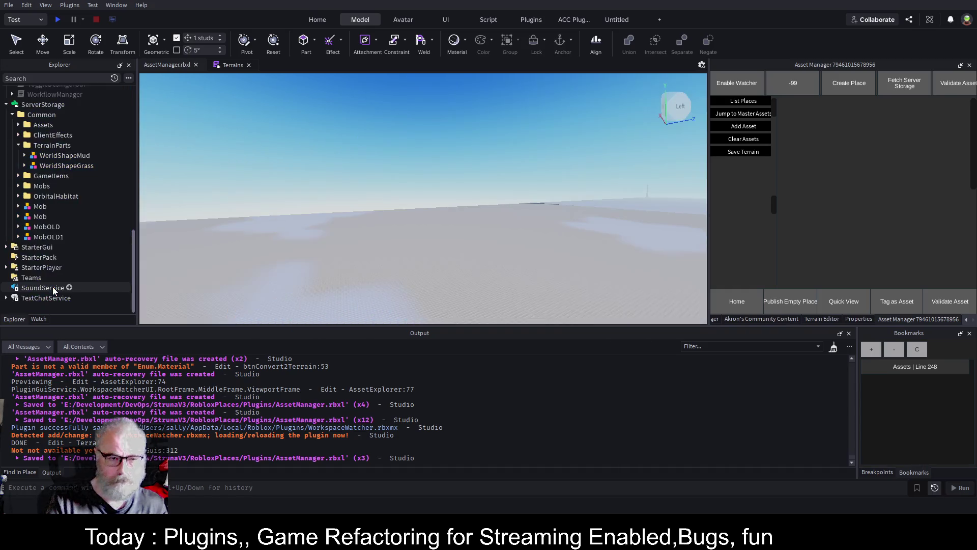
{"action": "scroll", "coordinate": [81, 163], "scroll_direction": "up", "scroll_amount": 10}
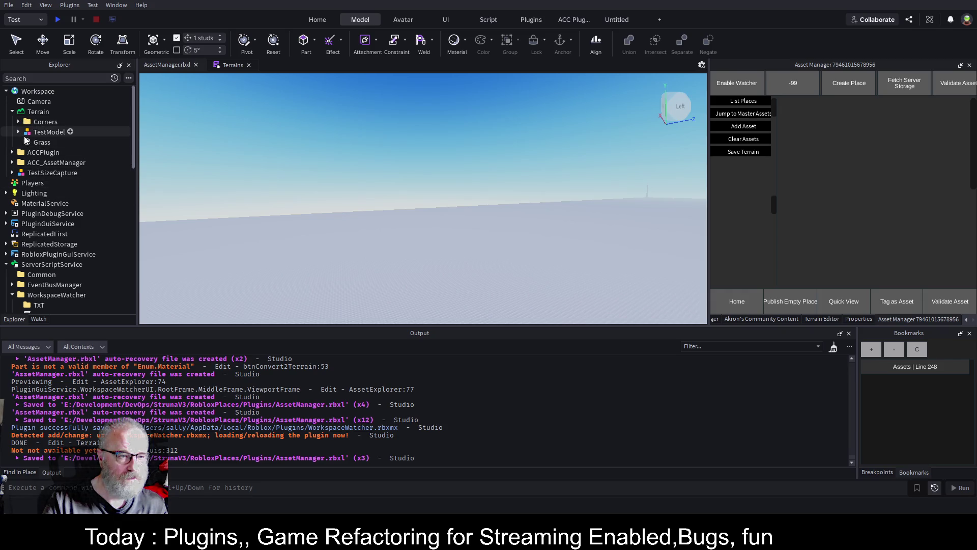
{"action": "left_click", "coordinate": [38, 142]}
{"action": "key", "text": "Delete"}
{"action": "key", "text": "ctrl+s"}
Spawn new random rock shapes and expand the new worldMap model under Terrain
{"action": "scroll", "coordinate": [98, 196], "scroll_direction": "down", "scroll_amount": 5}
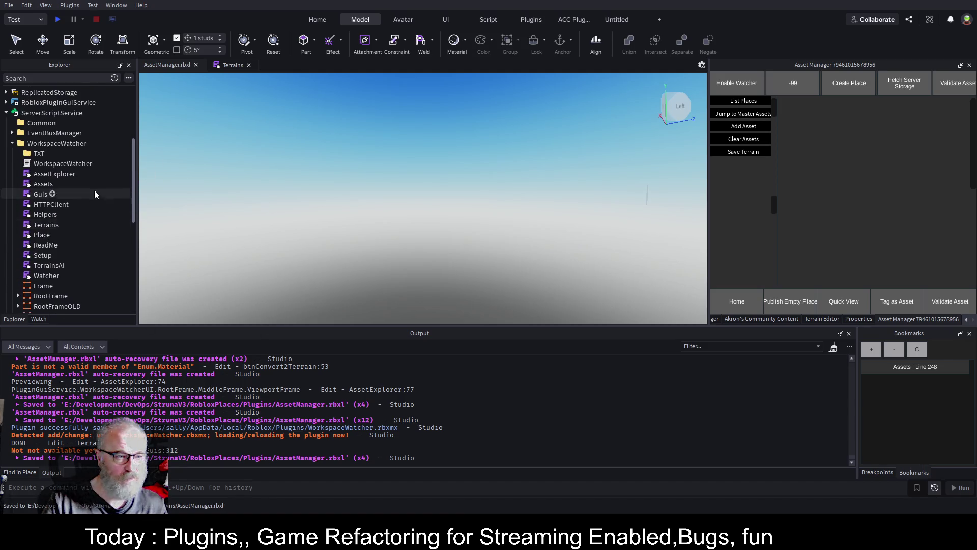
{"action": "left_click", "coordinate": [59, 143]}
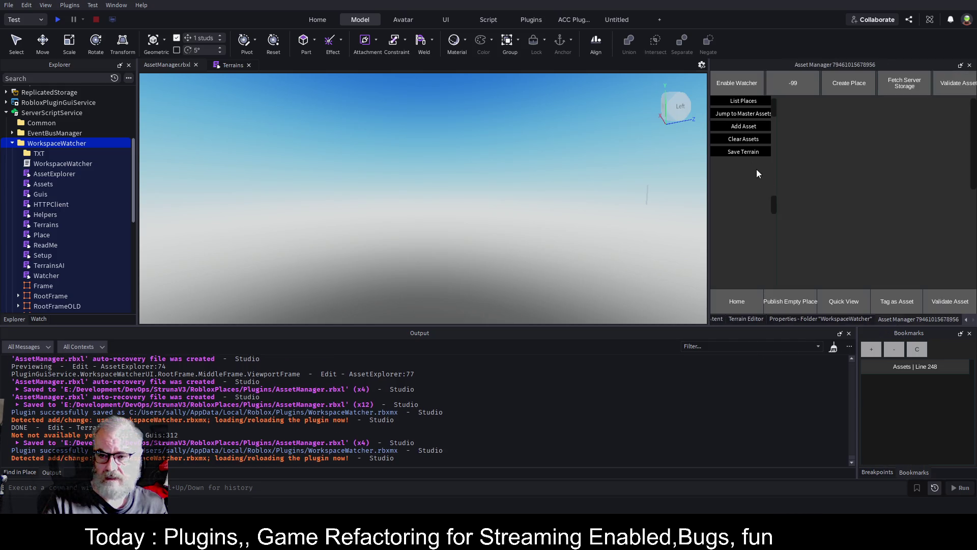
{"action": "left_click", "coordinate": [747, 155]}
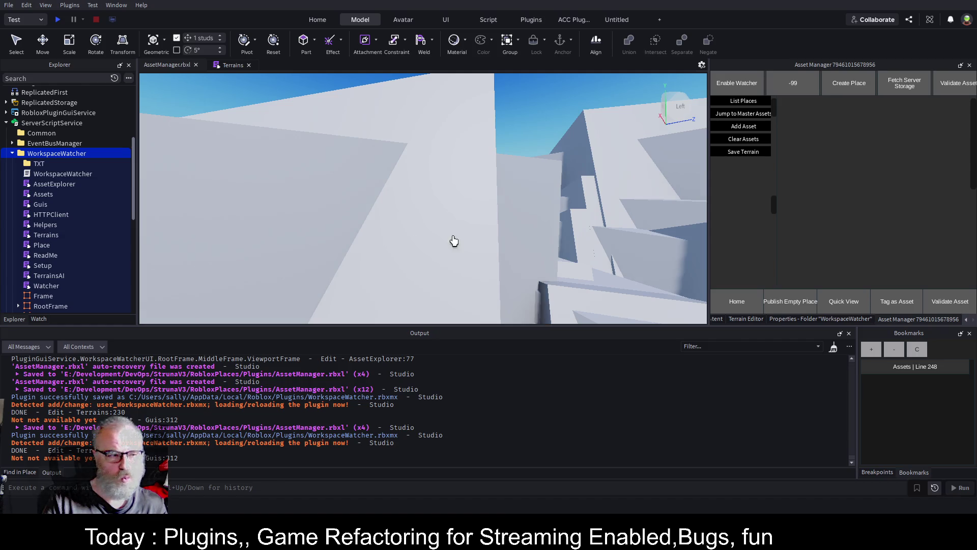
{"action": "scroll", "coordinate": [31, 153], "scroll_direction": "up", "scroll_amount": 5}
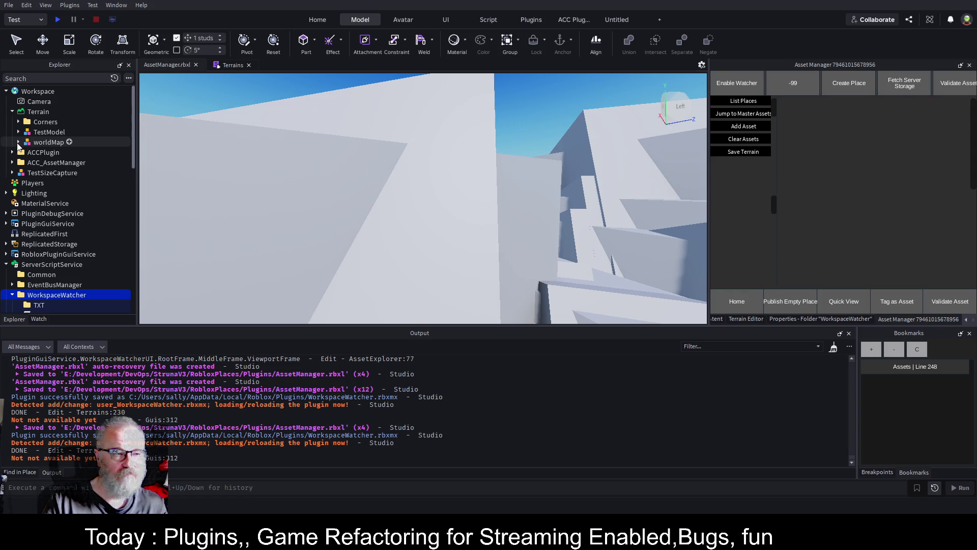
{"action": "left_click", "coordinate": [19, 143]}
Convert the worldMap model with Convert 2 Terrain, then delete the leftover worldMap model
{"action": "left_click", "coordinate": [19, 143]}
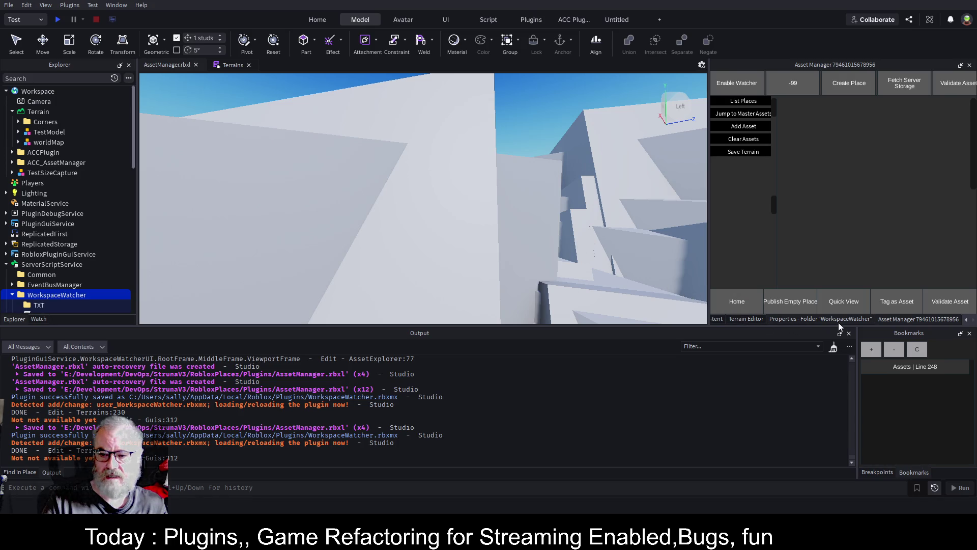
{"action": "left_click", "coordinate": [716, 320]}
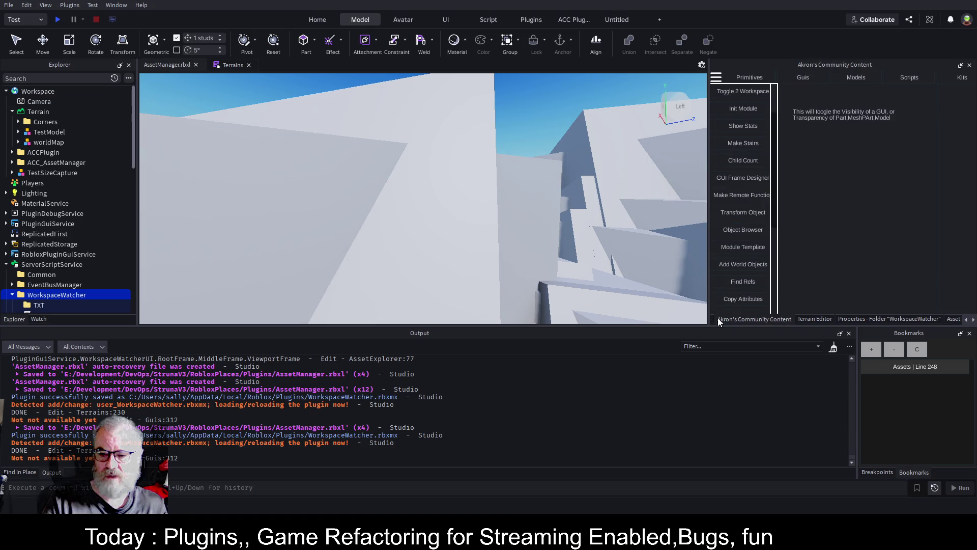
{"action": "left_click", "coordinate": [39, 142]}
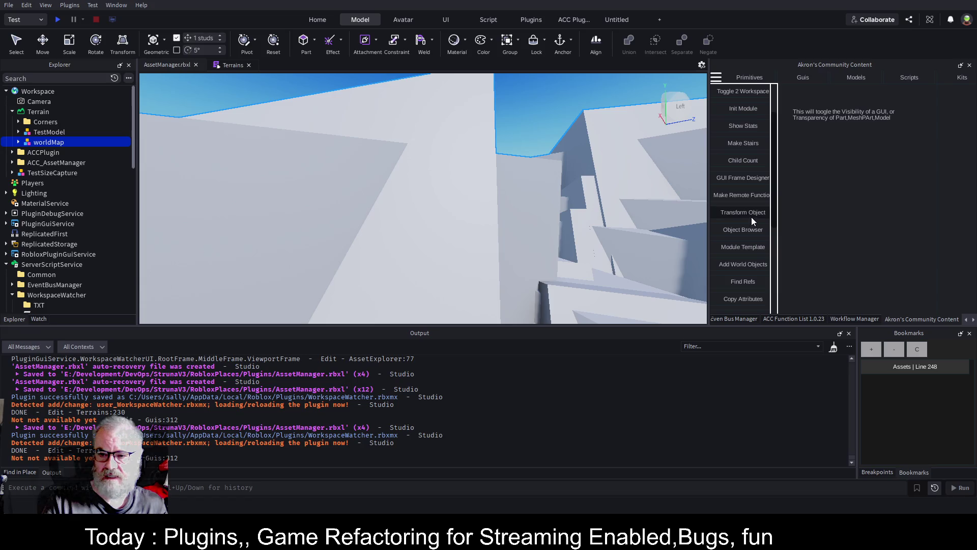
{"action": "scroll", "coordinate": [747, 236], "scroll_direction": "down", "scroll_amount": 5}
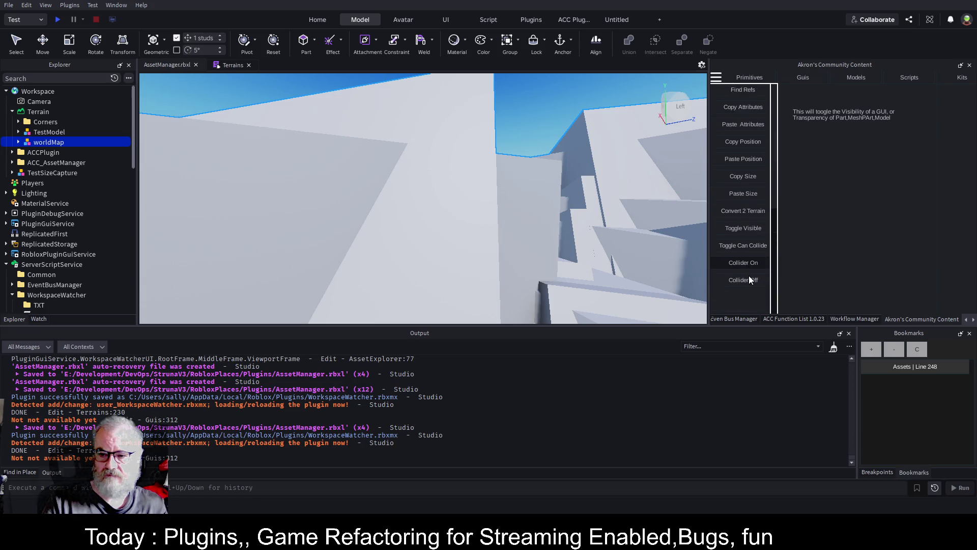
{"action": "left_click", "coordinate": [754, 210]}
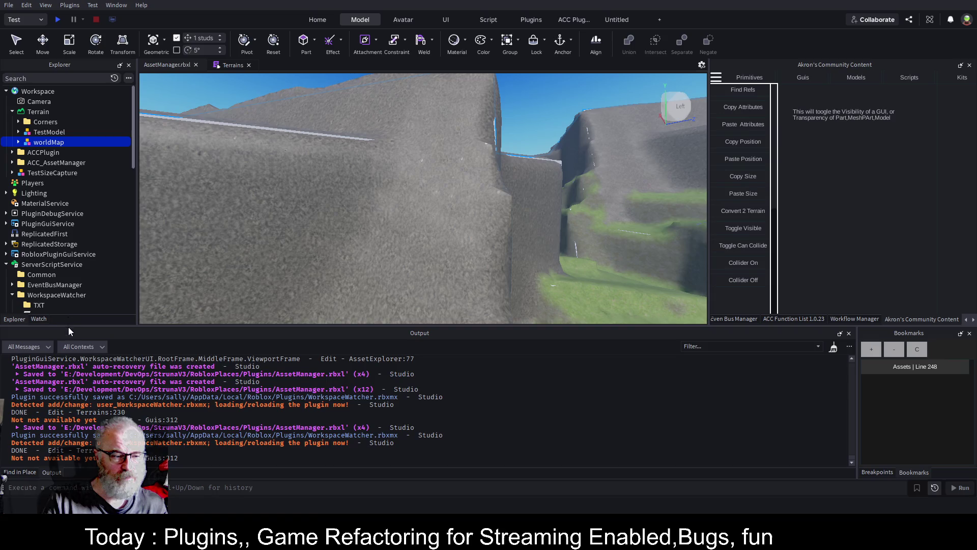
{"action": "key", "text": "Delete"}
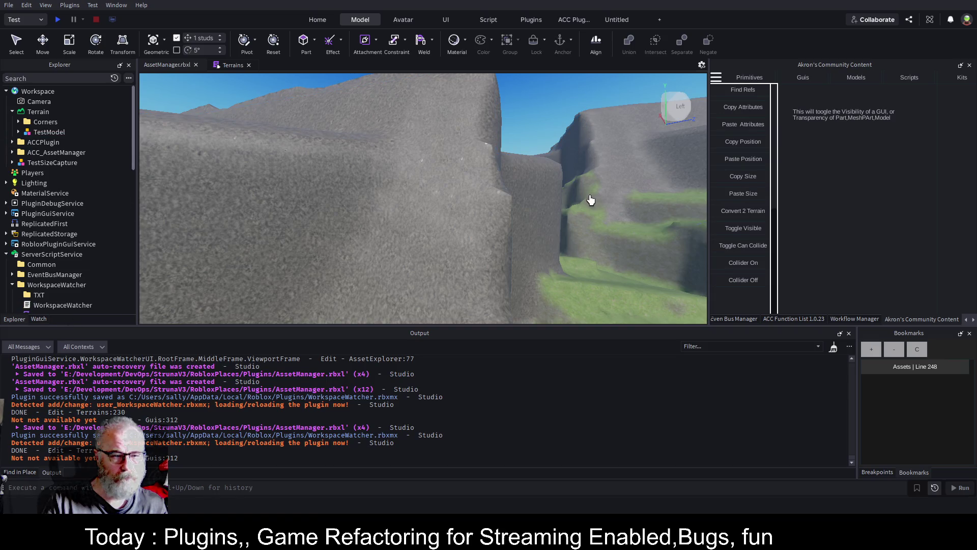
Zoom the camera around the converted grass and rock terrain, then start a playtest
{"action": "scroll", "coordinate": [585, 201], "scroll_direction": "up", "scroll_amount": 5}
{"action": "scroll", "coordinate": [562, 199], "scroll_direction": "down", "scroll_amount": 10}
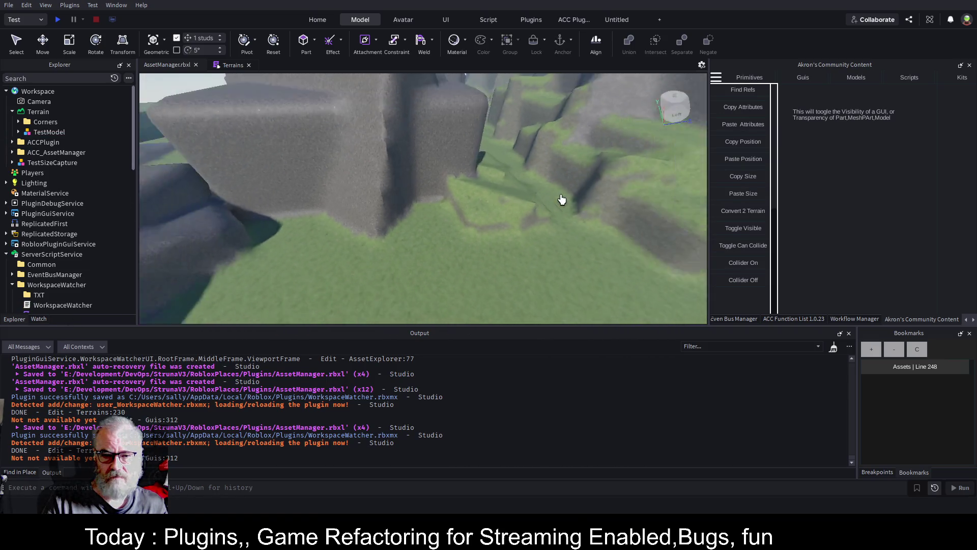
{"action": "scroll", "coordinate": [562, 199], "scroll_direction": "down", "scroll_amount": 10}
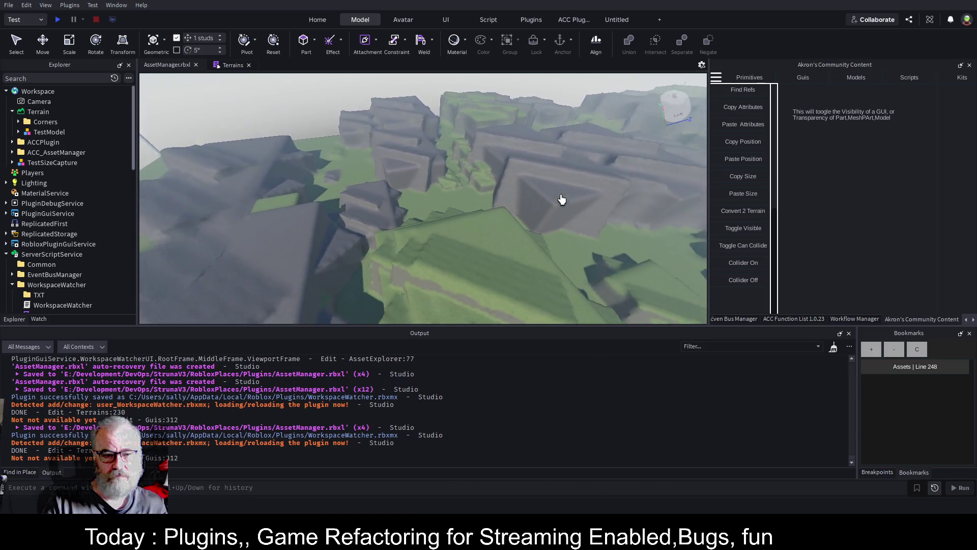
{"action": "scroll", "coordinate": [562, 199], "scroll_direction": "up", "scroll_amount": 10}
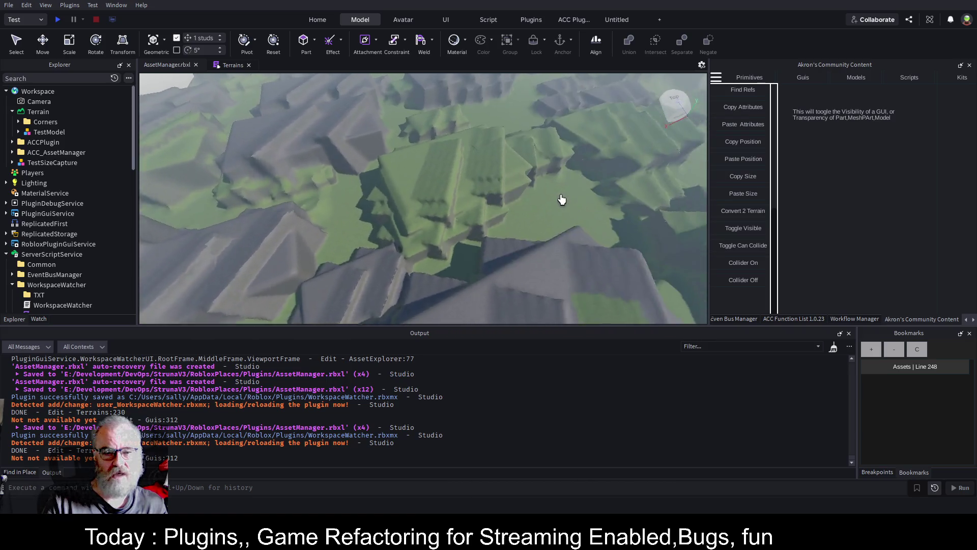
{"action": "scroll", "coordinate": [562, 199], "scroll_direction": "up", "scroll_amount": 10}
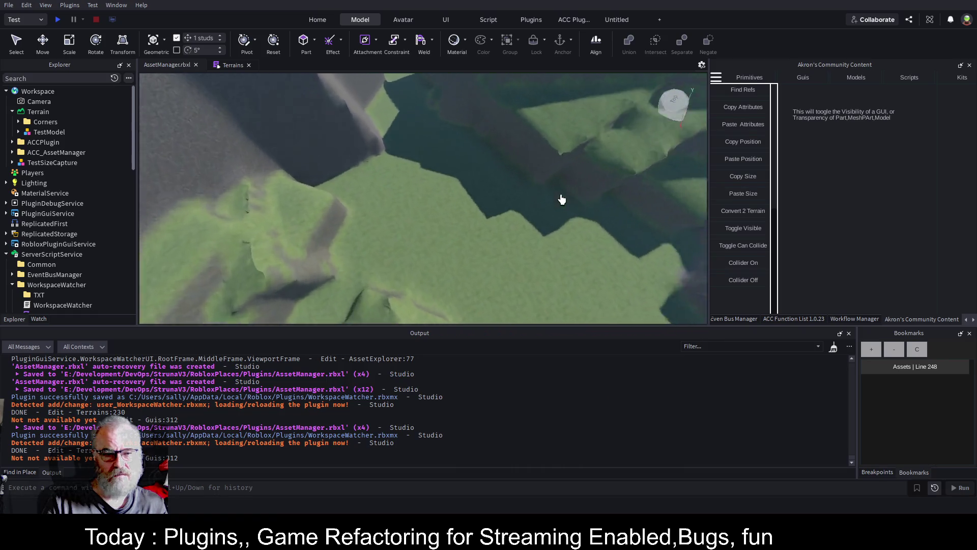
{"action": "scroll", "coordinate": [562, 199], "scroll_direction": "up", "scroll_amount": 10}
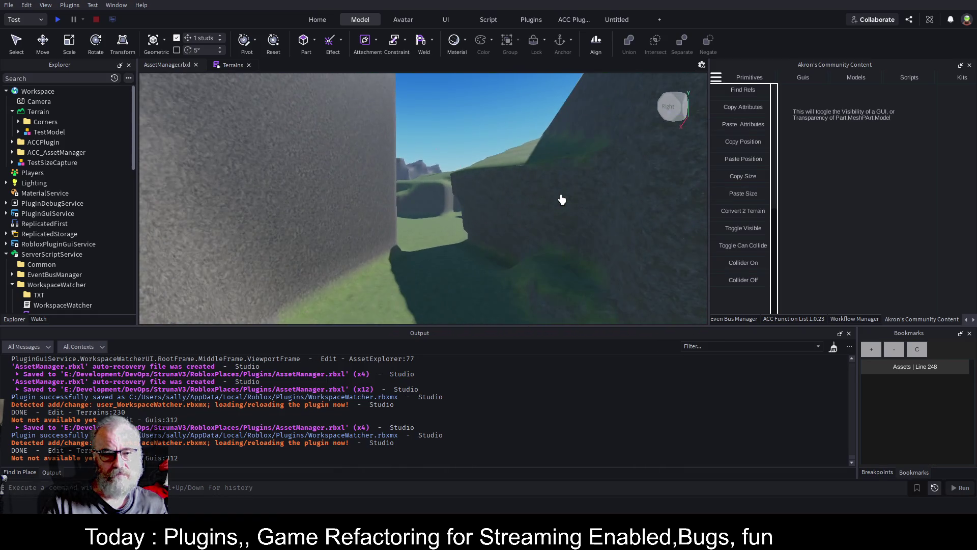
{"action": "scroll", "coordinate": [562, 199], "scroll_direction": "up", "scroll_amount": 10}
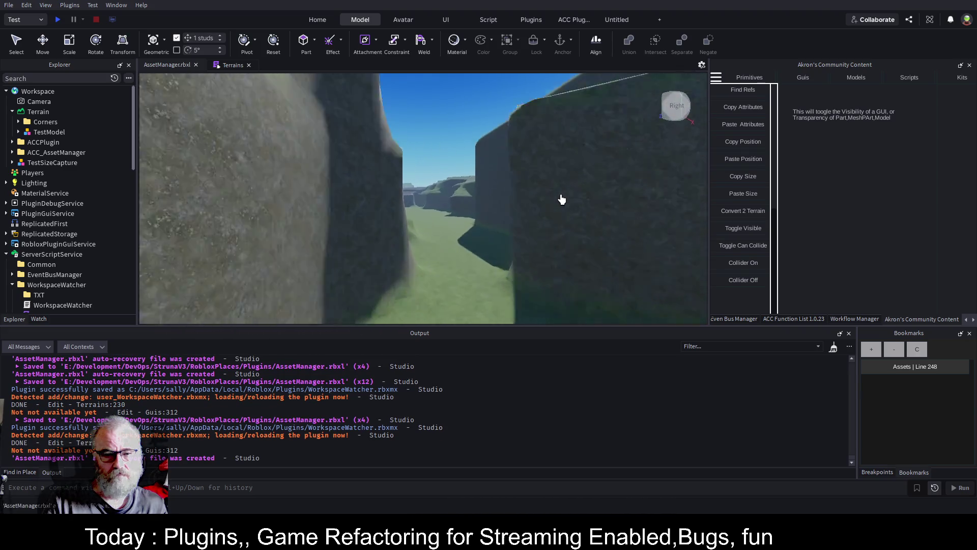
{"action": "scroll", "coordinate": [562, 199], "scroll_direction": "up", "scroll_amount": 8}
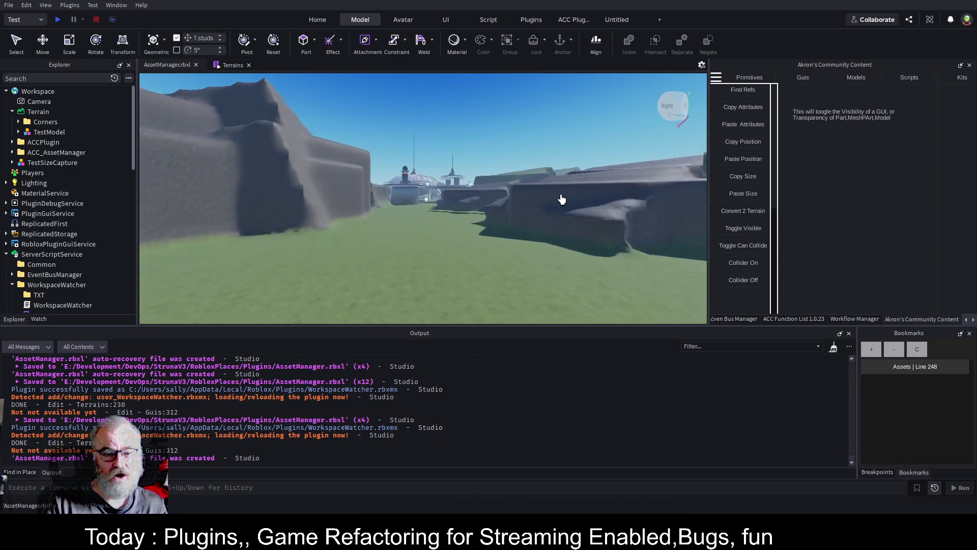
{"action": "scroll", "coordinate": [562, 199], "scroll_direction": "up", "scroll_amount": 3}
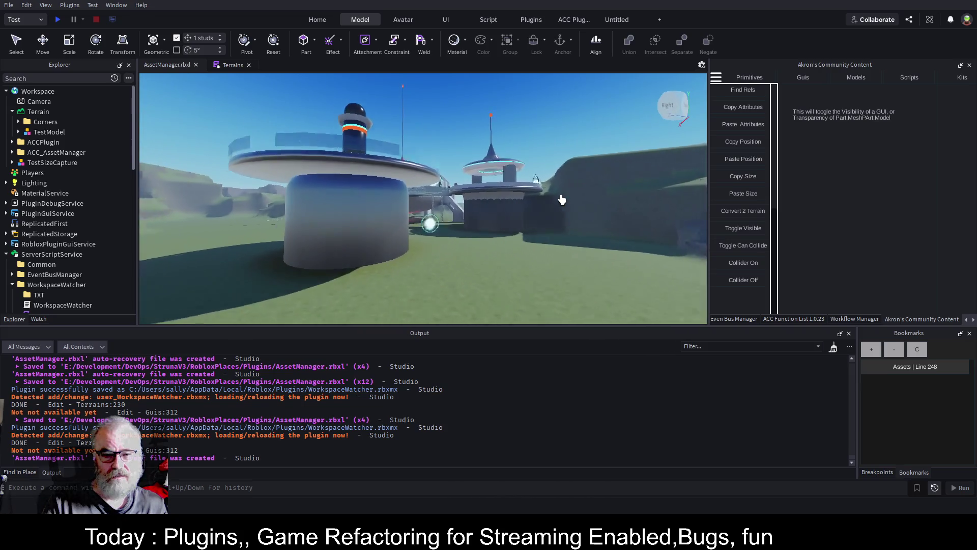
{"action": "scroll", "coordinate": [562, 199], "scroll_direction": "up", "scroll_amount": 5}
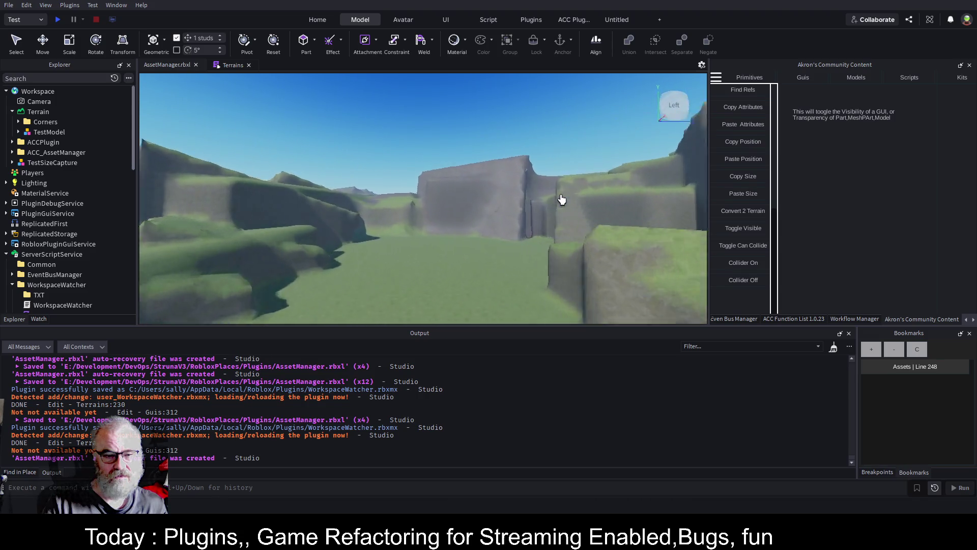
{"action": "scroll", "coordinate": [561, 199], "scroll_direction": "up", "scroll_amount": 5}
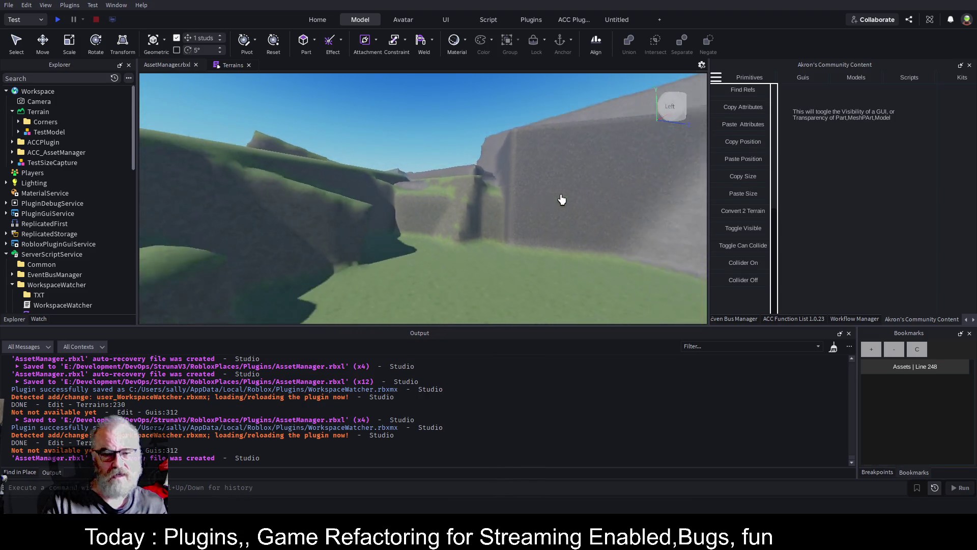
{"action": "scroll", "coordinate": [562, 199], "scroll_direction": "up", "scroll_amount": 10}
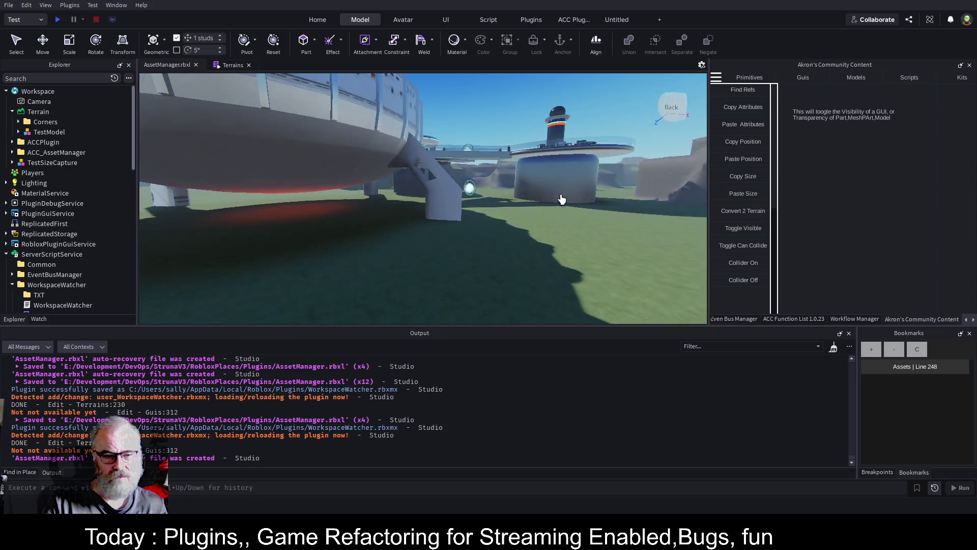
{"action": "scroll", "coordinate": [562, 199], "scroll_direction": "up", "scroll_amount": 10}
{"action": "scroll", "coordinate": [562, 199], "scroll_direction": "up", "scroll_amount": 10}
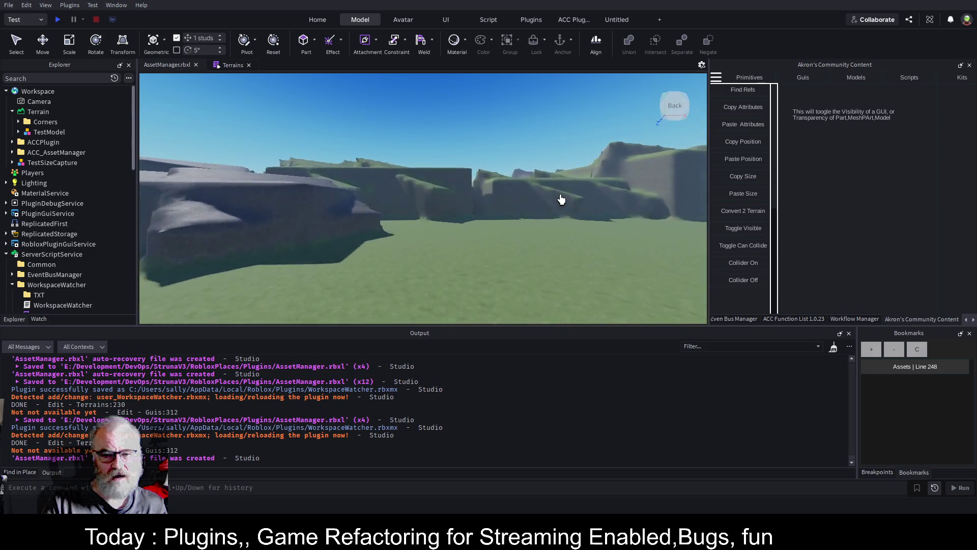
{"action": "scroll", "coordinate": [562, 199], "scroll_direction": "up", "scroll_amount": 10}
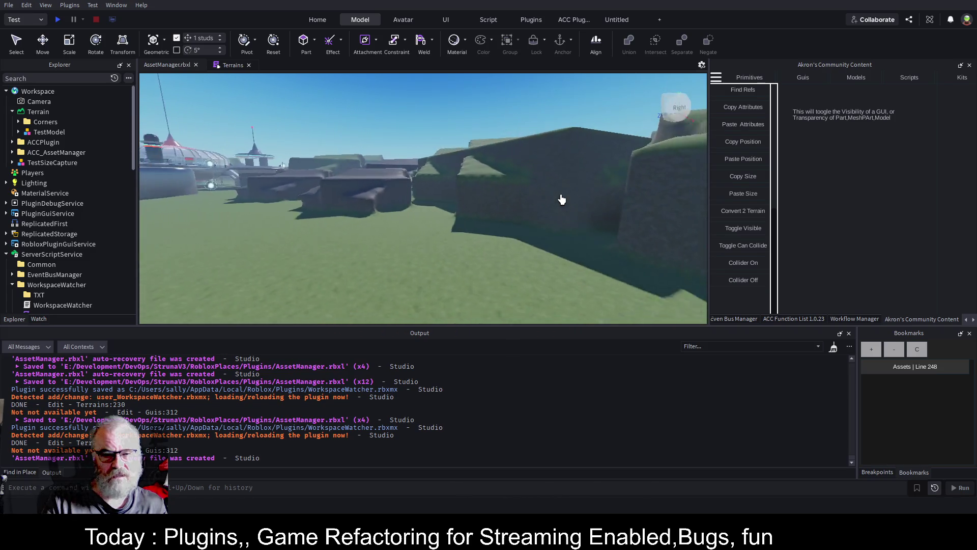
{"action": "scroll", "coordinate": [562, 199], "scroll_direction": "up", "scroll_amount": 10}
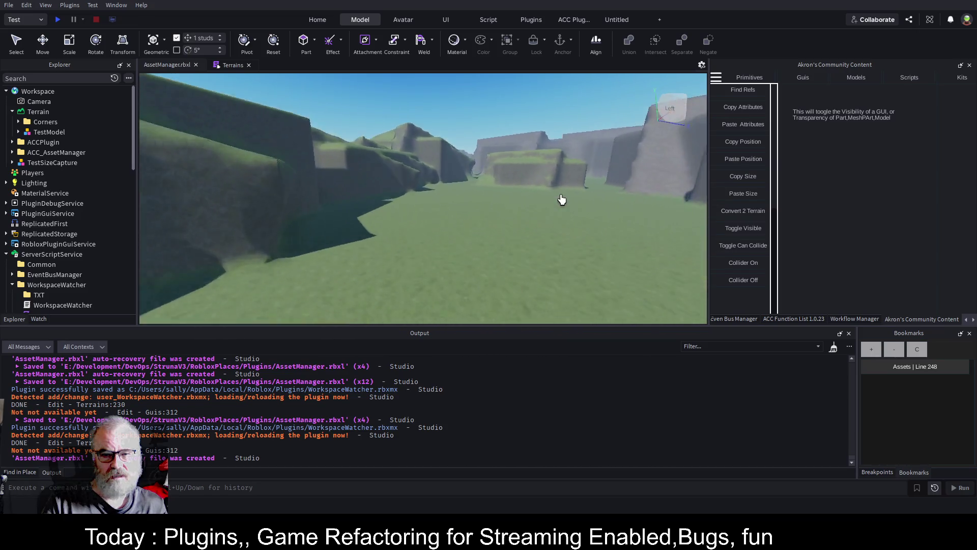
{"action": "scroll", "coordinate": [562, 199], "scroll_direction": "up", "scroll_amount": 10}
{"action": "scroll", "coordinate": [562, 199], "scroll_direction": "up", "scroll_amount": 10}
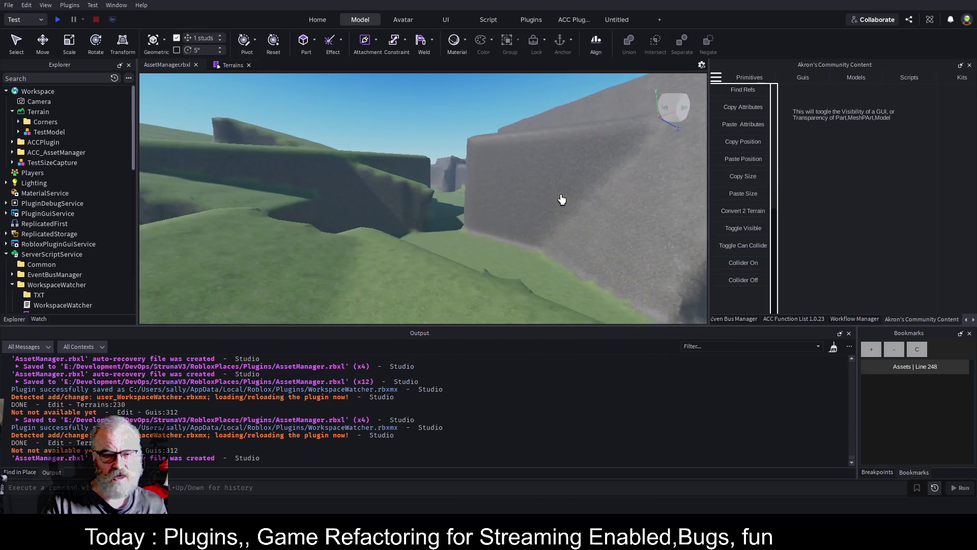
{"action": "left_click", "coordinate": [56, 22]}
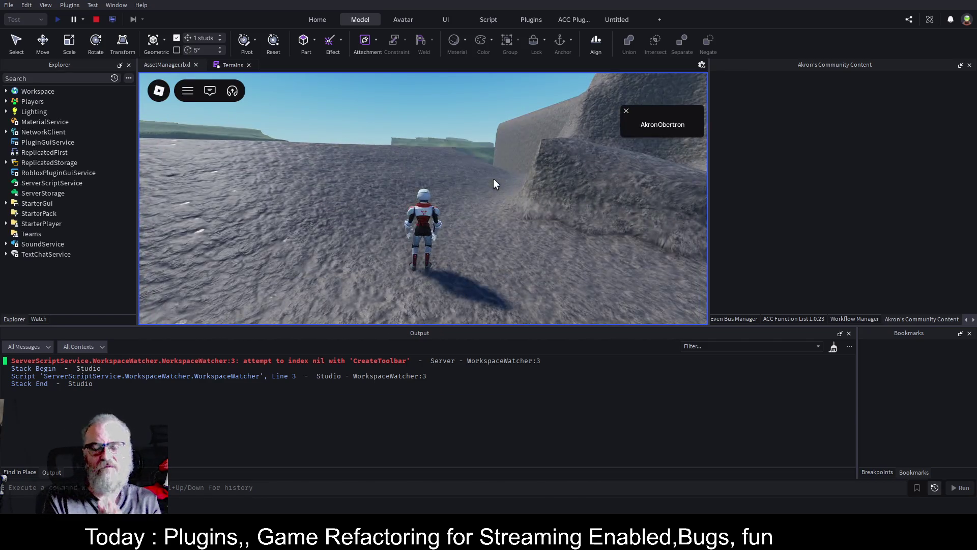
Run the avatar up the rock slope, turning the camera toward the central structure and open terrain
{"action": "key", "text": "w"}
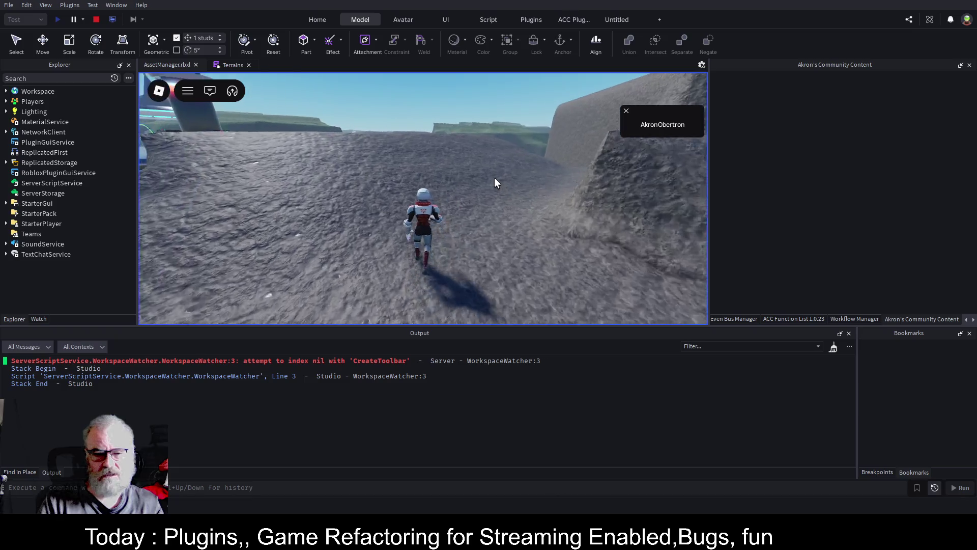
{"action": "key", "text": "Left"}
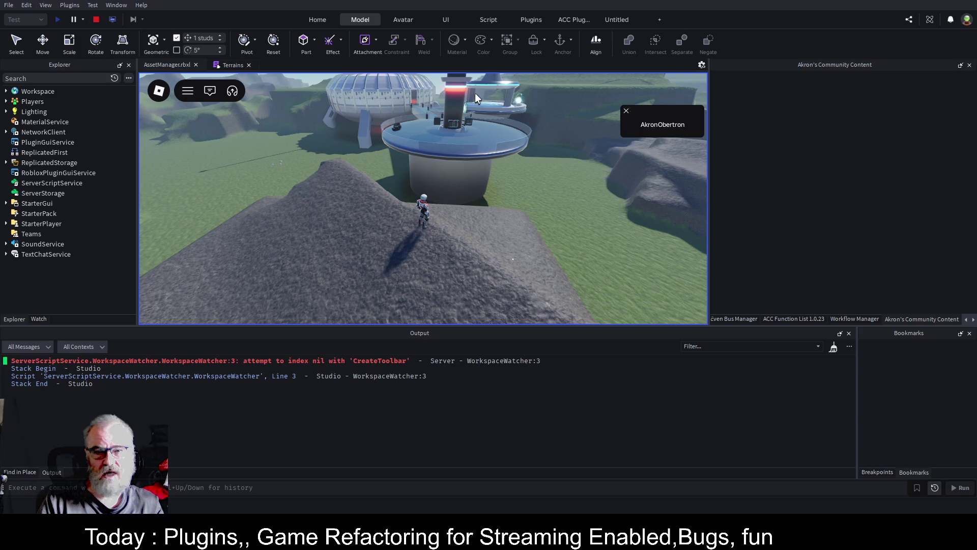
{"action": "key", "text": "Left"}
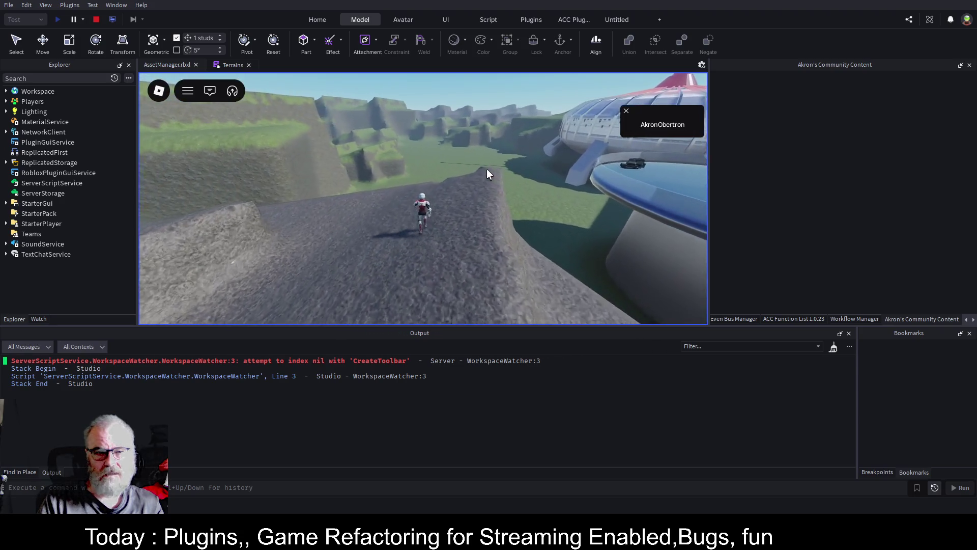